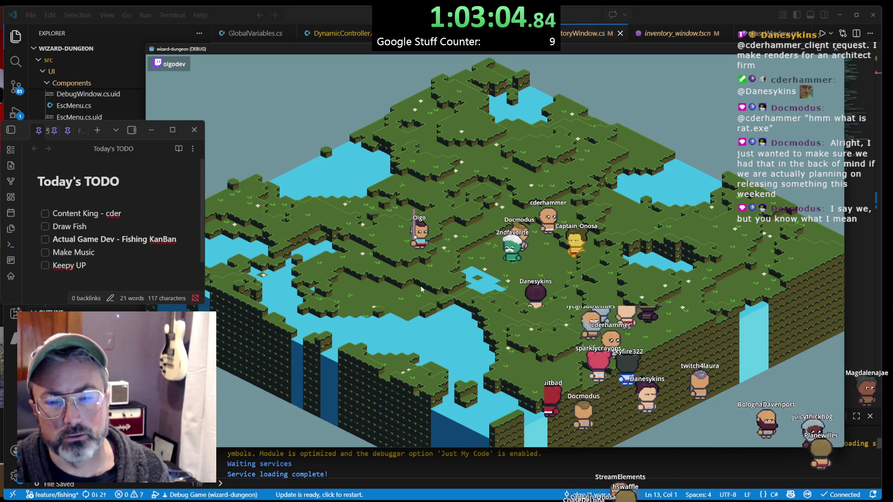
Open the character panel, move the game window aside, and click the wizard to trigger the InvalidCastException
{"action": "key", "text": "c"}
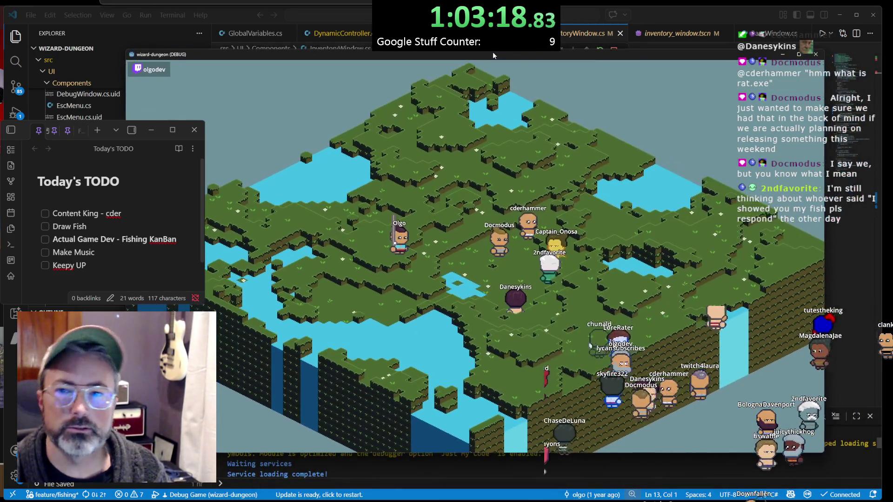
{"action": "left_click_drag", "start_coordinate": [493, 51], "coordinate": [525, 53]}
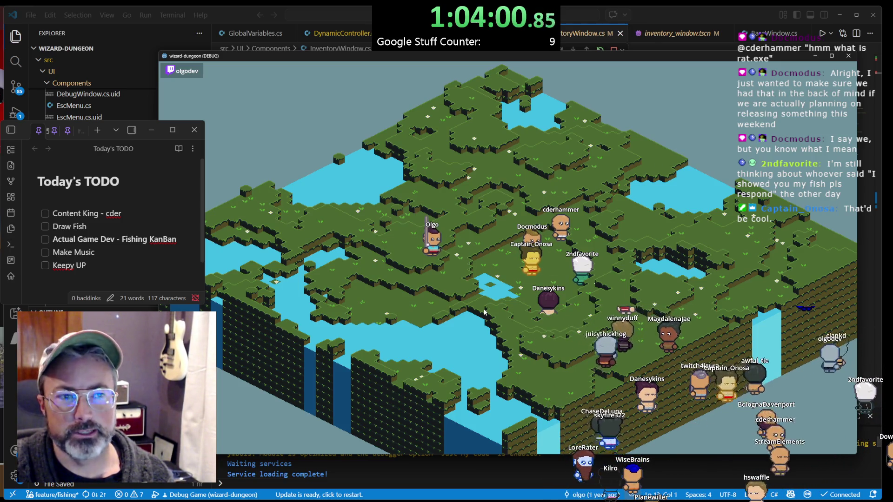
{"action": "left_click", "coordinate": [434, 251]}
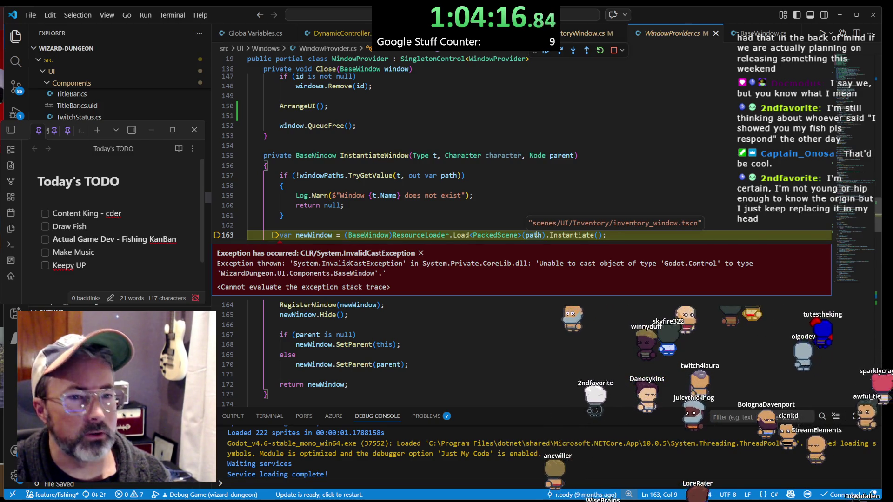
Inspect InventoryWindow.cs and the definition of its BaseWindow base class
{"action": "left_click", "coordinate": [537, 235]}
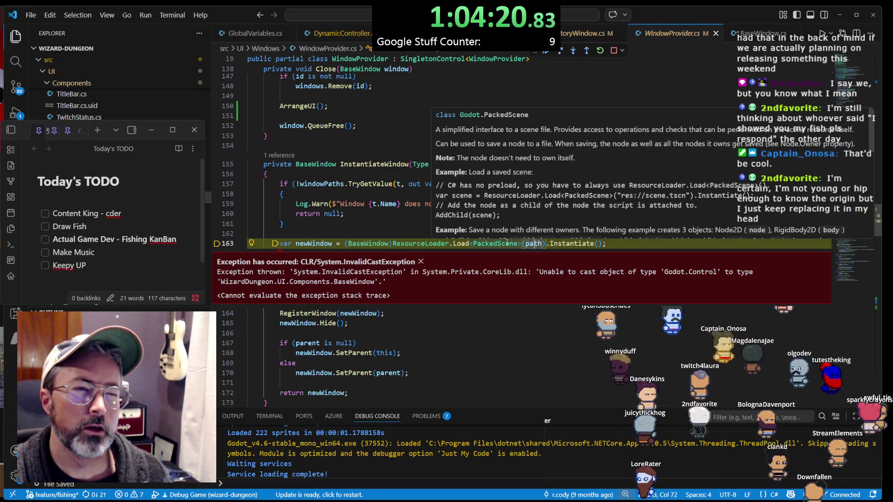
{"action": "key", "text": "ctrl+Tab"}
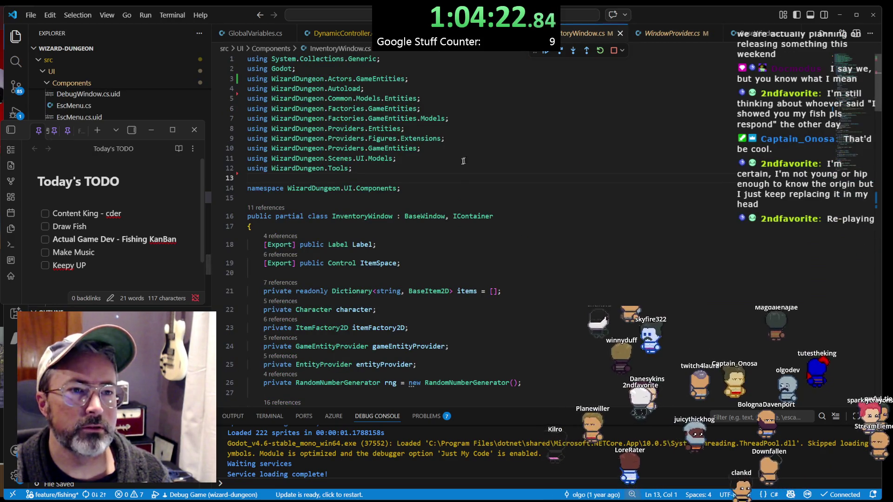
{"action": "scroll", "coordinate": [404, 211], "scroll_direction": "down", "scroll_amount": 3}
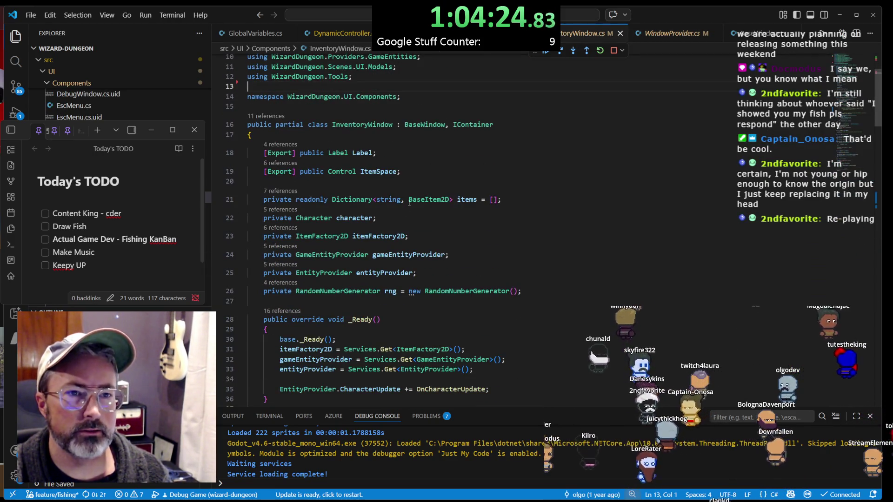
{"action": "left_click", "coordinate": [428, 124]}
{"action": "left_click", "coordinate": [430, 125], "text": "ctrl"}
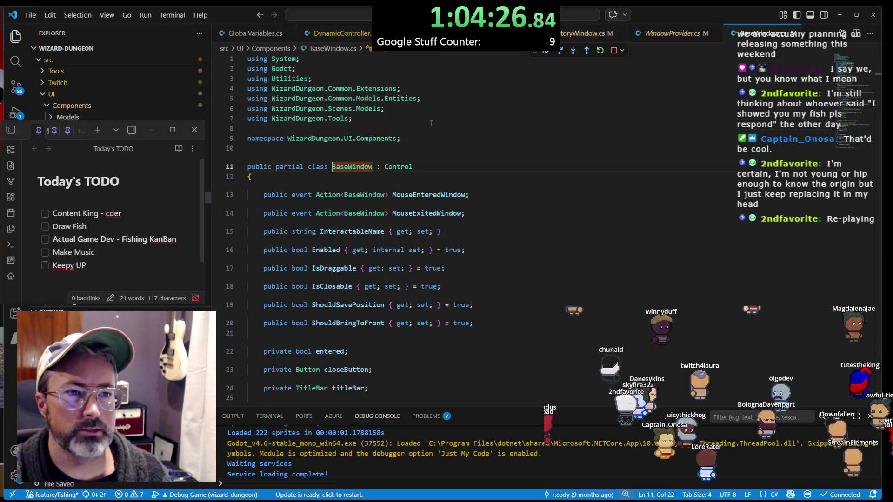
{"action": "left_click", "coordinate": [397, 167]}
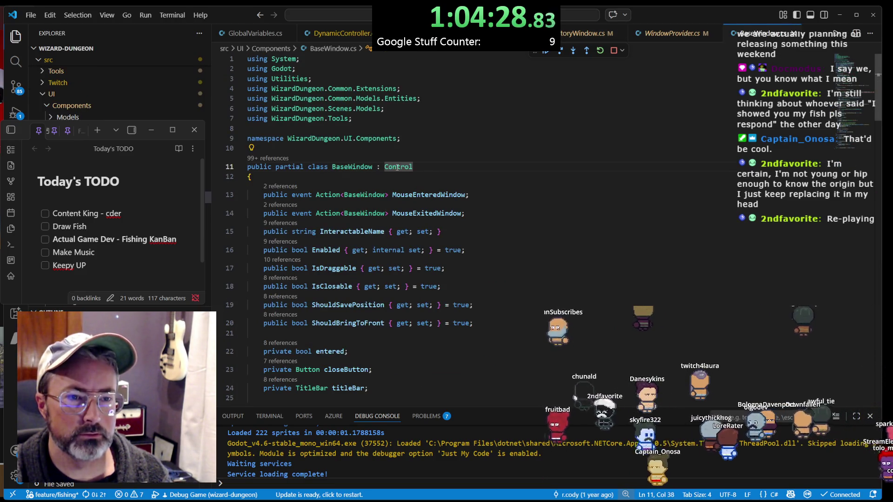
{"action": "left_click", "coordinate": [261, 16]}
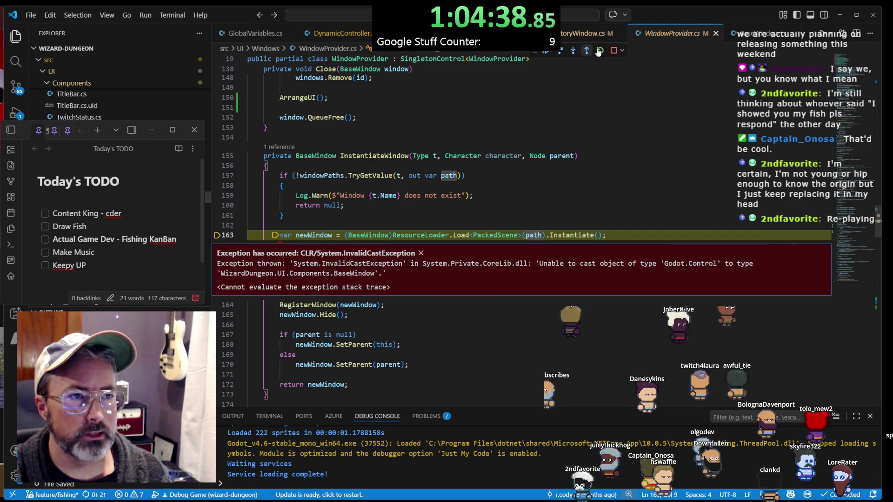
Stop the debug session and save the inventory_window scene in Godot
{"action": "left_click", "coordinate": [613, 50]}
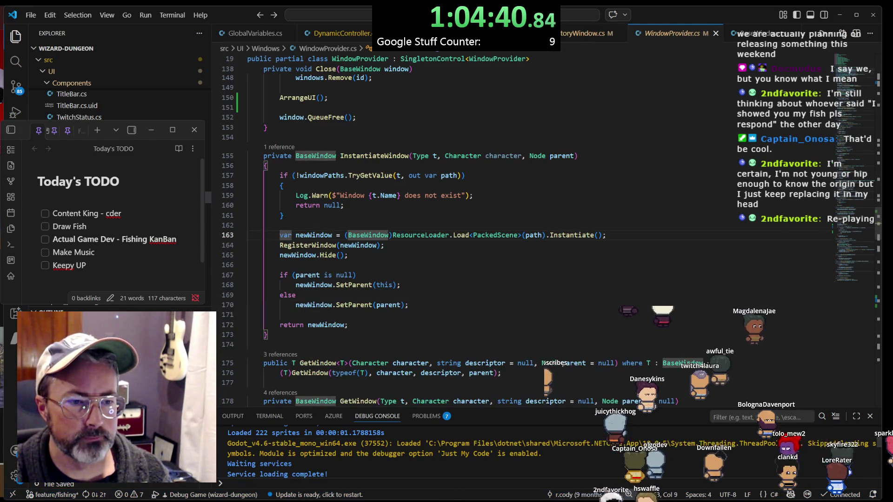
{"action": "left_click", "coordinate": [456, 470]}
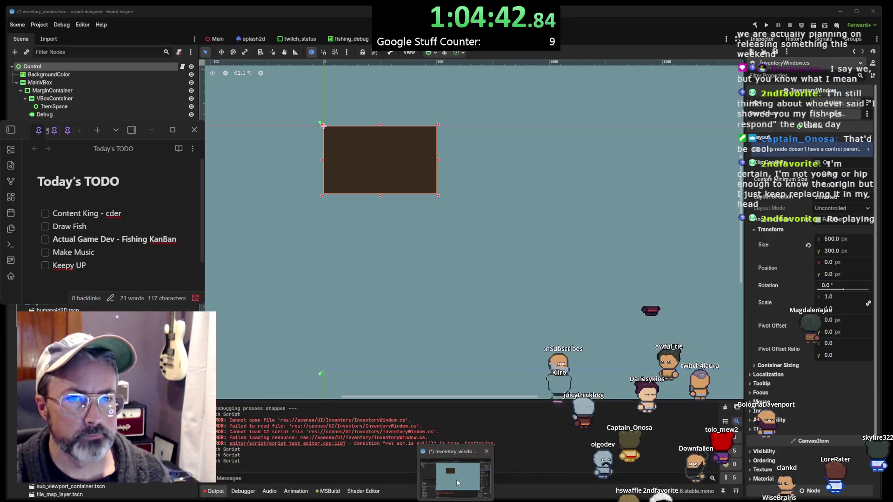
{"action": "key", "text": "ctrl+s"}
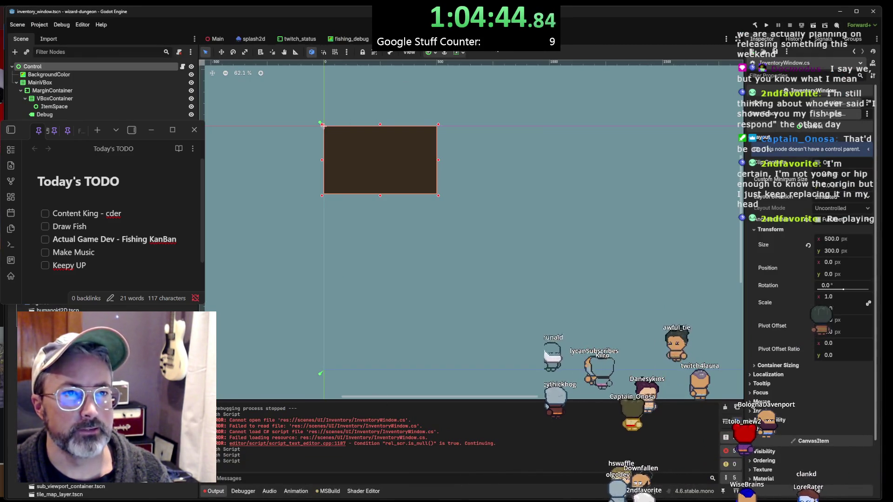
{"action": "key", "text": "alt+Tab"}
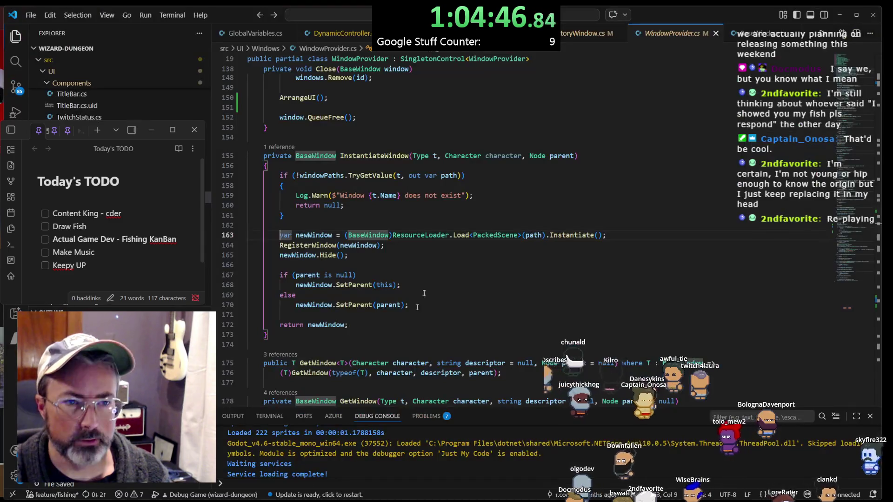
Relaunch the game with F5 and close the in-game DebugWindow panel
{"action": "key", "text": "F5"}
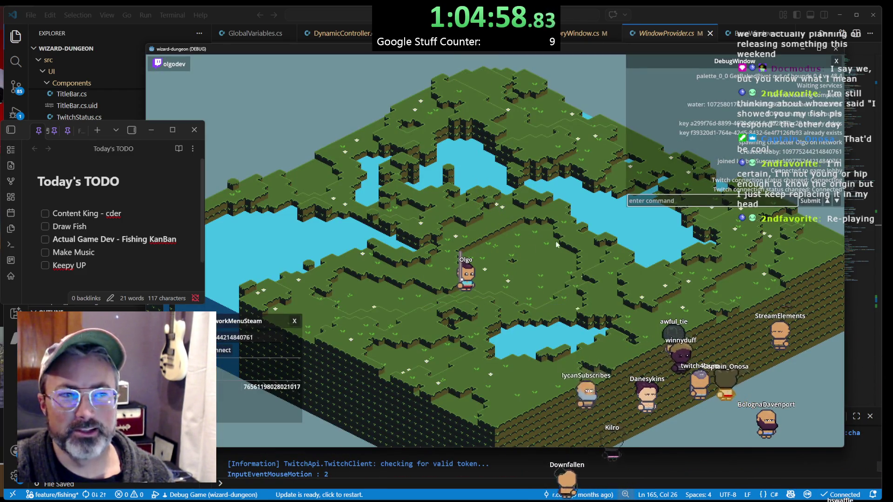
{"action": "key", "text": "grave"}
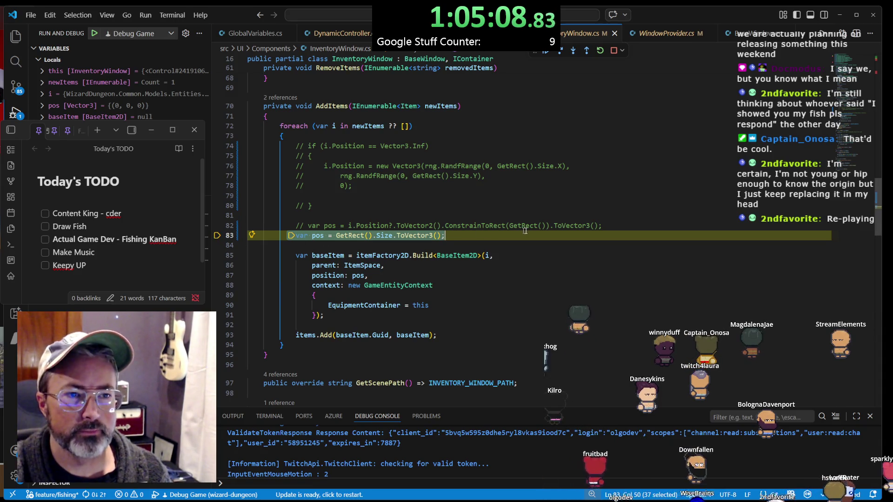
Uncomment lines 74–82 in AddItems and delete the hard-coded pos line
{"action": "mouse_move", "coordinate": [525, 229]}
{"action": "left_mouse_down"}
{"action": "mouse_move", "coordinate": [260, 177]}
{"action": "mouse_move", "coordinate": [249, 146]}
{"action": "left_mouse_up"}
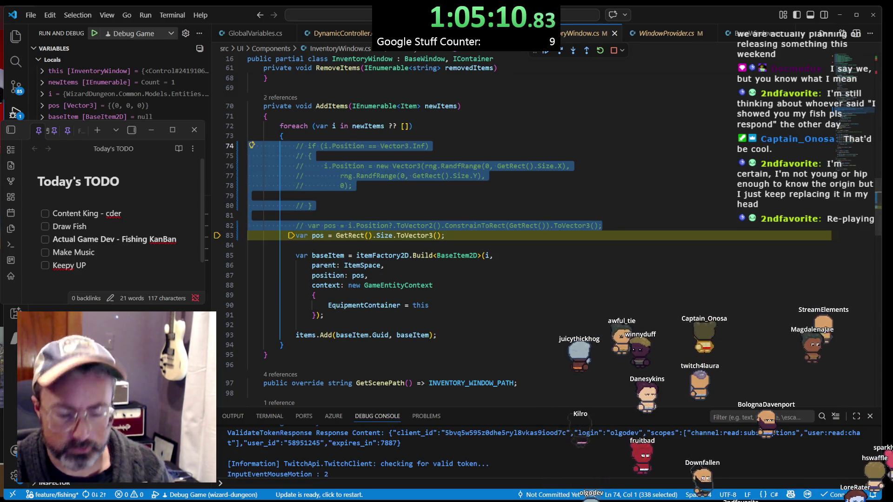
{"action": "key", "text": "ctrl+slash"}
{"action": "left_click", "coordinate": [591, 255]}
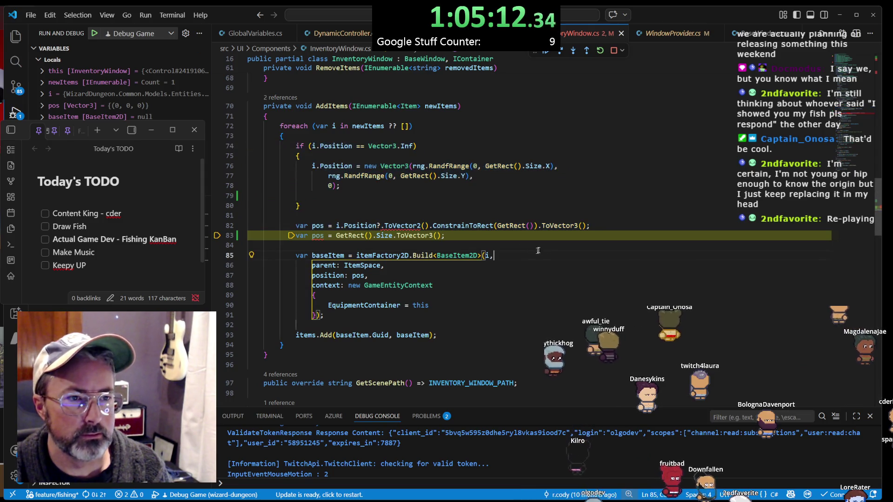
{"action": "left_click", "coordinate": [593, 233]}
{"action": "key", "text": "ctrl+shift+k"}
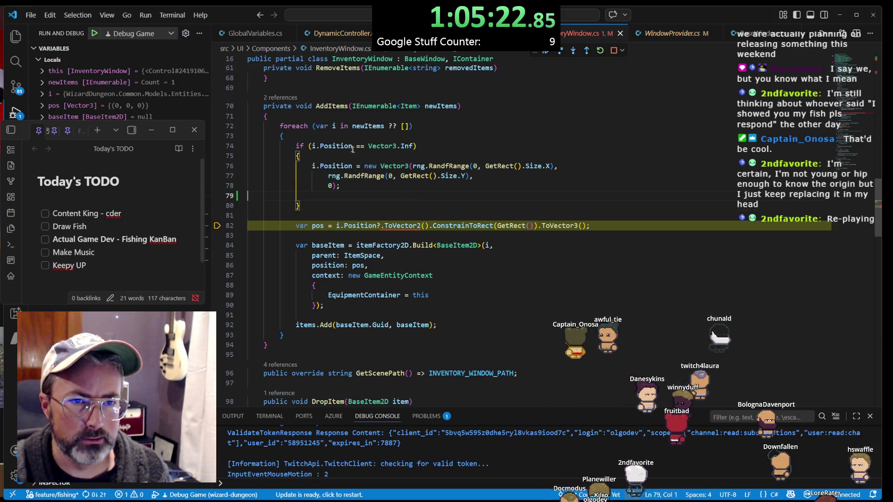
Remove the opening and closing braces of the if body
{"action": "left_click_drag", "start_coordinate": [351, 153], "coordinate": [451, 146]}
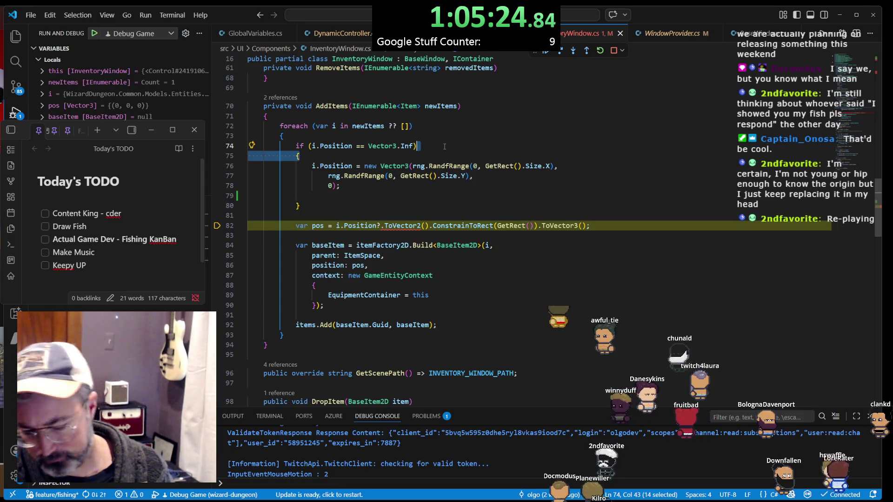
{"action": "key", "text": "Delete"}
{"action": "left_click", "coordinate": [406, 176]}
{"action": "key", "text": "shift+Down"}
{"action": "key", "text": "shift+Down"}
{"action": "key", "text": "shift+Down"}
{"action": "key", "text": "Delete"}
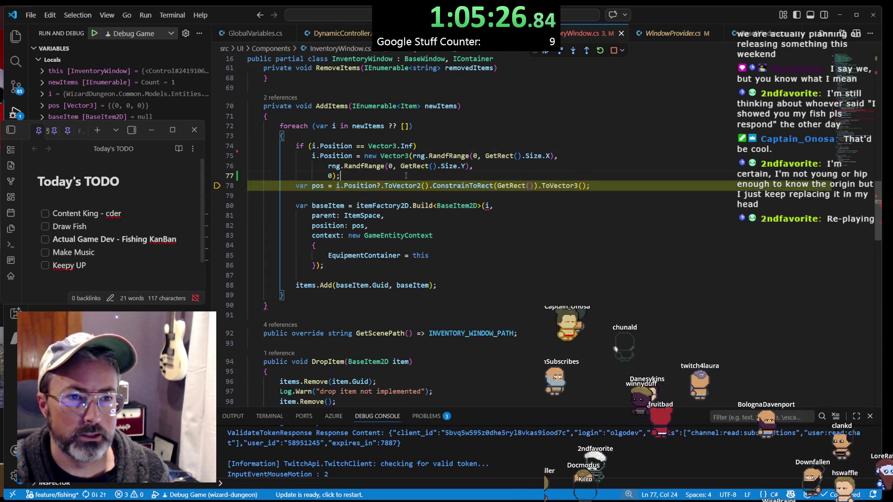
{"action": "key", "text": "Return"}
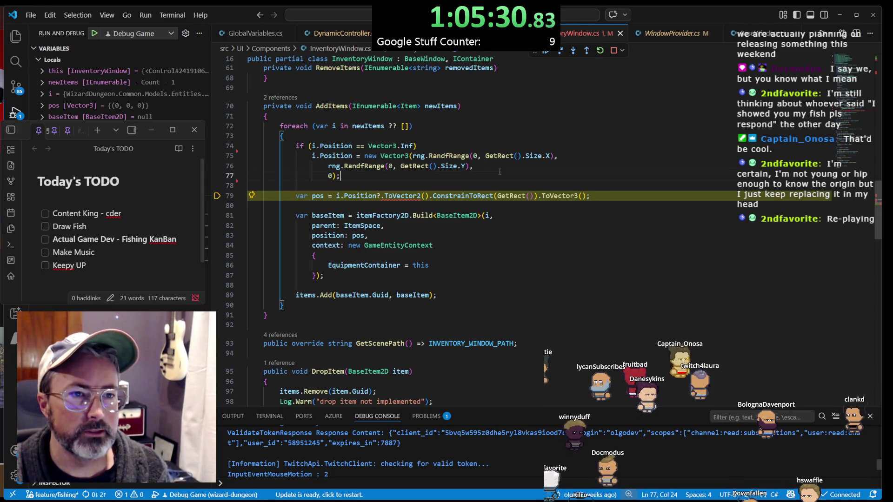
Stop debugging, check the CS1061 ToVector2 error, and rebuild with F5
{"action": "left_click", "coordinate": [614, 51]}
{"action": "scroll", "coordinate": [430, 188], "scroll_direction": "up", "scroll_amount": 2}
{"action": "scroll", "coordinate": [429, 188], "scroll_direction": "up", "scroll_amount": 1}
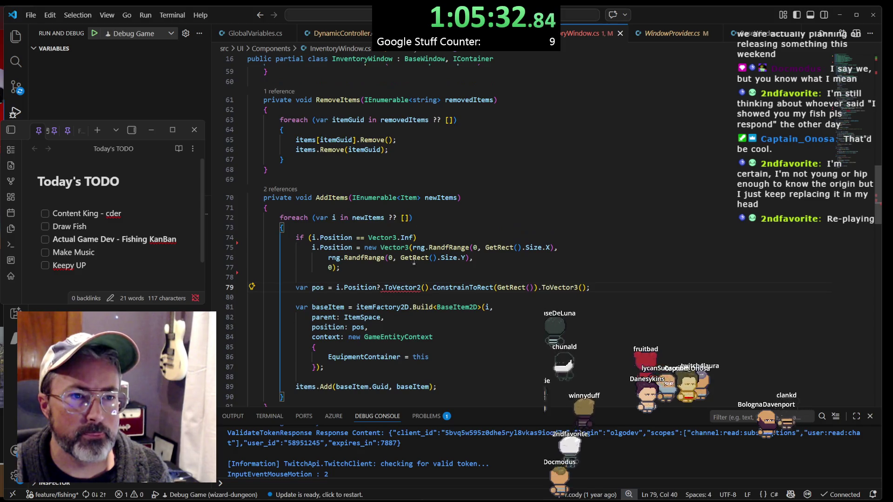
{"action": "key", "text": "ctrl+period"}
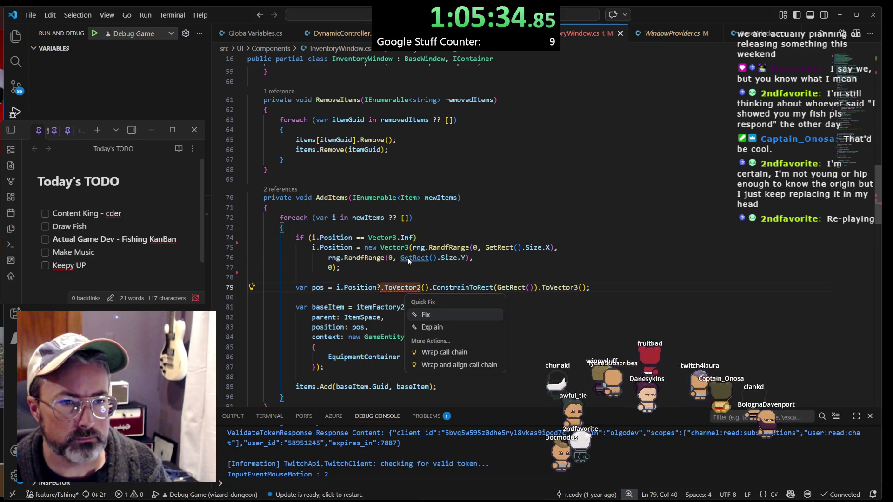
{"action": "key", "text": "Escape"}
{"action": "mouse_move", "coordinate": [406, 287]}
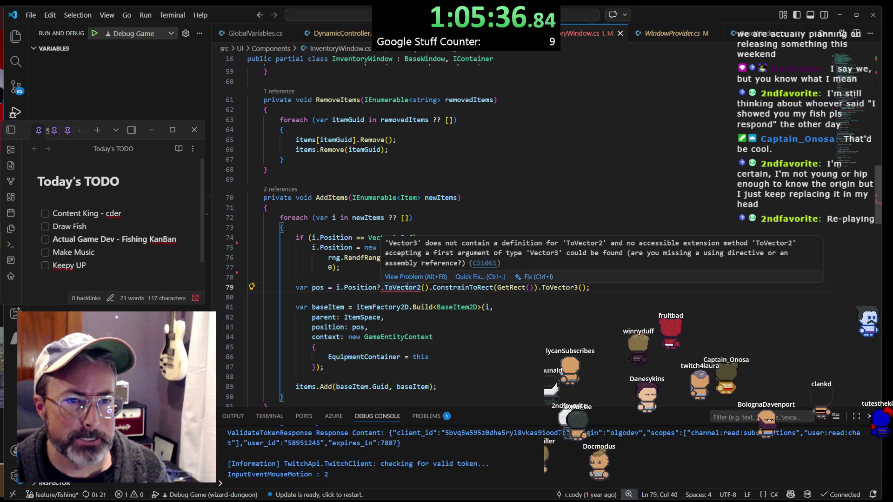
{"action": "left_click", "coordinate": [388, 269]}
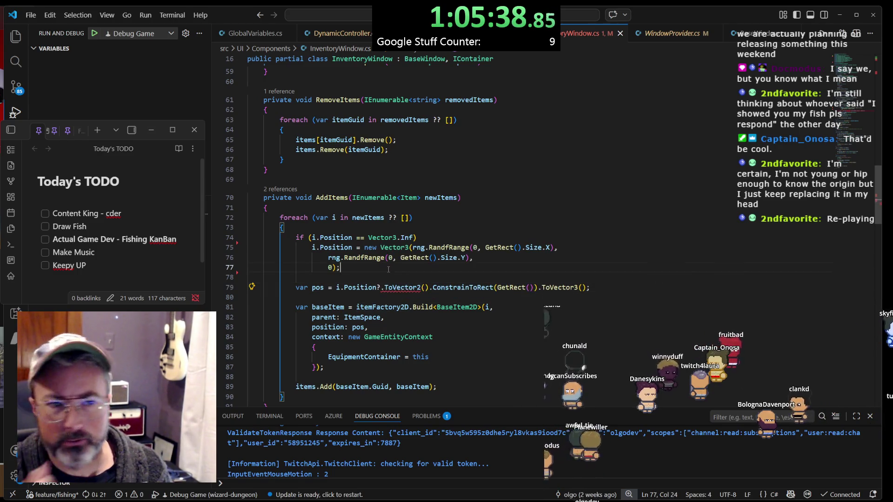
{"action": "mouse_move", "coordinate": [396, 287]}
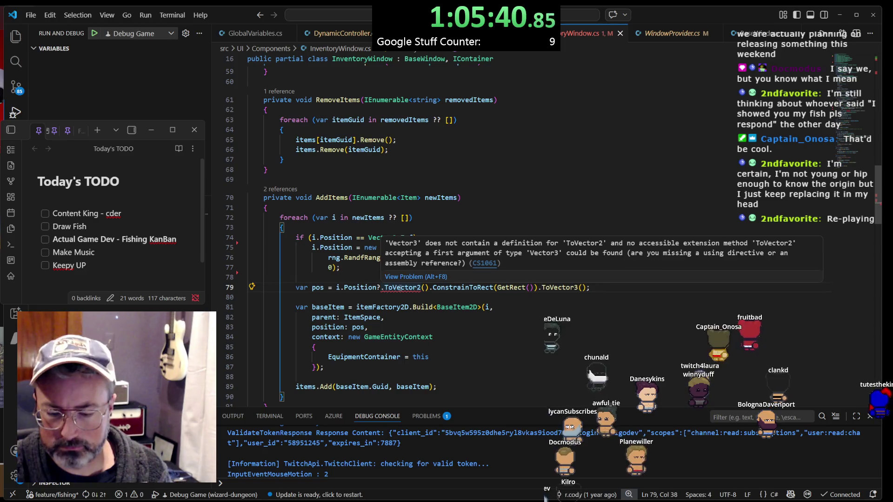
{"action": "key", "text": "F5"}
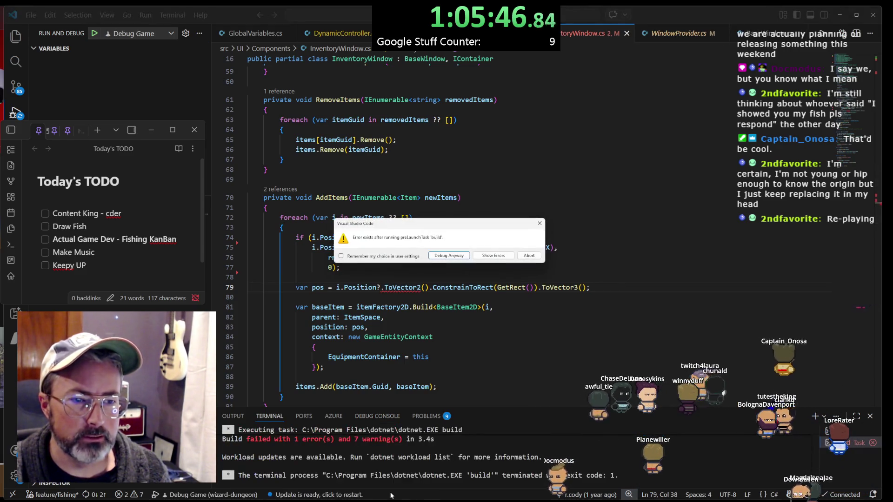
Jump to the CS1061 error on line 79 from the terminal and review its quick fixes
{"action": "left_click", "coordinate": [528, 256]}
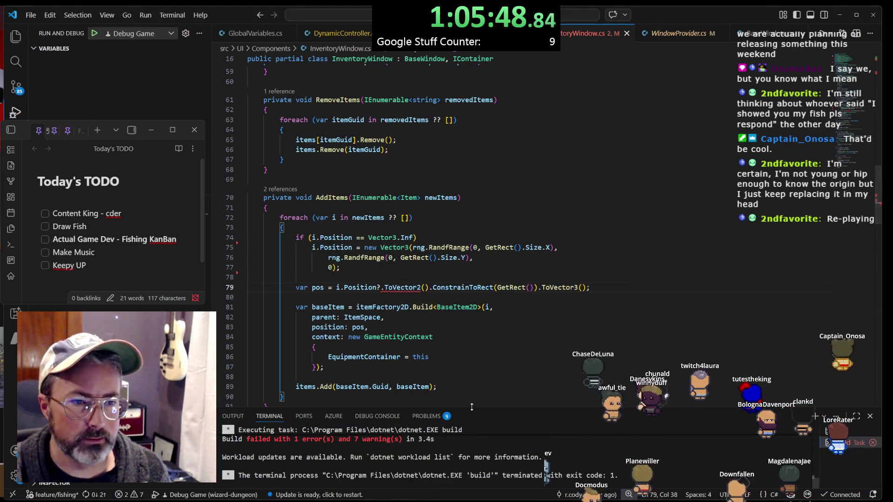
{"action": "left_click_drag", "start_coordinate": [471, 410], "coordinate": [472, 317]}
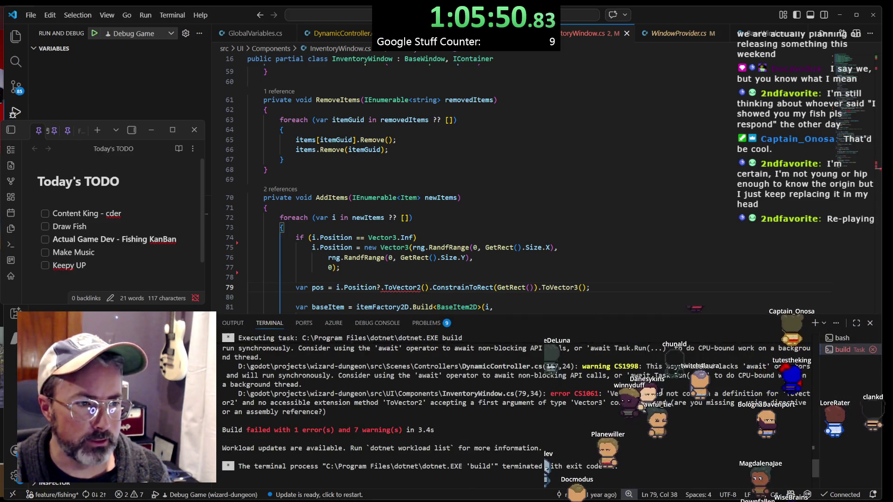
{"action": "left_click", "coordinate": [472, 397], "text": "ctrl"}
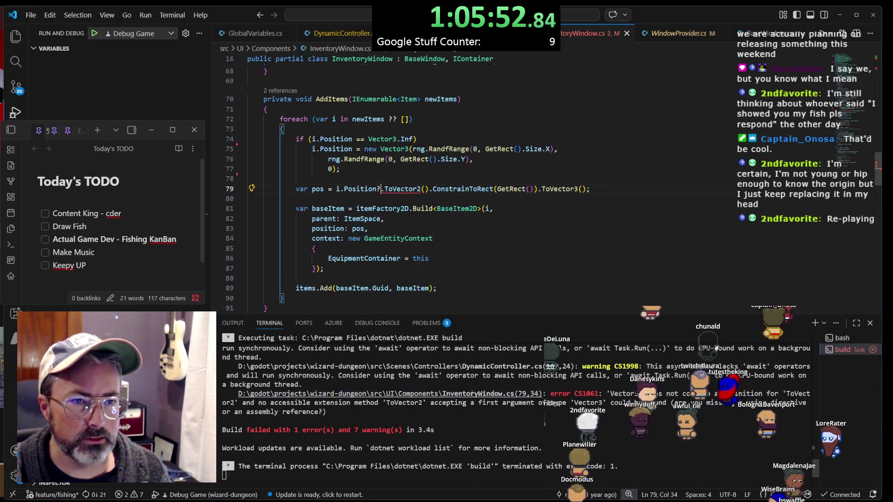
{"action": "scroll", "coordinate": [433, 194], "scroll_direction": "up", "scroll_amount": 6}
{"action": "scroll", "coordinate": [432, 193], "scroll_direction": "up", "scroll_amount": 15}
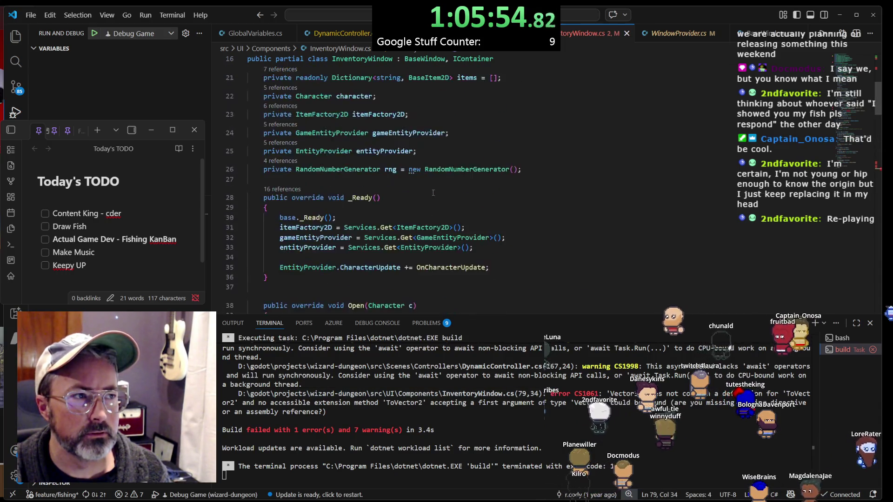
{"action": "scroll", "coordinate": [432, 192], "scroll_direction": "down", "scroll_amount": 20}
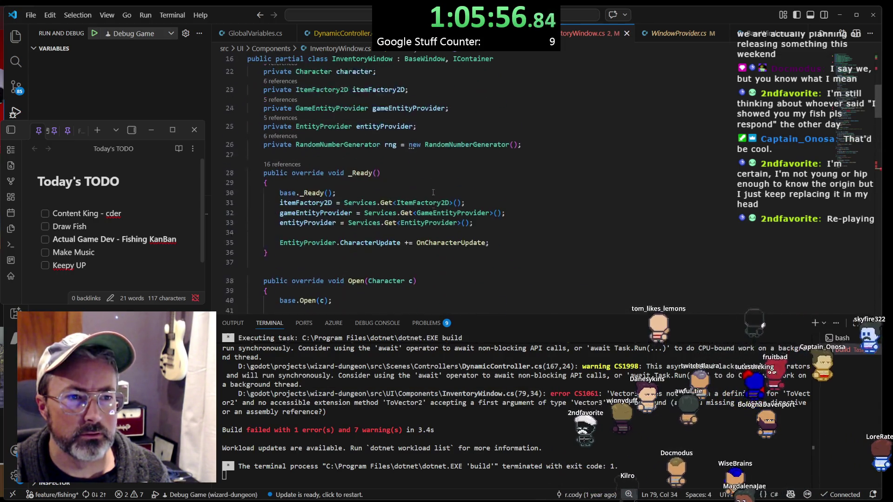
{"action": "scroll", "coordinate": [432, 193], "scroll_direction": "down", "scroll_amount": 1}
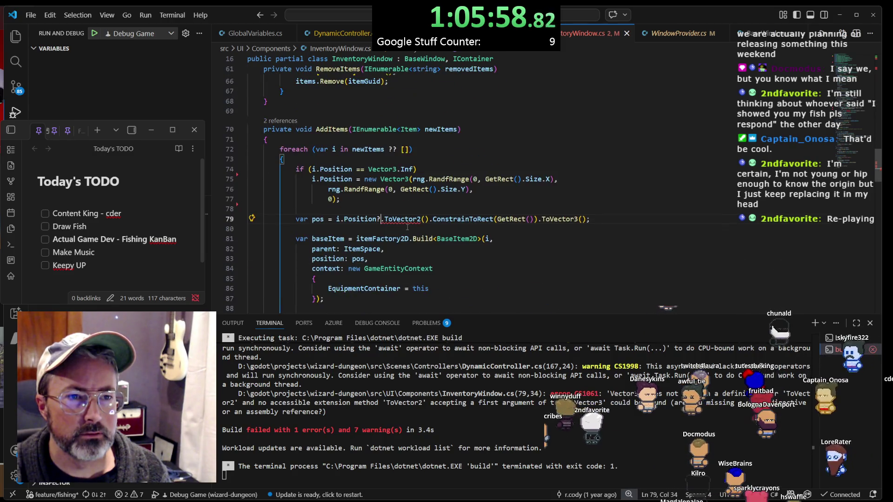
{"action": "left_click", "coordinate": [410, 219]}
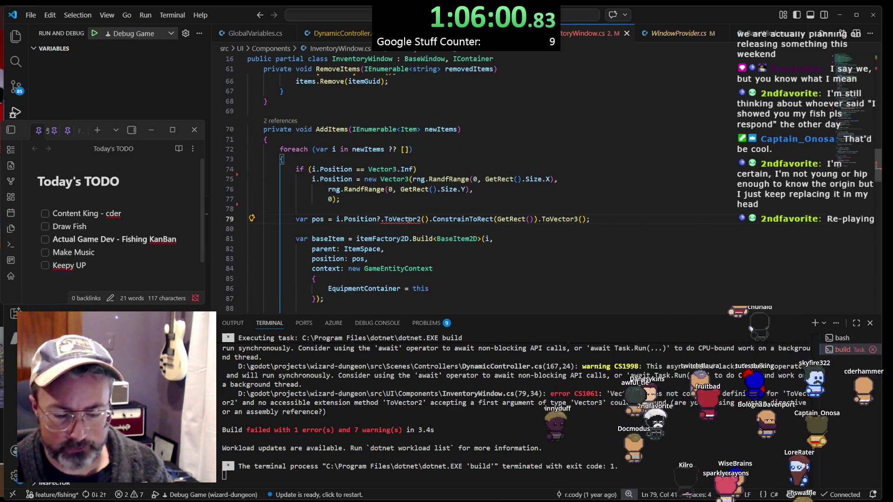
{"action": "key", "text": "ctrl+period"}
{"action": "key", "text": "Escape"}
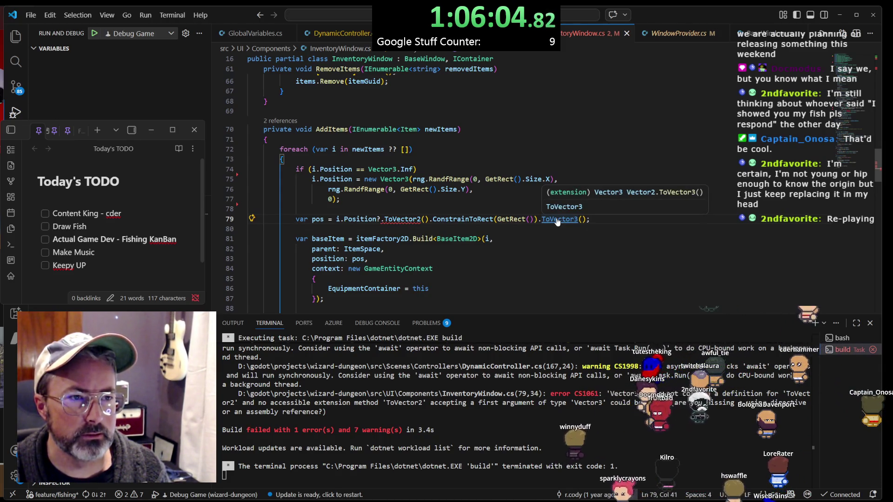
Check the file's imported namespaces, then go to the definition of ToVector3
{"action": "scroll", "coordinate": [554, 219], "scroll_direction": "up", "scroll_amount": 15}
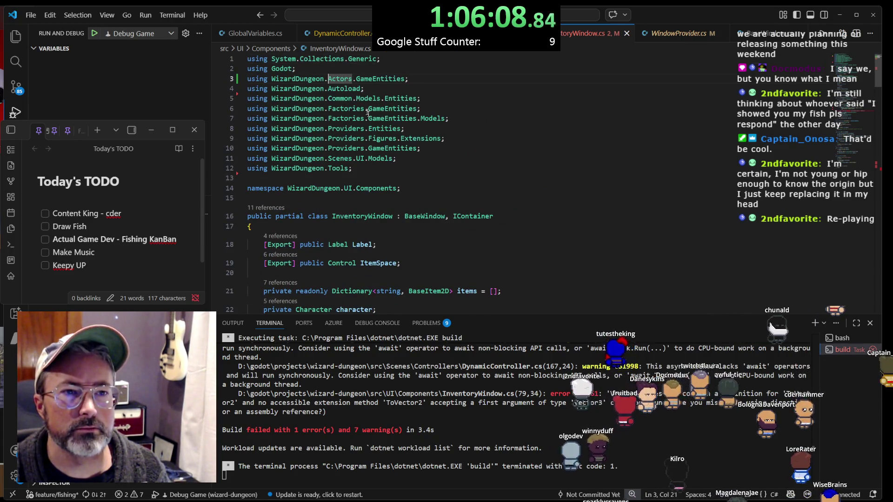
{"action": "left_click", "coordinate": [374, 149]}
{"action": "left_click", "coordinate": [375, 160]}
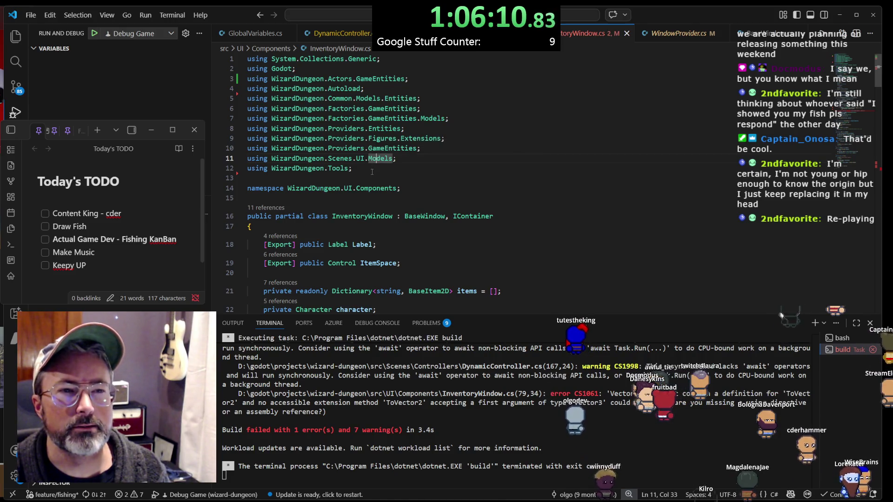
{"action": "left_click", "coordinate": [382, 165]}
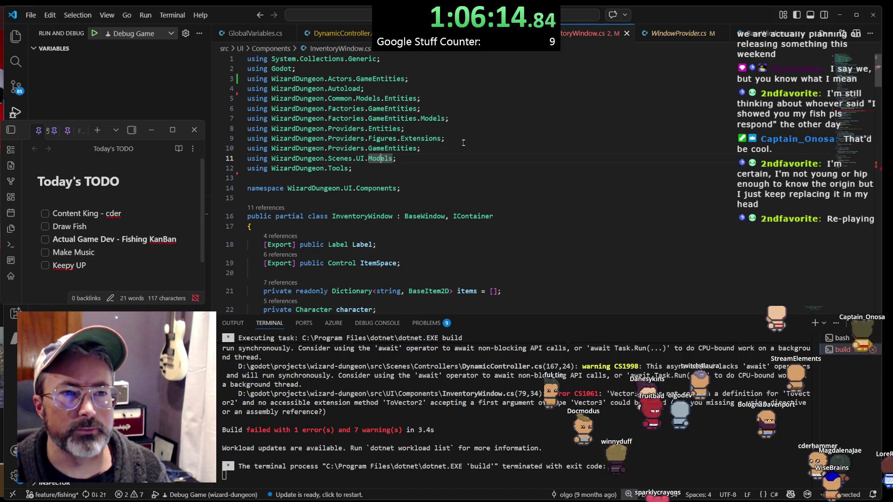
{"action": "left_click", "coordinate": [382, 138]}
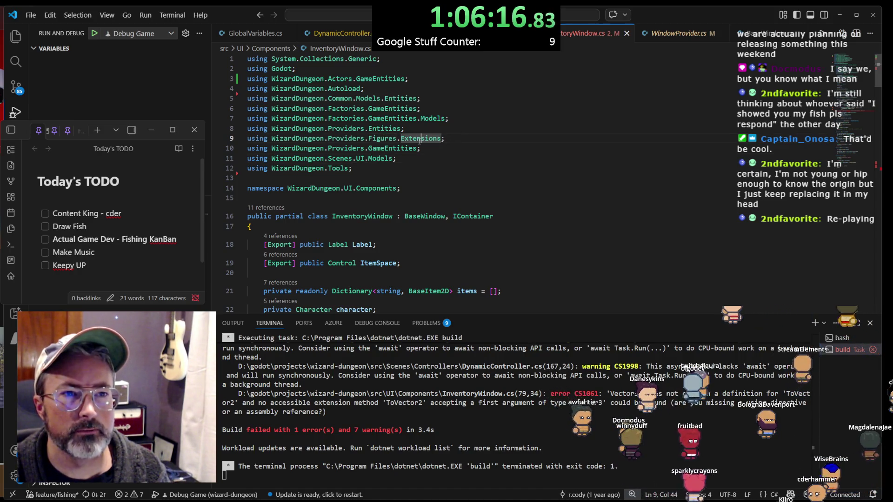
{"action": "scroll", "coordinate": [421, 140], "scroll_direction": "down", "scroll_amount": 5}
{"action": "scroll", "coordinate": [423, 139], "scroll_direction": "down", "scroll_amount": 5}
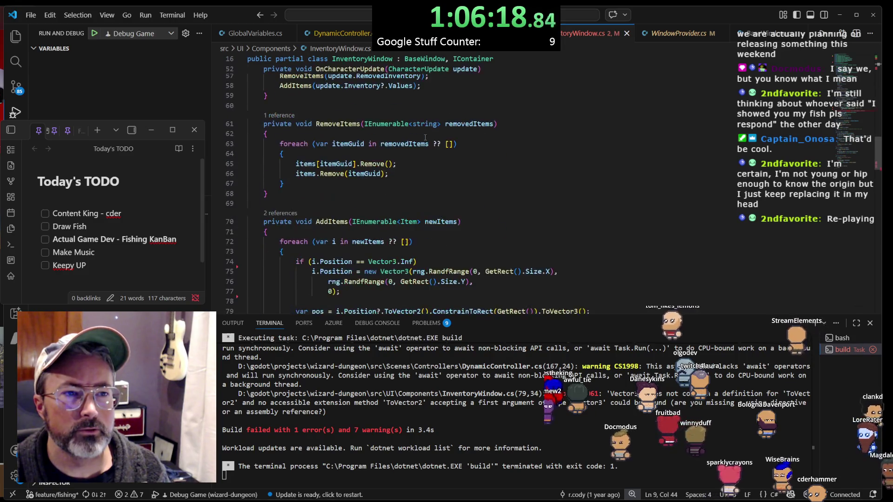
{"action": "left_click", "coordinate": [562, 237], "text": "ctrl"}
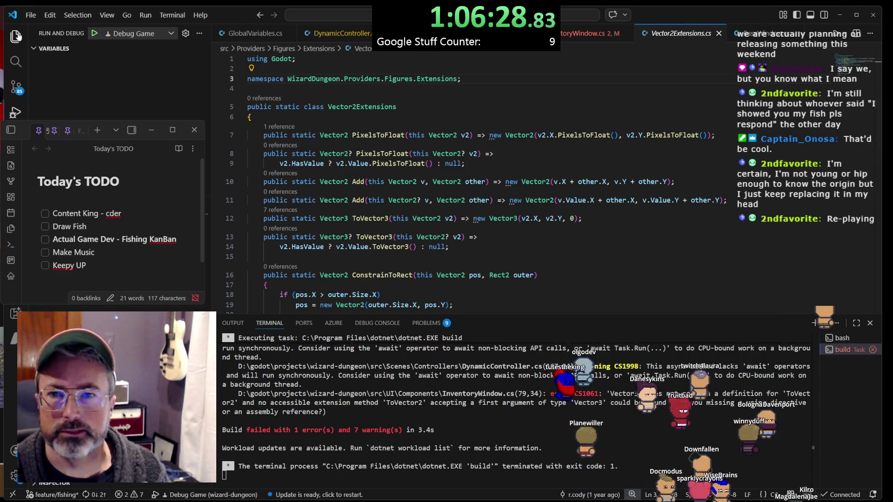
Browse the Explorer to Providers/Figures/Extensions and search the project for ToVector3
{"action": "left_click", "coordinate": [16, 36]}
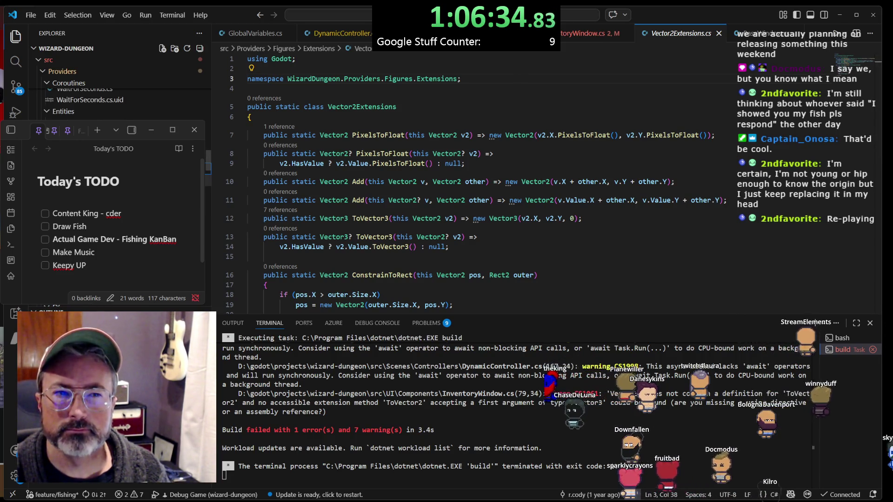
{"action": "scroll", "coordinate": [462, 150], "scroll_direction": "down", "scroll_amount": 3}
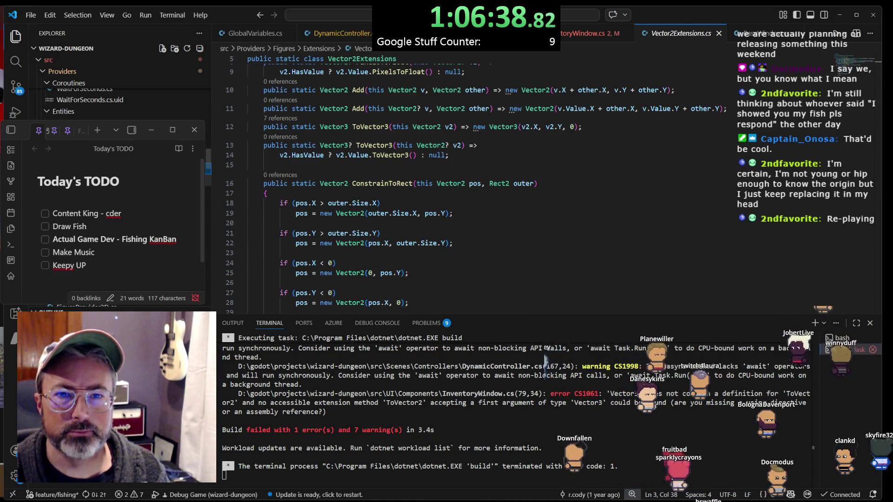
{"action": "scroll", "coordinate": [116, 100], "scroll_direction": "down", "scroll_amount": 2}
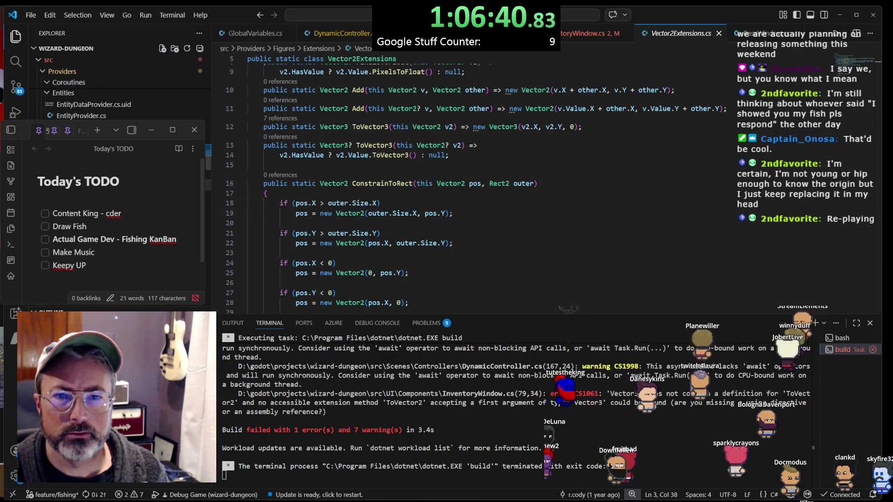
{"action": "scroll", "coordinate": [355, 111], "scroll_direction": "up", "scroll_amount": 3}
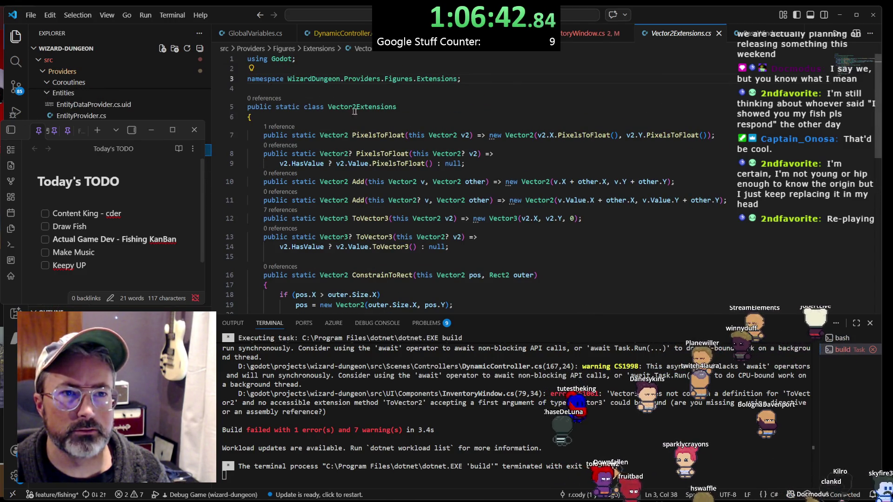
{"action": "scroll", "coordinate": [208, 177], "scroll_direction": "down", "scroll_amount": 3}
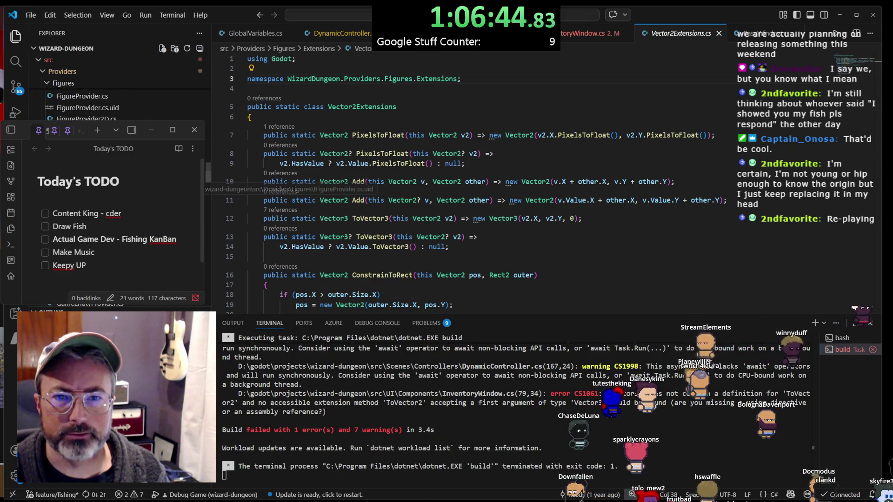
{"action": "scroll", "coordinate": [208, 177], "scroll_direction": "down", "scroll_amount": 2}
{"action": "scroll", "coordinate": [208, 186], "scroll_direction": "up", "scroll_amount": 2}
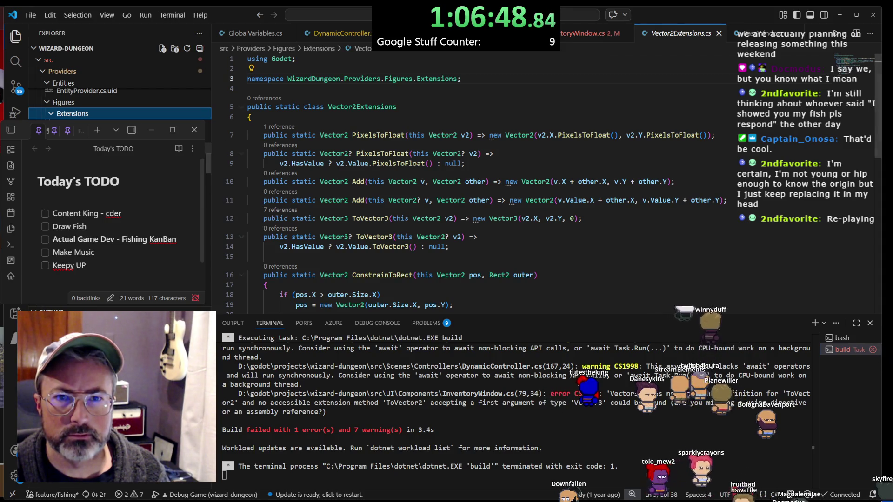
{"action": "scroll", "coordinate": [460, 95], "scroll_direction": "down", "scroll_amount": 4}
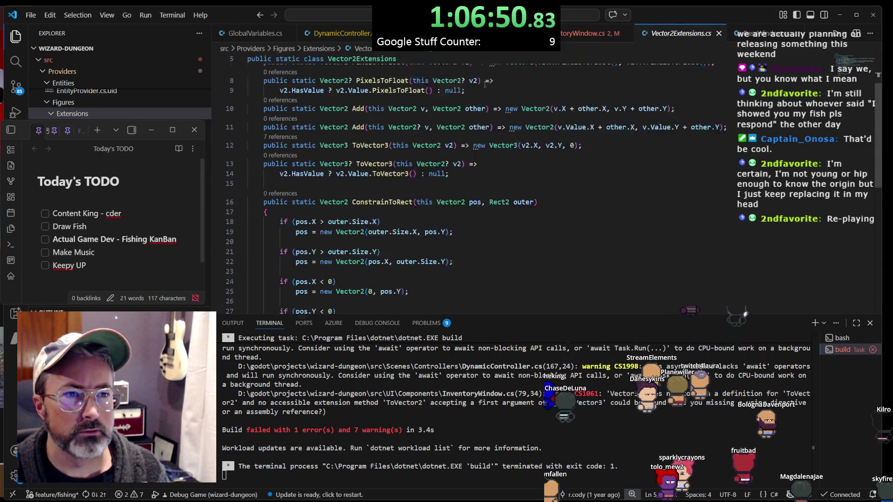
{"action": "key", "text": "ctrl+shift+f"}
{"action": "type", "text": "ToVector3"}
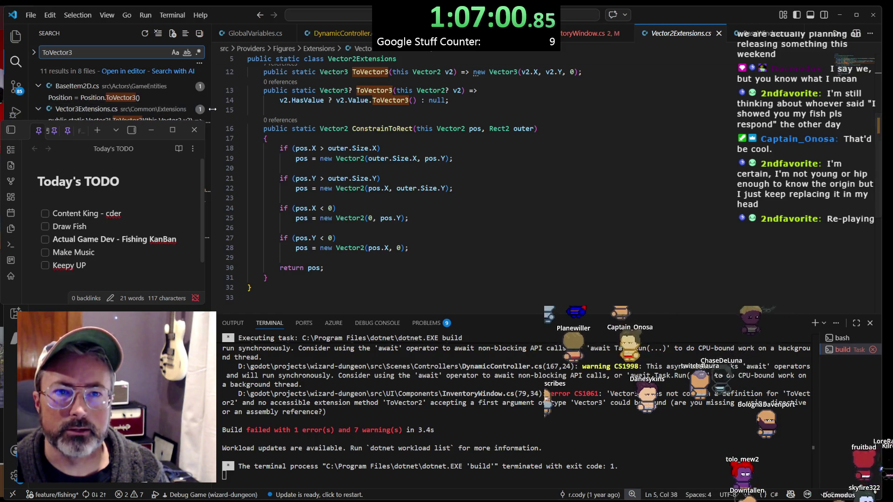
Open Vector3Extensions.cs through Quick Open by searching 'vector3e'
{"action": "left_click_drag", "start_coordinate": [217, 109], "coordinate": [214, 109]}
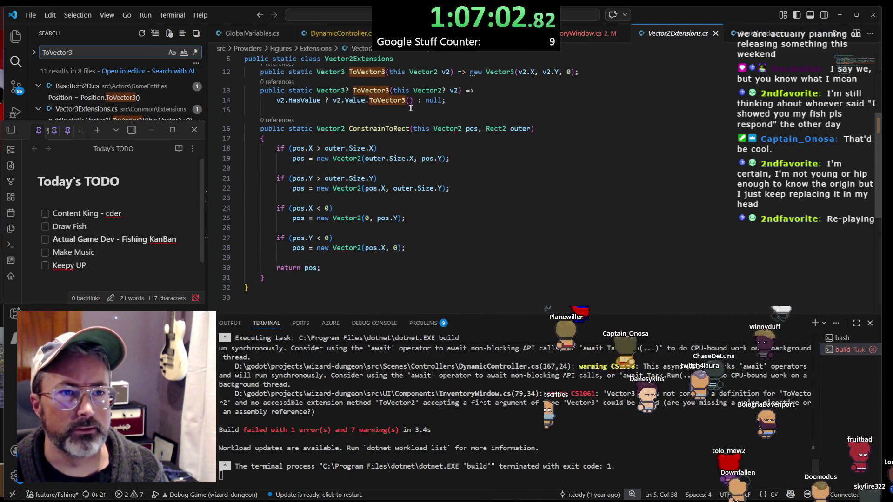
{"action": "scroll", "coordinate": [434, 120], "scroll_direction": "up", "scroll_amount": 5}
{"action": "key", "text": "ctrl+shift+e"}
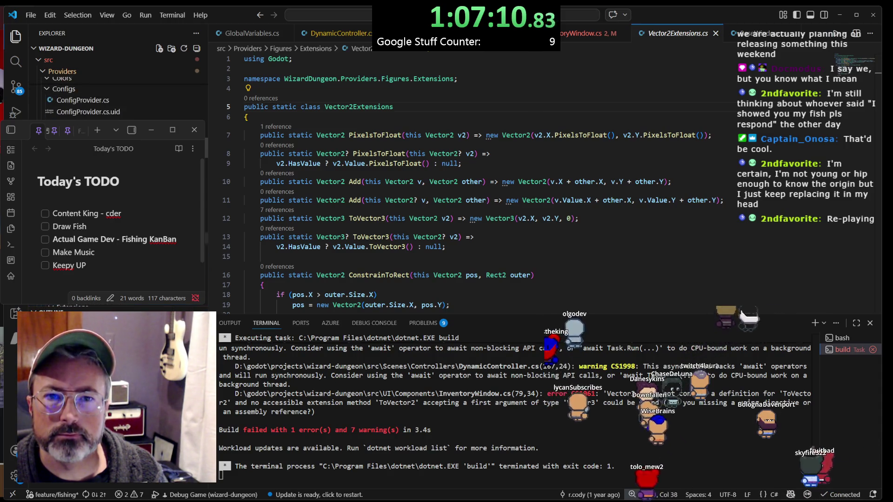
{"action": "scroll", "coordinate": [116, 93], "scroll_direction": "up", "scroll_amount": 3}
{"action": "scroll", "coordinate": [116, 89], "scroll_direction": "down", "scroll_amount": 3}
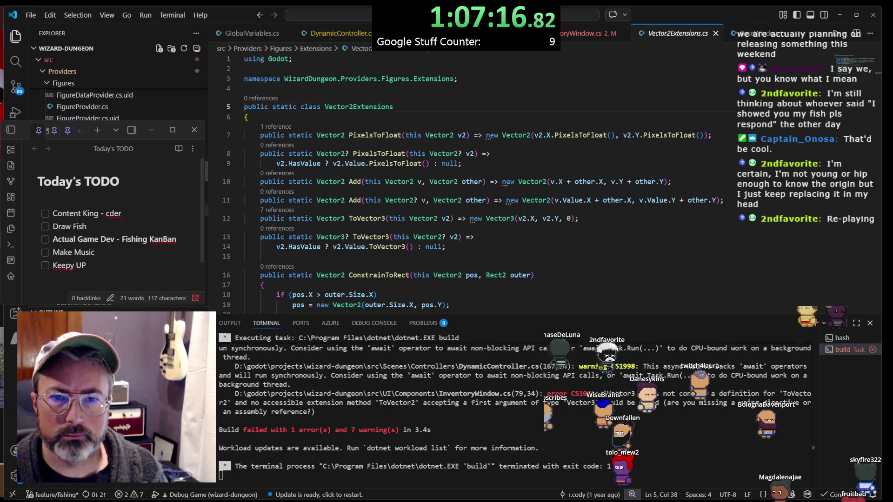
{"action": "key", "text": "ctrl+p"}
{"action": "type", "text": "vector3e"}
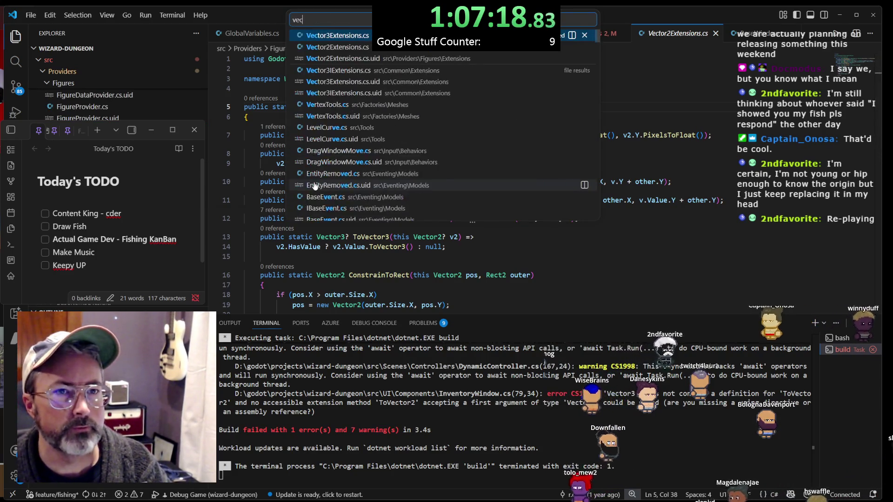
{"action": "key", "text": "Return"}
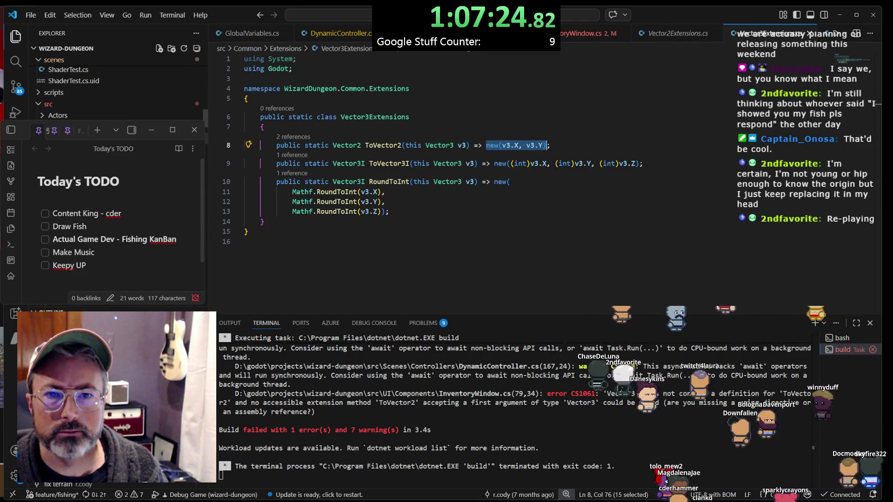
Convert Vector3Extensions.cs to a file-scoped namespace and outdent its class body
{"action": "key", "text": "ctrl+Page_Up"}
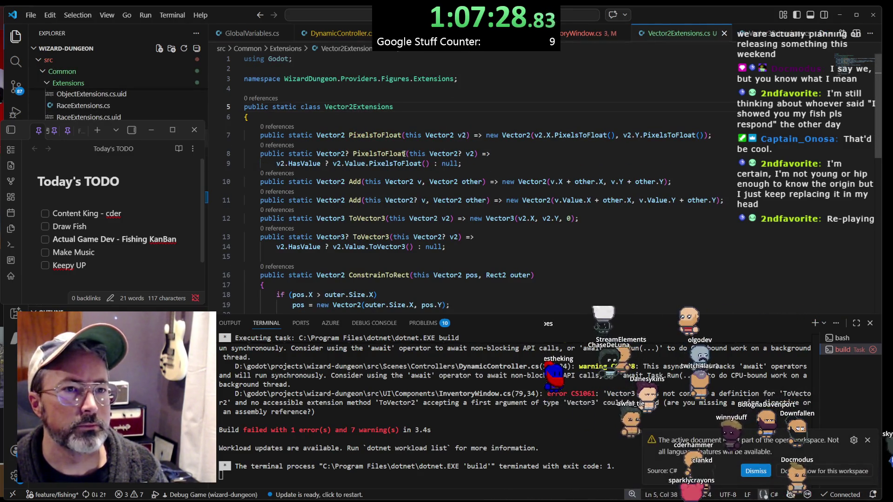
{"action": "left_click", "coordinate": [734, 37]}
{"action": "left_click_drag", "start_coordinate": [436, 85], "coordinate": [431, 79]}
{"action": "key", "text": "ctrl+c"}
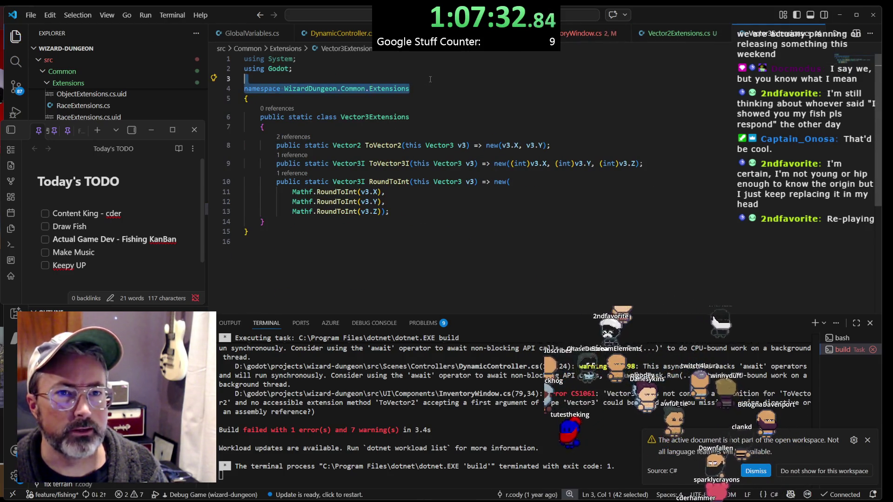
{"action": "left_click", "coordinate": [331, 96]}
{"action": "type", "text": ";"}
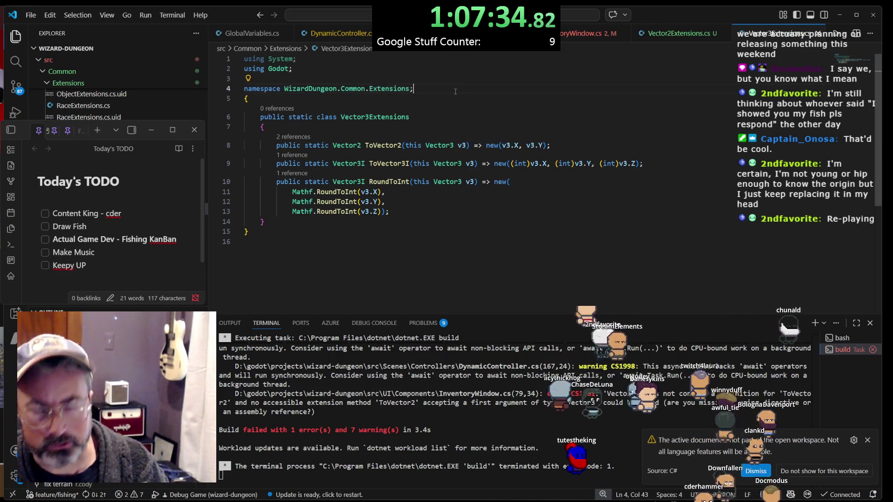
{"action": "key", "text": "Down"}
{"action": "key", "text": "ctrl+shift+k"}
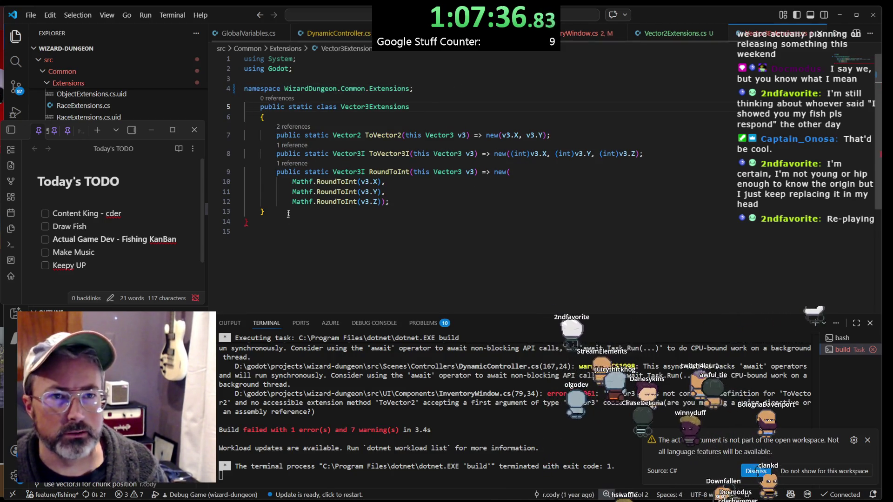
{"action": "key", "text": "ctrl+shift+End"}
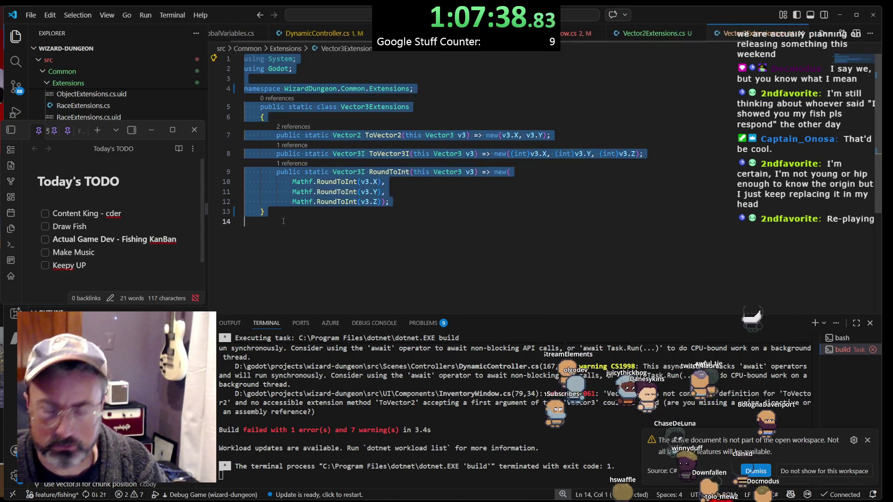
{"action": "key", "text": "shift+Tab"}
{"action": "left_click", "coordinate": [438, 99]}
{"action": "key", "text": "Return"}
Replace Vector2Extensions.cs's namespace line with 'namespace WizardDungeon.Common.Extensions;'
{"action": "left_click", "coordinate": [660, 32]}
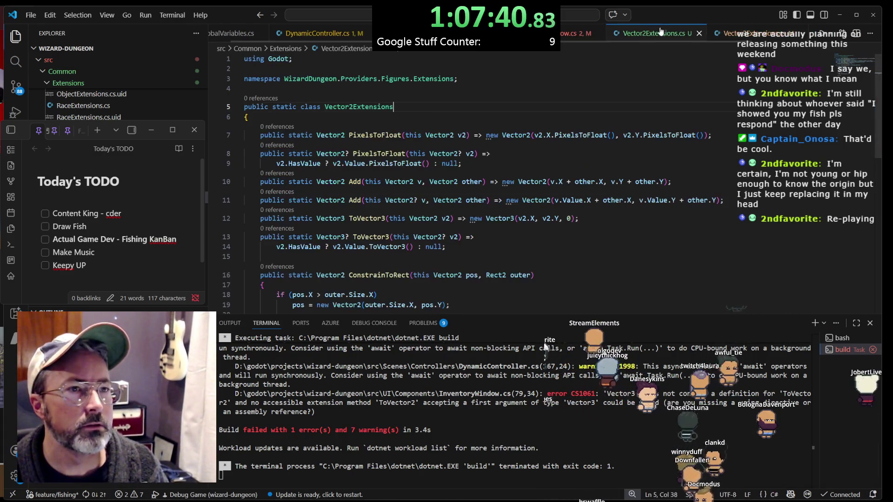
{"action": "triple_click", "coordinate": [469, 76]}
{"action": "key", "text": "ctrl+v"}
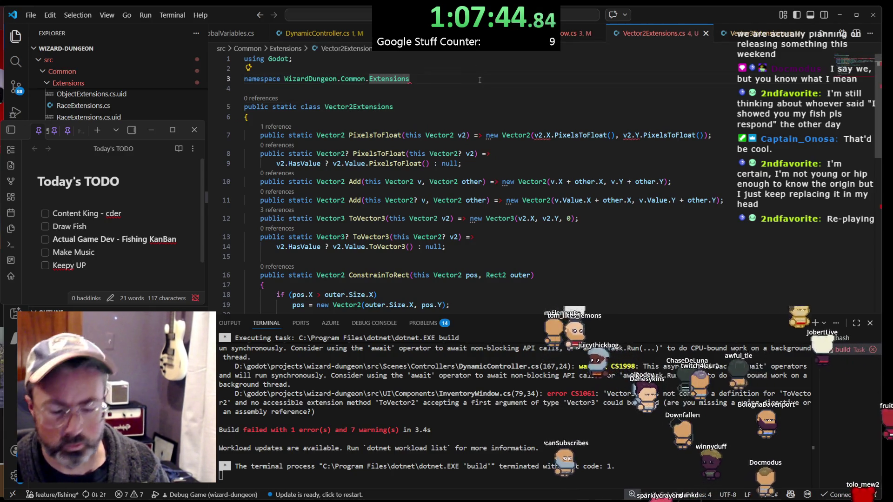
{"action": "type", "text": ";"}
{"action": "left_click", "coordinate": [498, 107]}
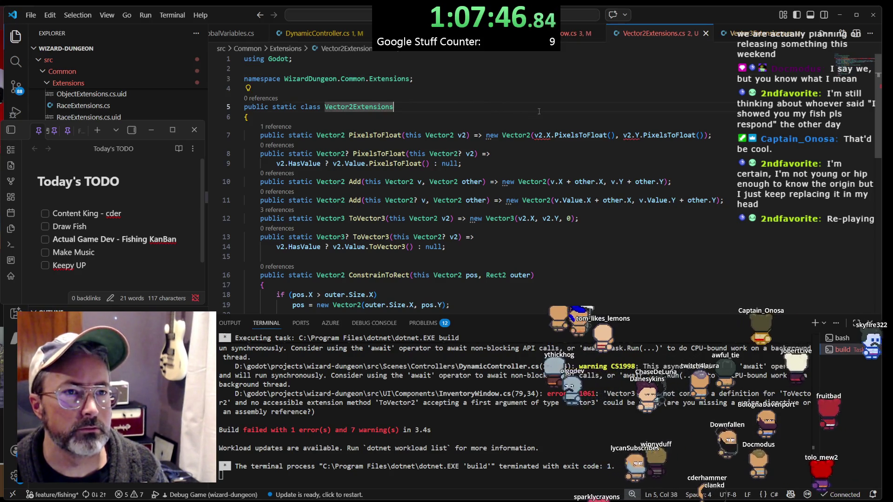
{"action": "mouse_move", "coordinate": [545, 134]}
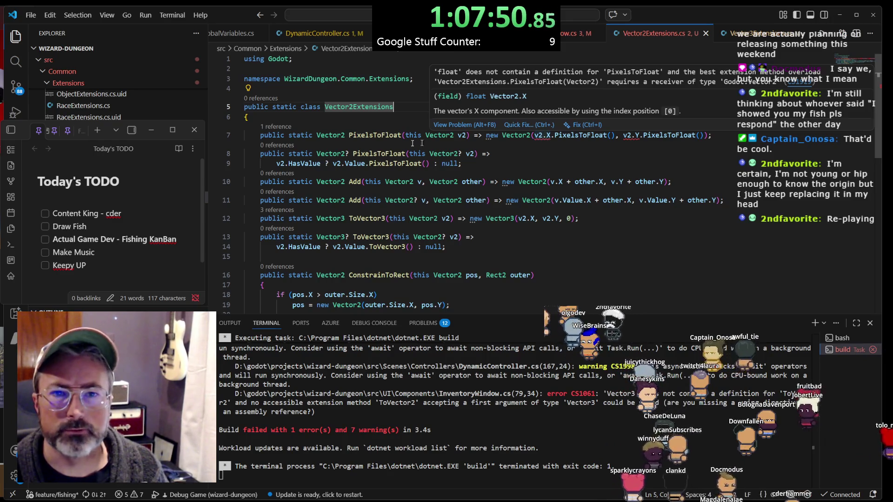
{"action": "scroll", "coordinate": [93, 106], "scroll_direction": "up", "scroll_amount": 3}
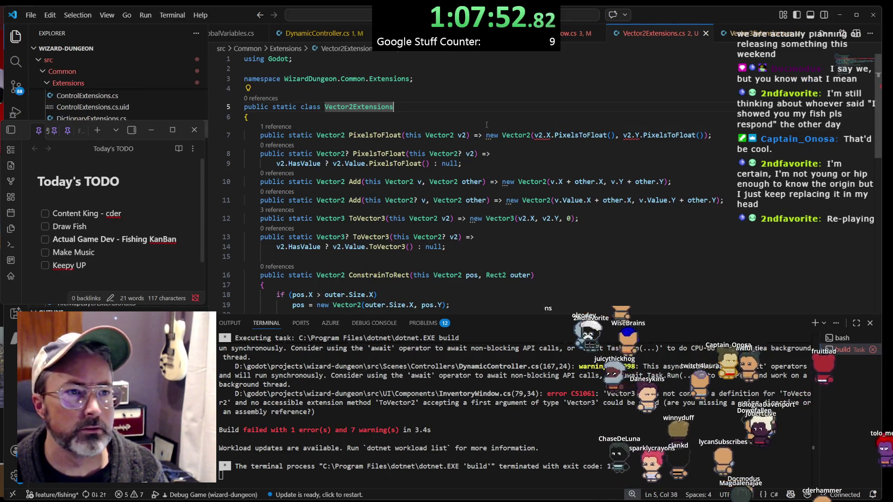
{"action": "scroll", "coordinate": [117, 93], "scroll_direction": "up", "scroll_amount": 5}
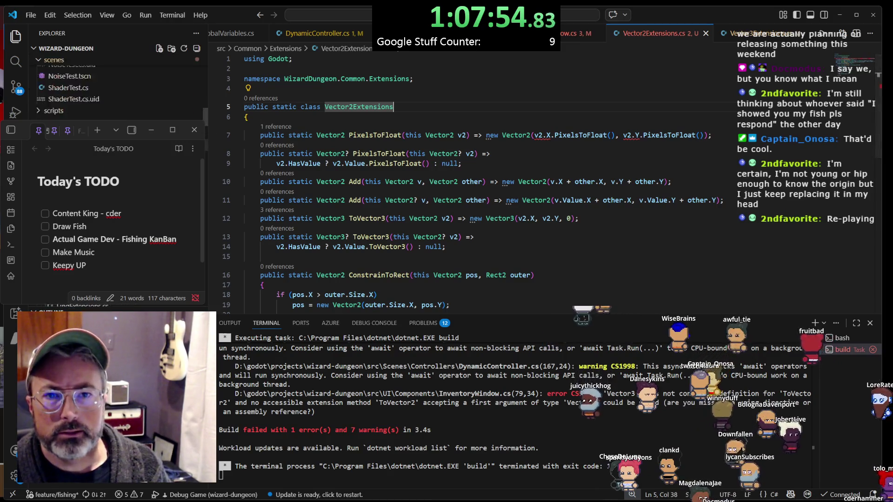
{"action": "scroll", "coordinate": [116, 88], "scroll_direction": "up", "scroll_amount": 5}
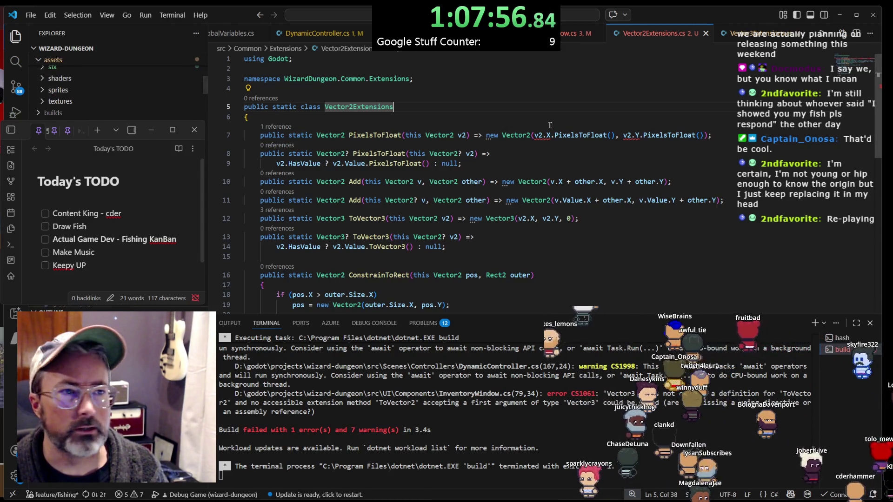
Search for PixelsToFloat and open its definition in FloatExtensions.cs
{"action": "key", "text": "ctrl+shift+f"}
{"action": "type", "text": "ToVector3"}
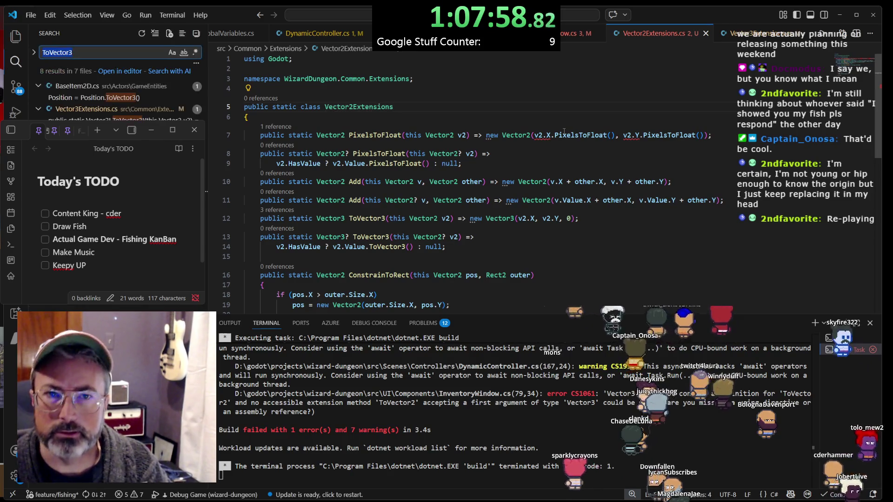
{"action": "type", "text": "pixelstoflo"}
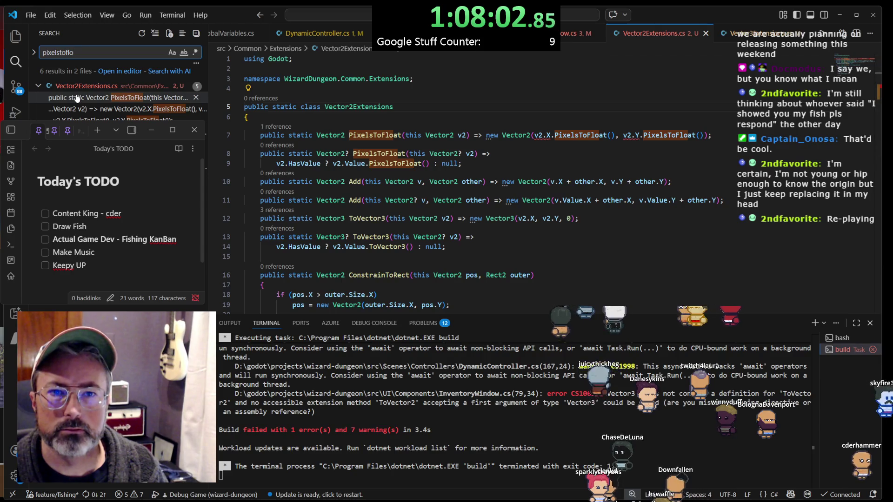
{"action": "left_click", "coordinate": [116, 109]}
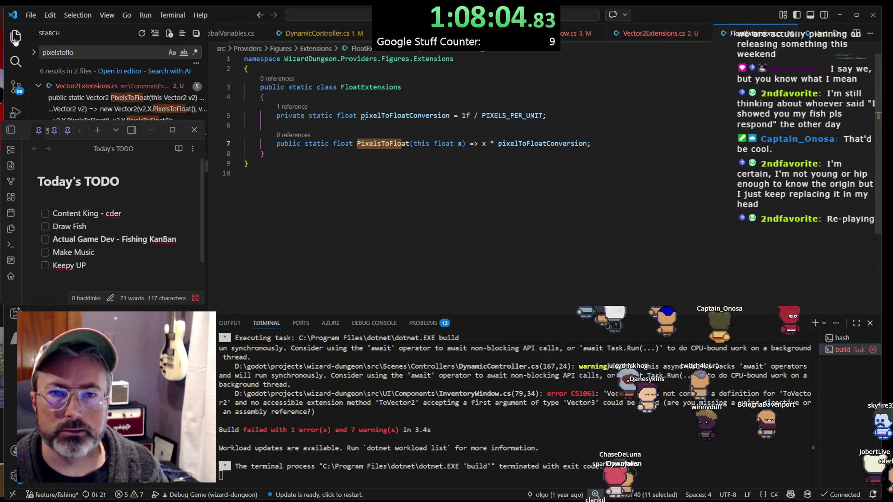
{"action": "left_click", "coordinate": [16, 37]}
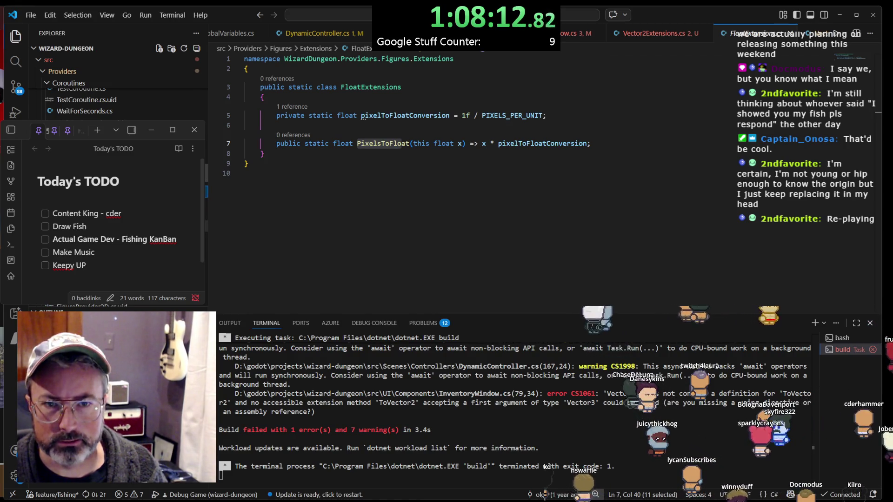
{"action": "scroll", "coordinate": [206, 192], "scroll_direction": "down", "scroll_amount": 10}
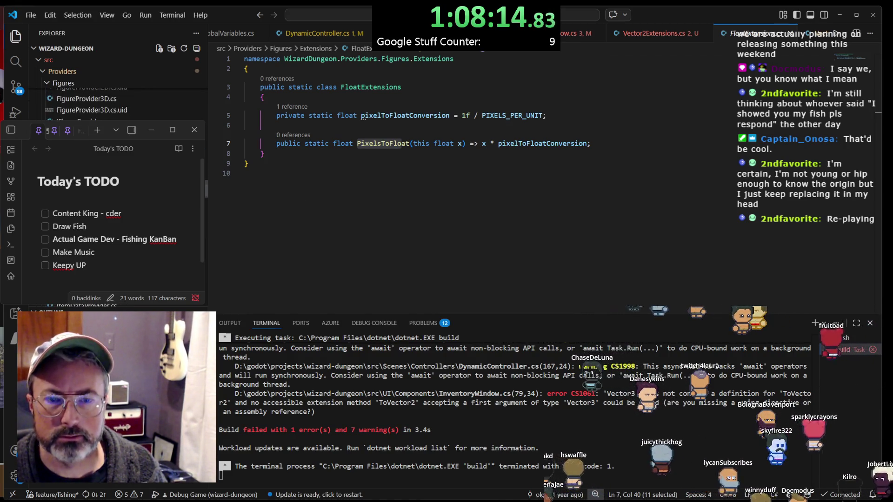
{"action": "scroll", "coordinate": [116, 100], "scroll_direction": "down", "scroll_amount": 3}
{"action": "left_click", "coordinate": [665, 36]}
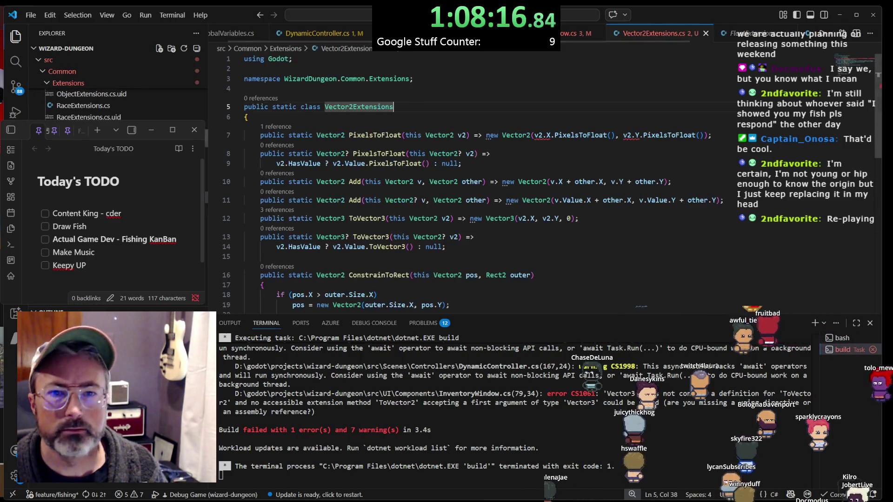
{"action": "left_click", "coordinate": [547, 136], "text": "ctrl"}
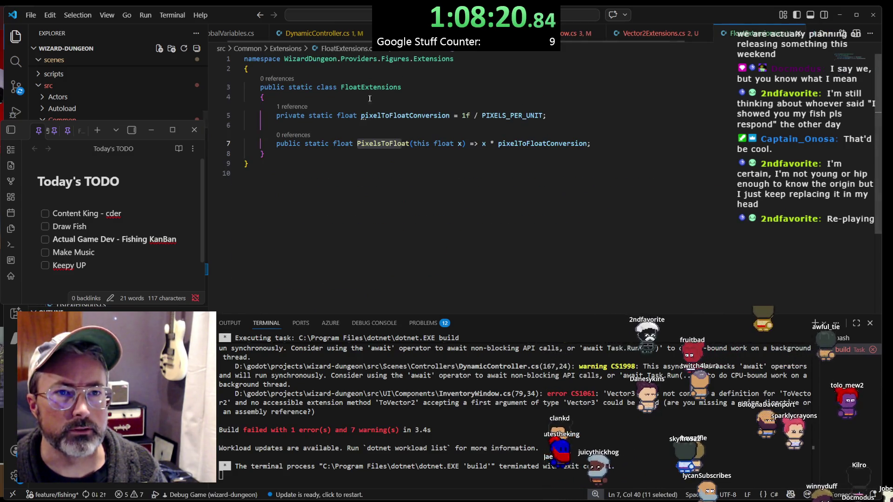
Make FloatExtensions.cs's namespace file-scoped, remove its braces, and outdent the class
{"action": "left_click", "coordinate": [475, 60]}
{"action": "key", "text": "Down"}
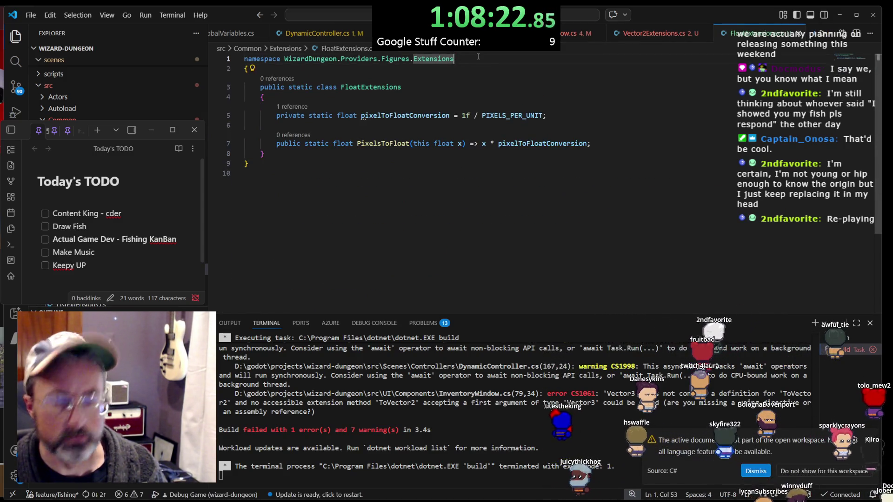
{"action": "type", "text": ";"}
{"action": "key", "text": "Down"}
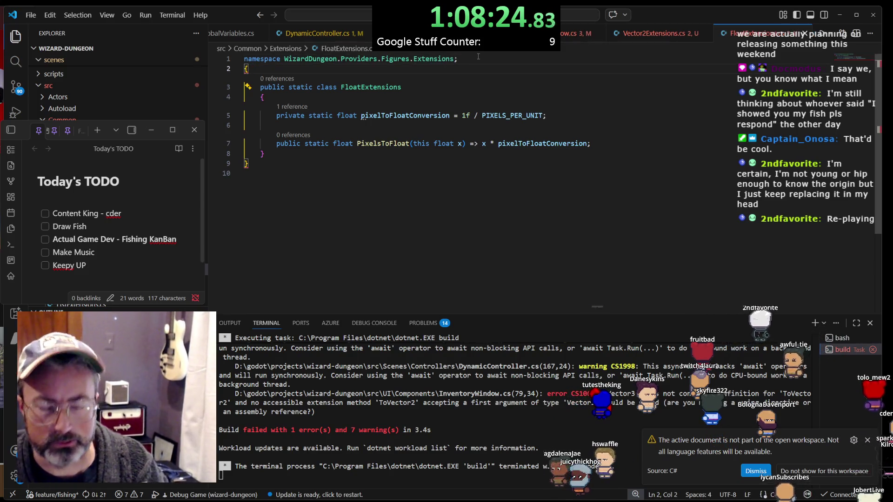
{"action": "key", "text": "ctrl+shift+k"}
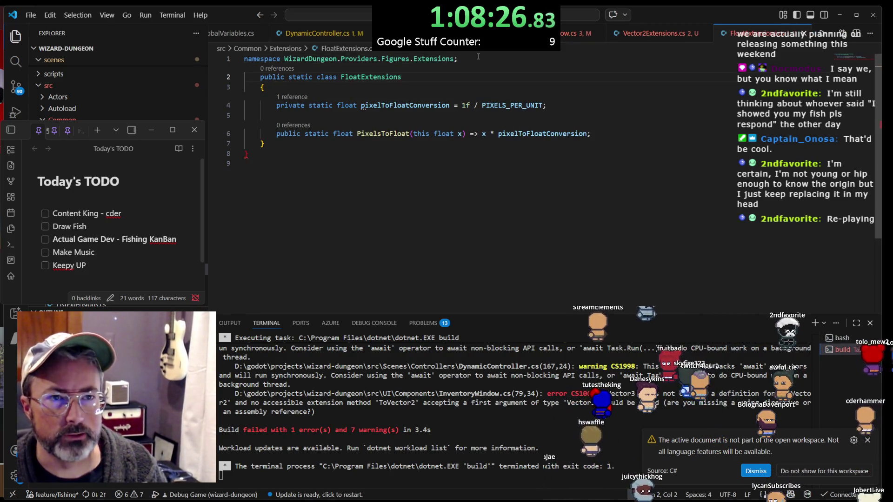
{"action": "key", "text": "shift+alt+f"}
{"action": "left_click", "coordinate": [312, 157]}
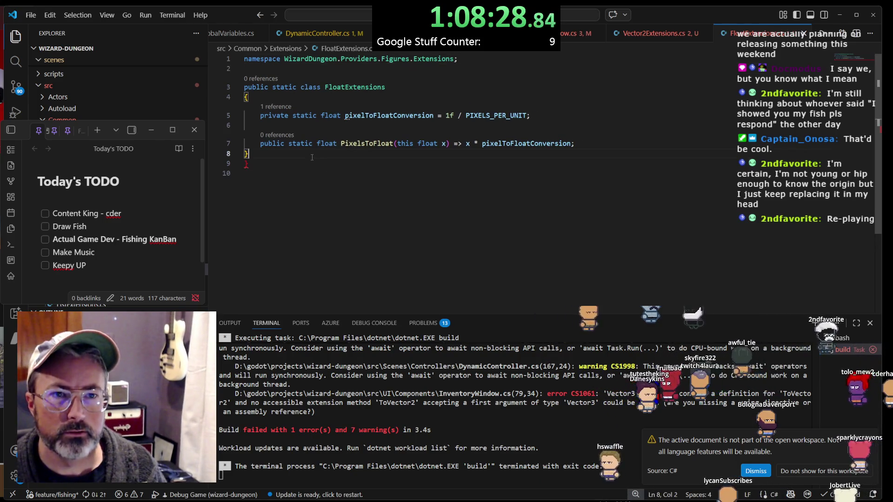
{"action": "left_click", "coordinate": [275, 163]}
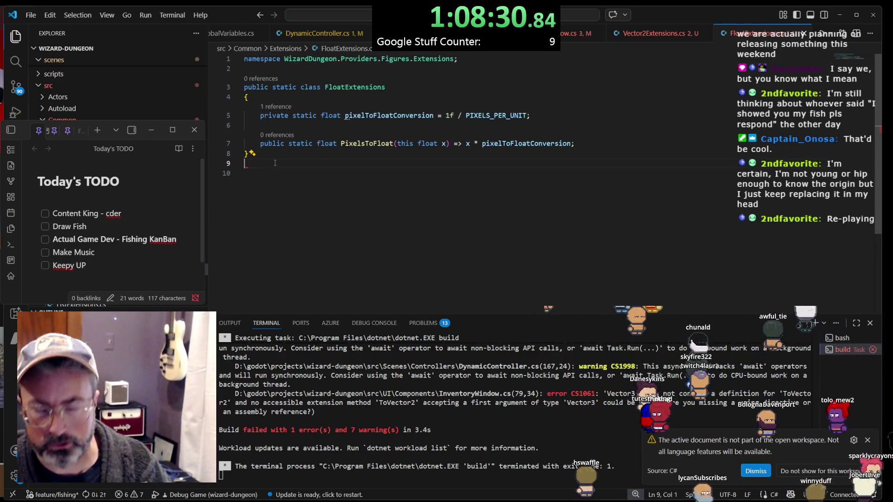
{"action": "key", "text": "Delete"}
Paste the WizardDungeon.Common.Extensions namespace line over FloatExtensions.cs's old namespace
{"action": "left_click", "coordinate": [429, 58]}
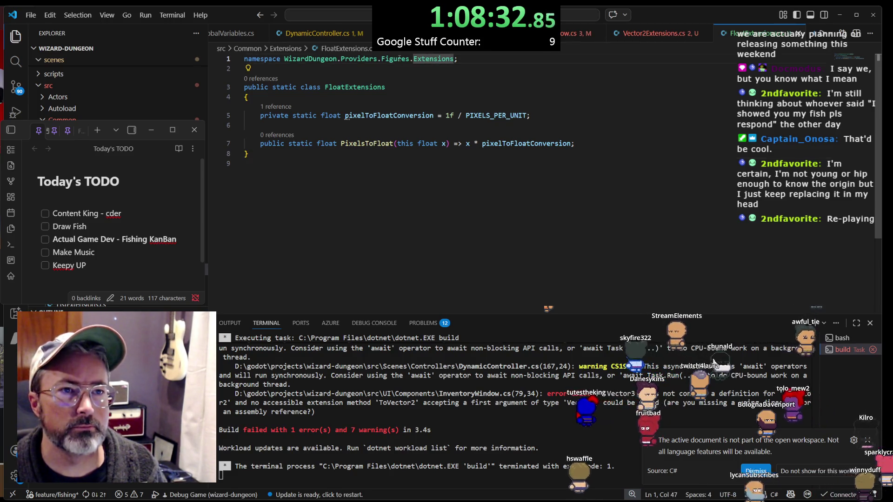
{"action": "left_click", "coordinate": [655, 35]}
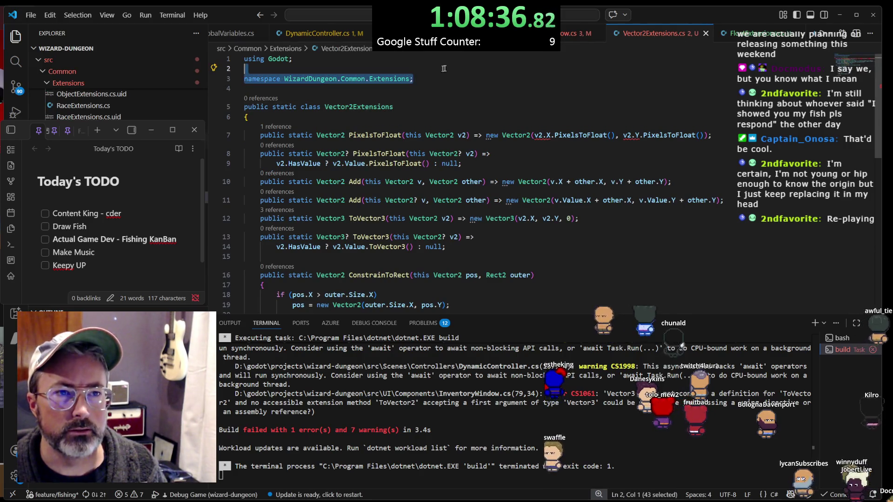
{"action": "key", "text": "ctrl+Tab"}
{"action": "left_click_drag", "start_coordinate": [468, 60], "coordinate": [243, 59]}
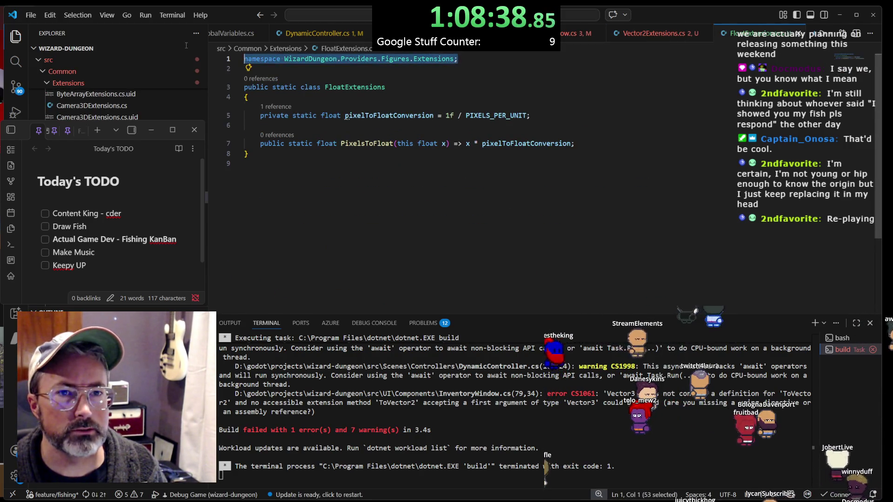
{"action": "type", "text": "namespace WizardDungeon.Common.Extensions;"}
{"action": "key", "text": "Delete"}
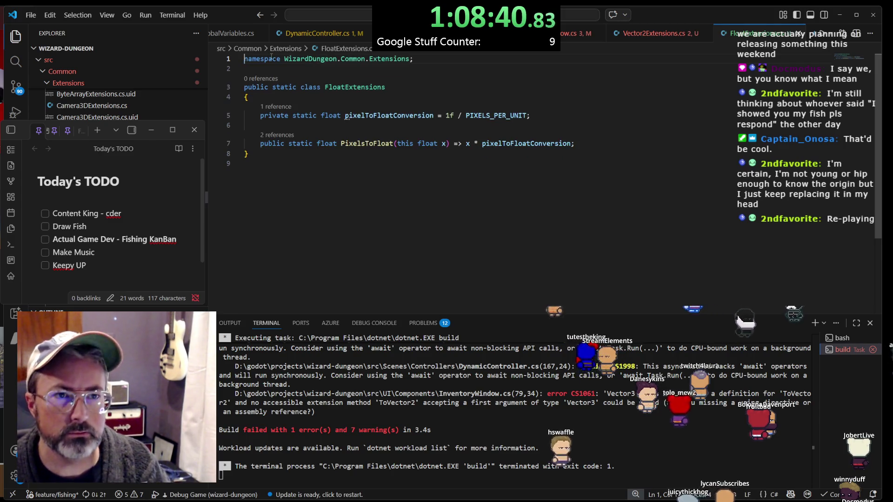
{"action": "left_click", "coordinate": [526, 115]}
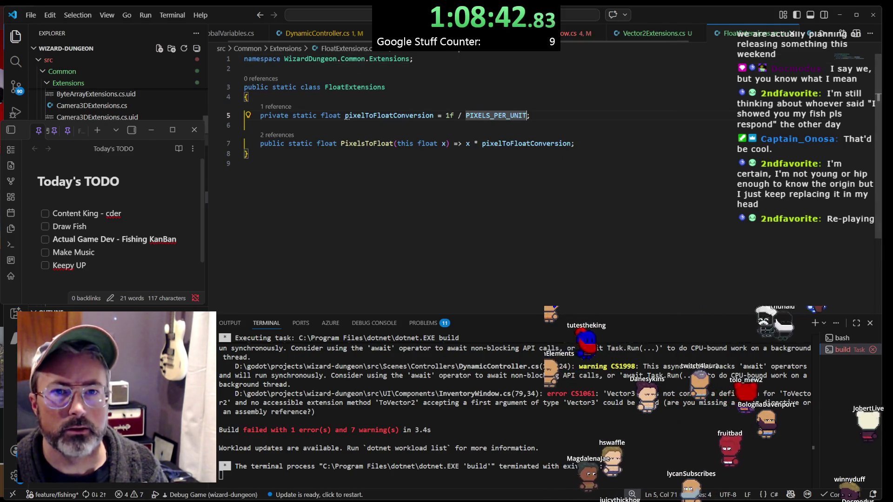
Scroll up and down through the Explorer tree looking for project files
{"action": "scroll", "coordinate": [116, 100], "scroll_direction": "up", "scroll_amount": 10}
{"action": "scroll", "coordinate": [116, 88], "scroll_direction": "up", "scroll_amount": 5}
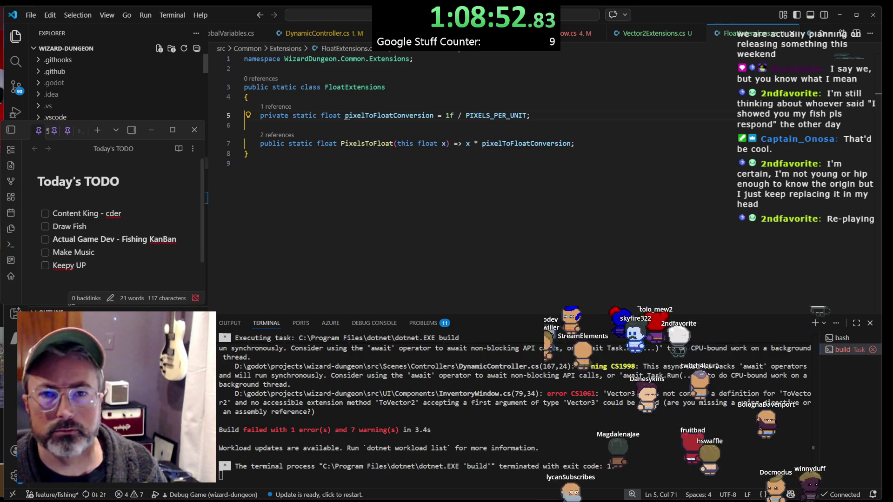
{"action": "scroll", "coordinate": [116, 88], "scroll_direction": "down", "scroll_amount": 1}
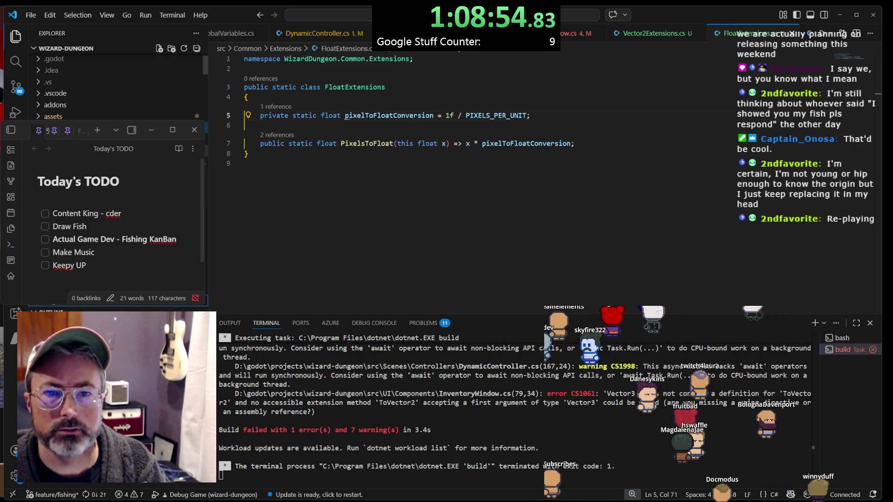
{"action": "scroll", "coordinate": [116, 89], "scroll_direction": "down", "scroll_amount": 10}
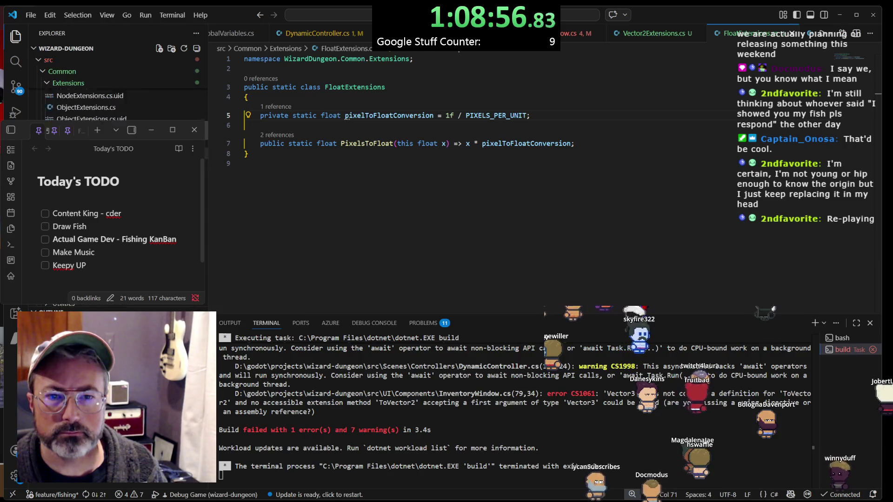
{"action": "scroll", "coordinate": [116, 88], "scroll_direction": "down", "scroll_amount": 5}
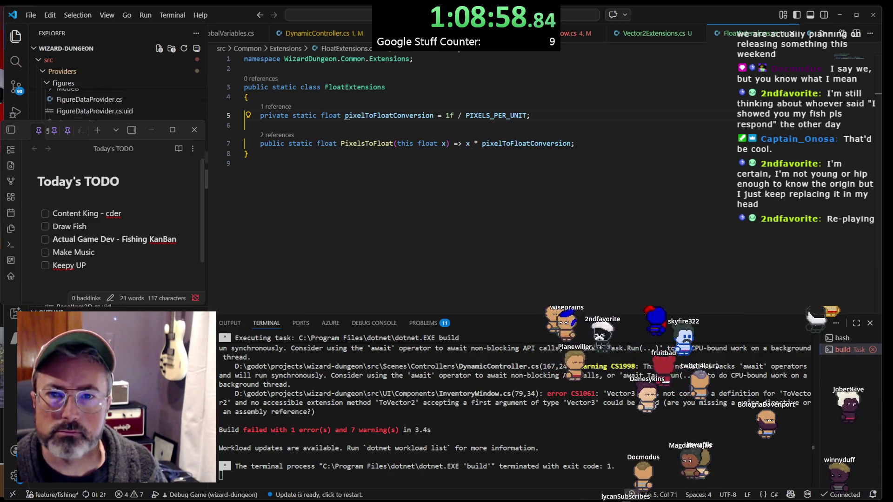
{"action": "scroll", "coordinate": [117, 97], "scroll_direction": "down", "scroll_amount": 3}
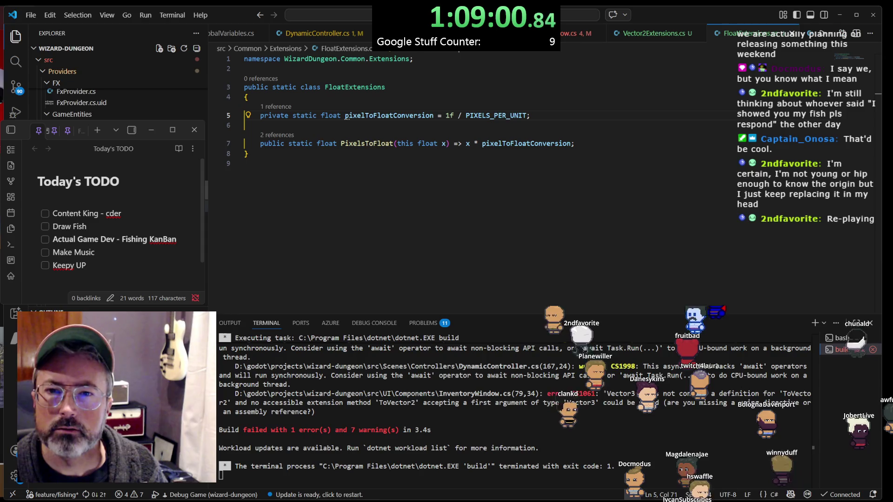
{"action": "scroll", "coordinate": [116, 93], "scroll_direction": "down", "scroll_amount": 5}
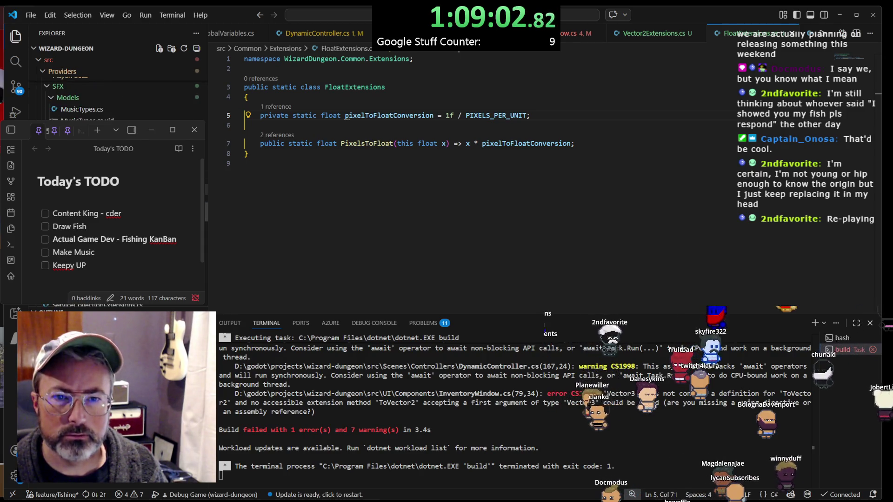
{"action": "scroll", "coordinate": [117, 93], "scroll_direction": "up", "scroll_amount": 2}
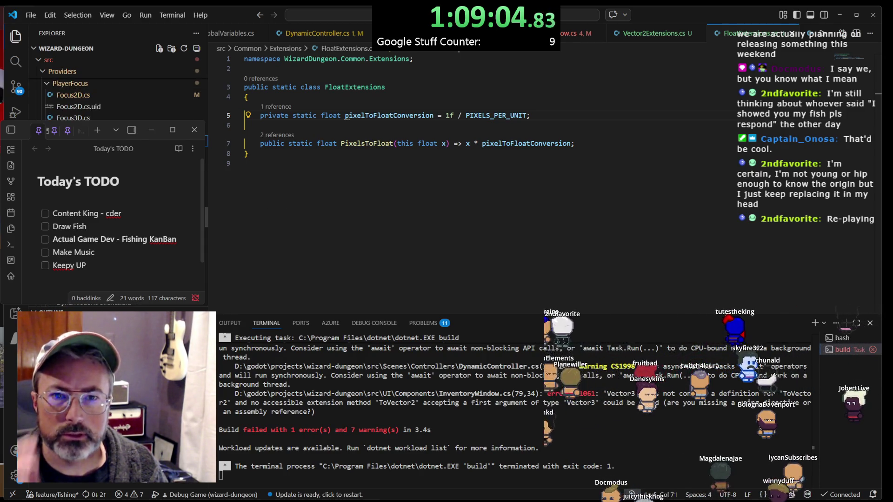
{"action": "scroll", "coordinate": [117, 93], "scroll_direction": "up", "scroll_amount": 3}
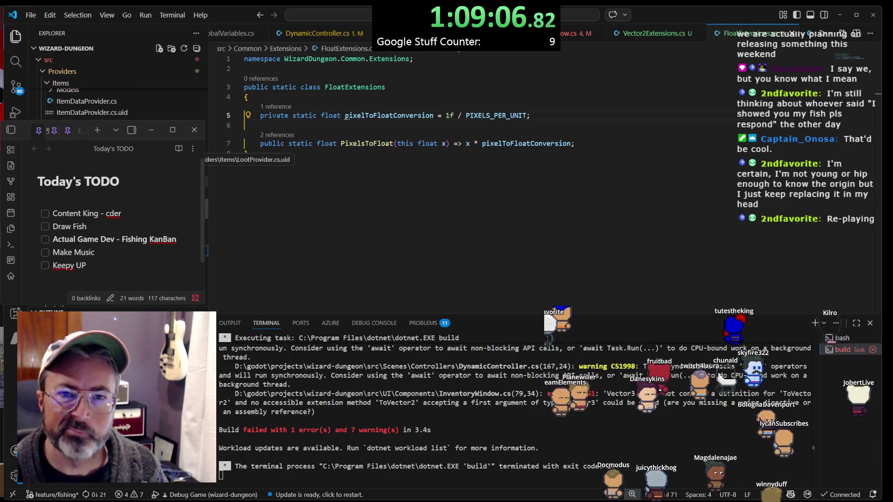
{"action": "scroll", "coordinate": [116, 93], "scroll_direction": "down", "scroll_amount": 4}
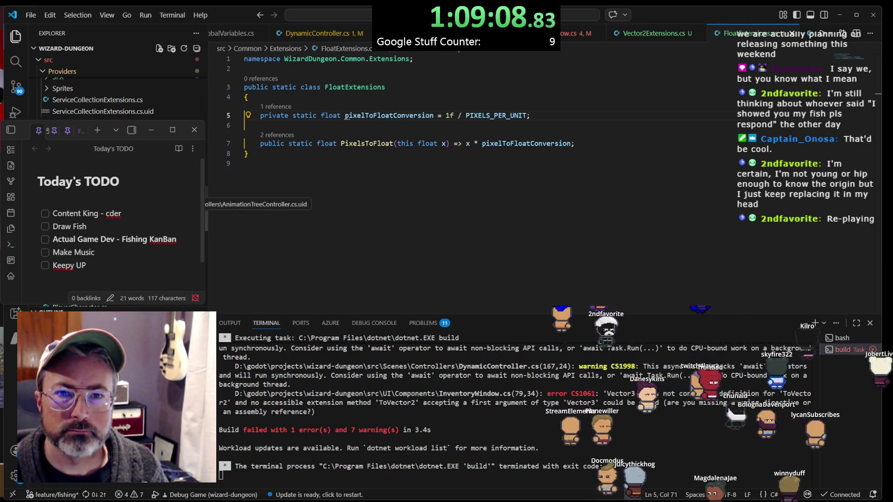
{"action": "scroll", "coordinate": [116, 93], "scroll_direction": "down", "scroll_amount": 5}
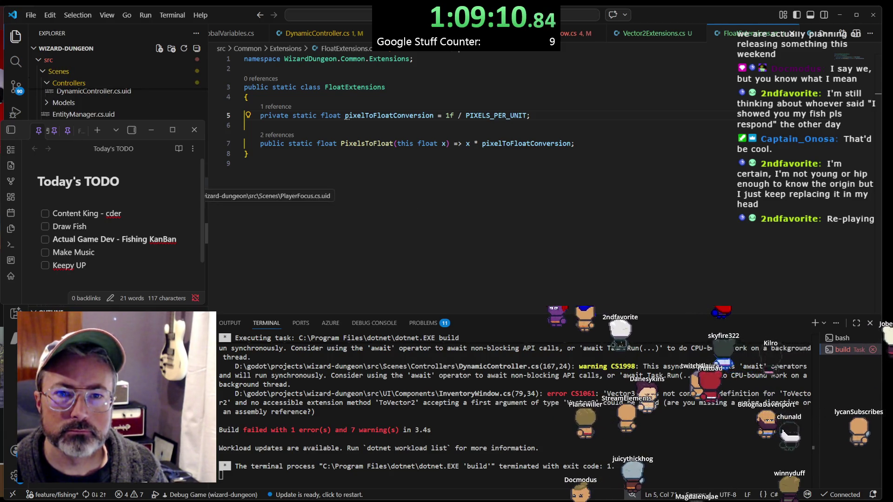
{"action": "scroll", "coordinate": [116, 93], "scroll_direction": "down", "scroll_amount": 3}
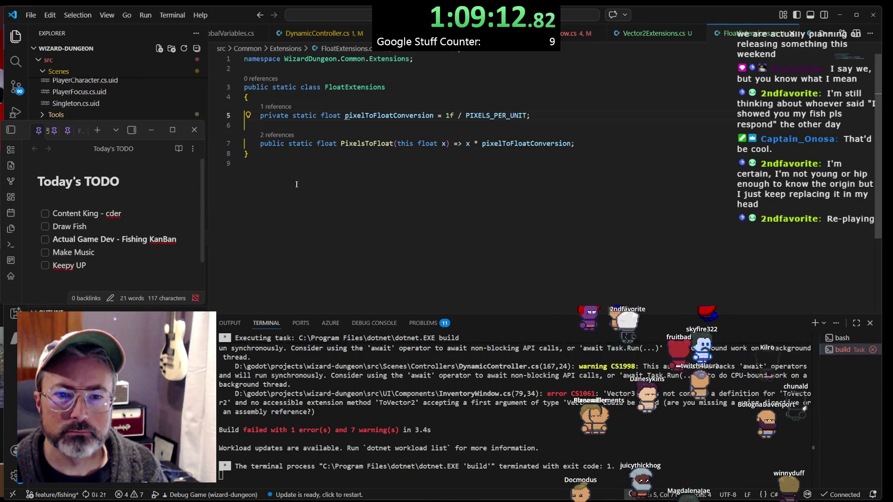
{"action": "scroll", "coordinate": [117, 93], "scroll_direction": "up", "scroll_amount": 5}
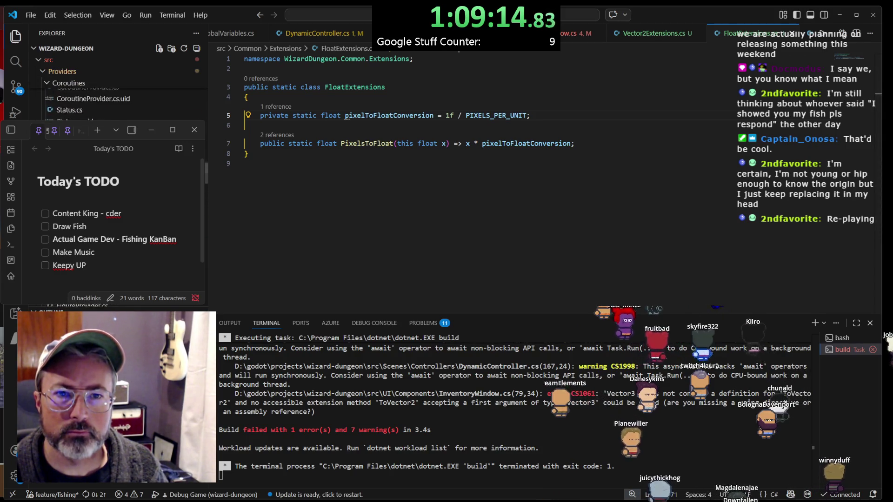
{"action": "scroll", "coordinate": [116, 93], "scroll_direction": "up", "scroll_amount": 5}
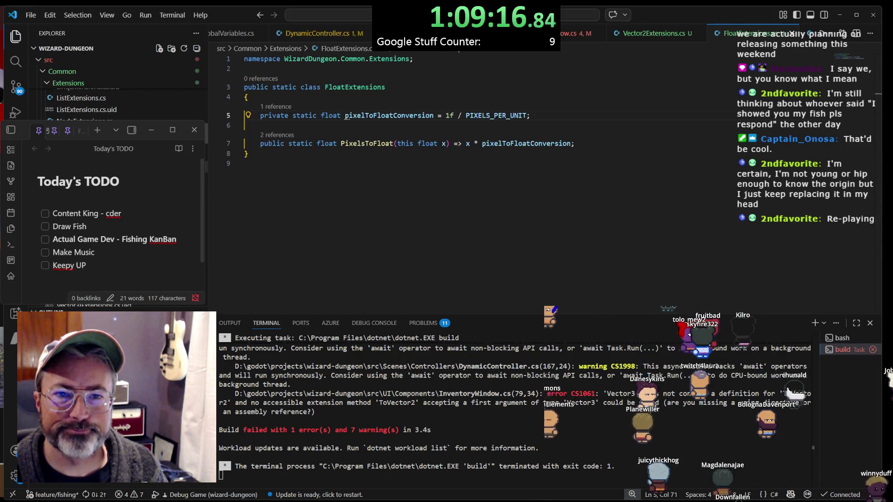
{"action": "scroll", "coordinate": [116, 93], "scroll_direction": "up", "scroll_amount": 5}
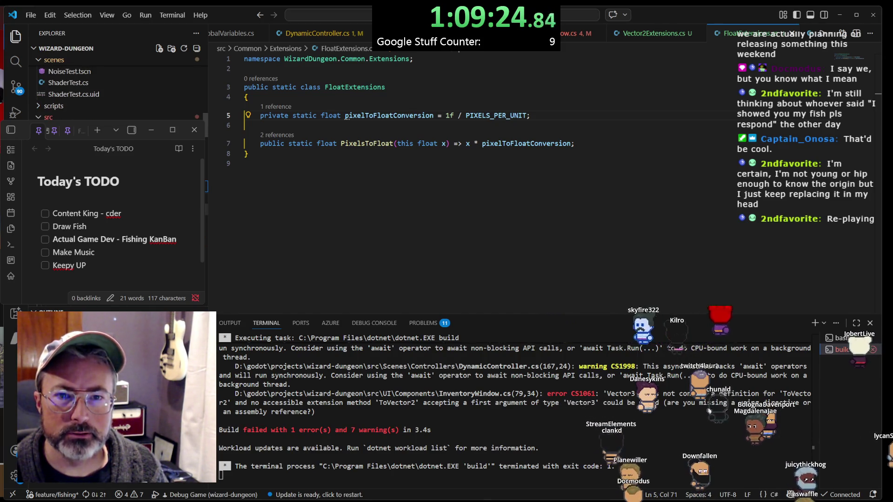
{"action": "scroll", "coordinate": [116, 93], "scroll_direction": "down", "scroll_amount": 6}
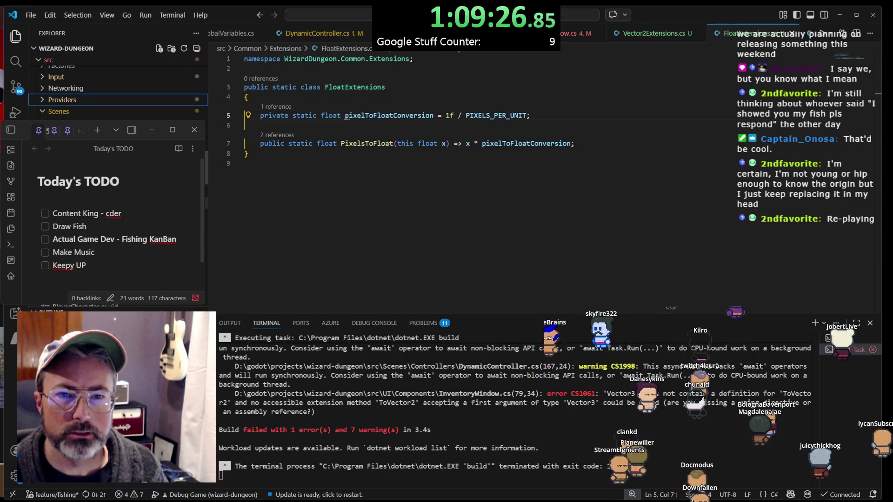
Search Quick Open for 'floatex' and dismiss it without opening a file
{"action": "key", "text": "ctrl+p"}
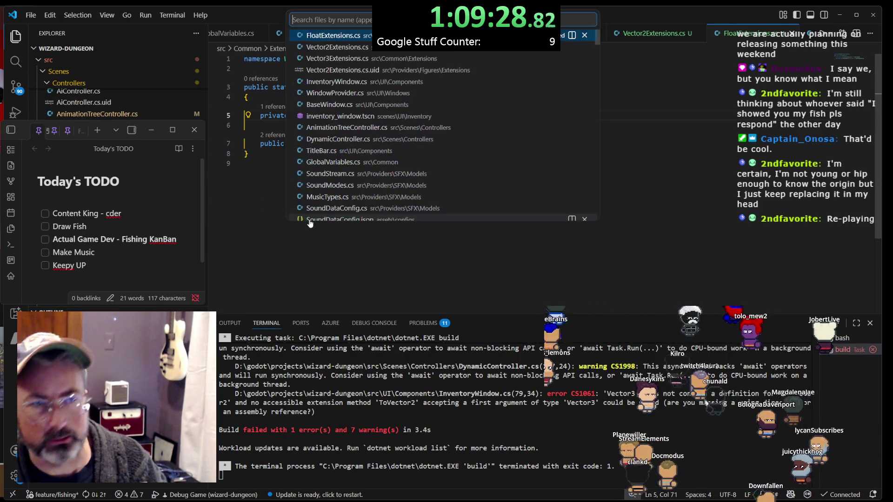
{"action": "type", "text": "3"}
{"action": "key", "text": "BackSpace"}
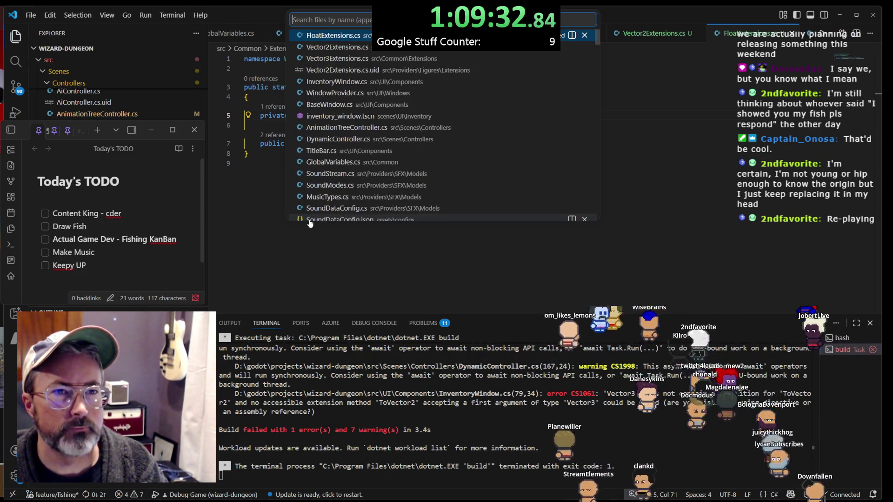
{"action": "type", "text": "floatex"}
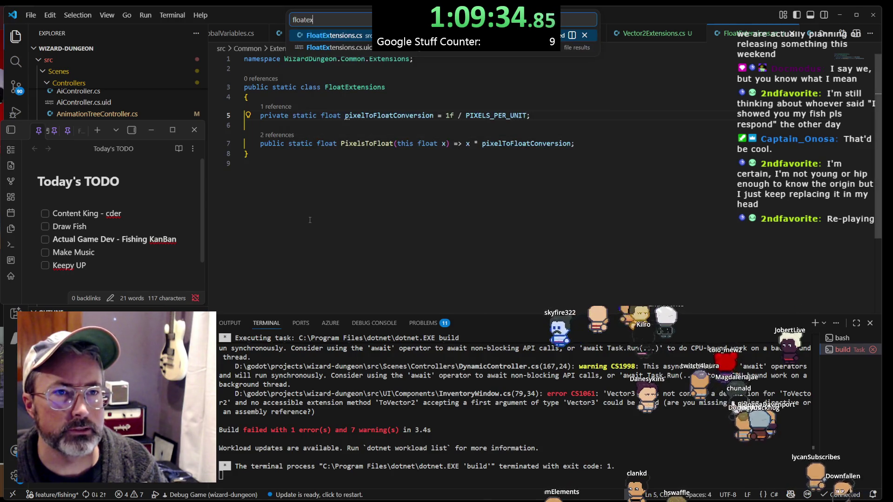
{"action": "key", "text": "Down"}
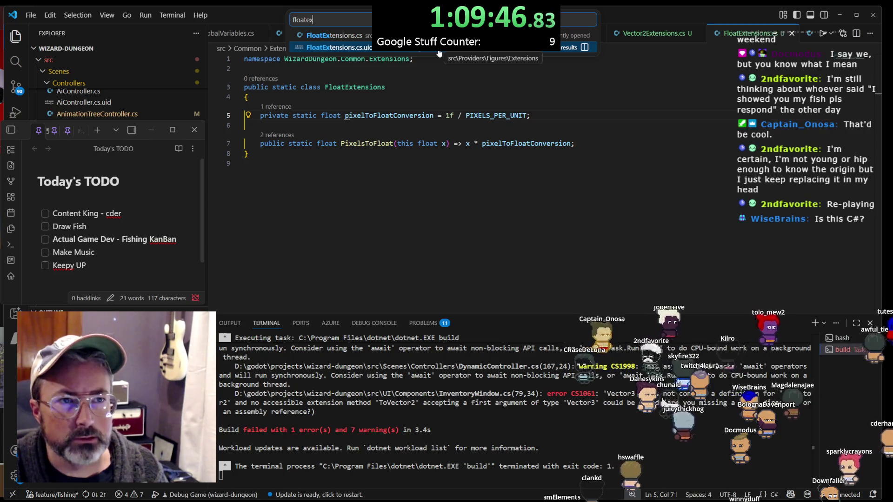
{"action": "scroll", "coordinate": [117, 88], "scroll_direction": "up", "scroll_amount": 3}
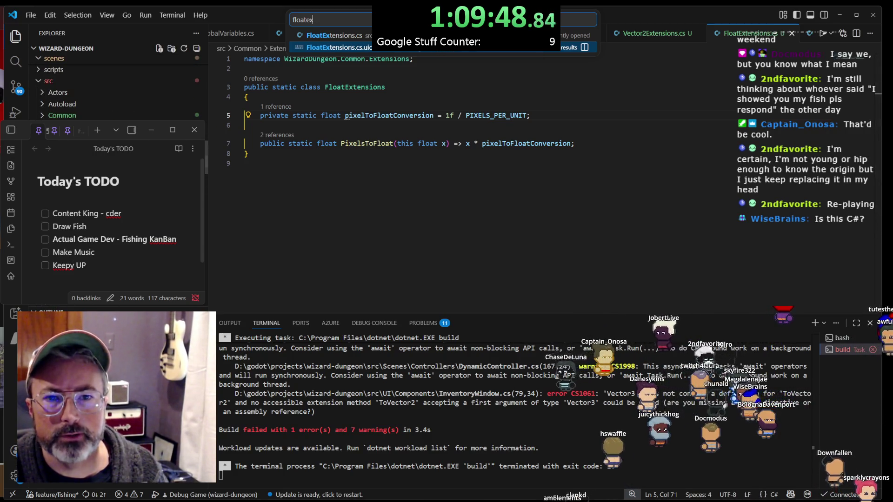
{"action": "key", "text": "Escape"}
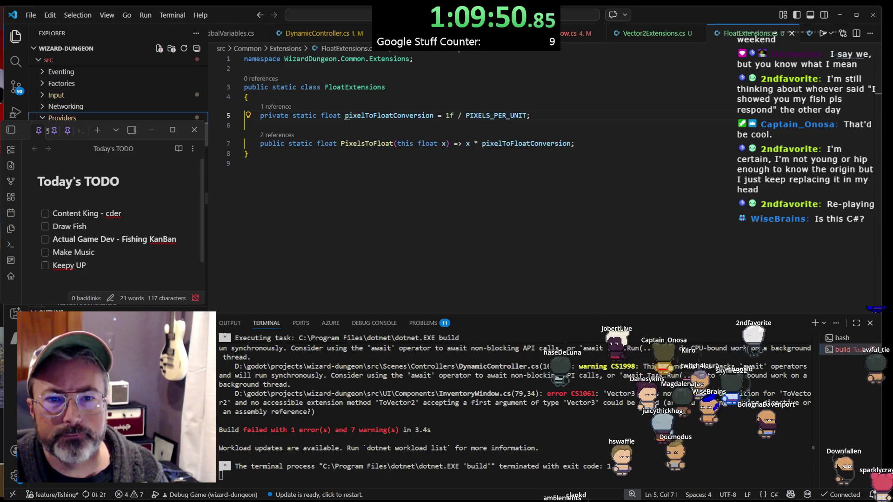
Expand the Providers folder under src in the Explorer and collapse its Colors subfolder
{"action": "scroll", "coordinate": [117, 88], "scroll_direction": "down", "scroll_amount": 3}
{"action": "left_click", "coordinate": [63, 99]}
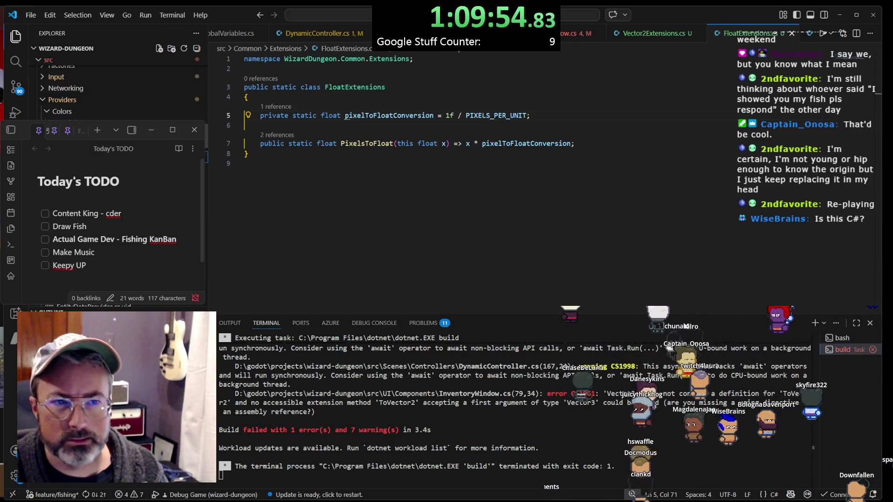
{"action": "left_click", "coordinate": [47, 112]}
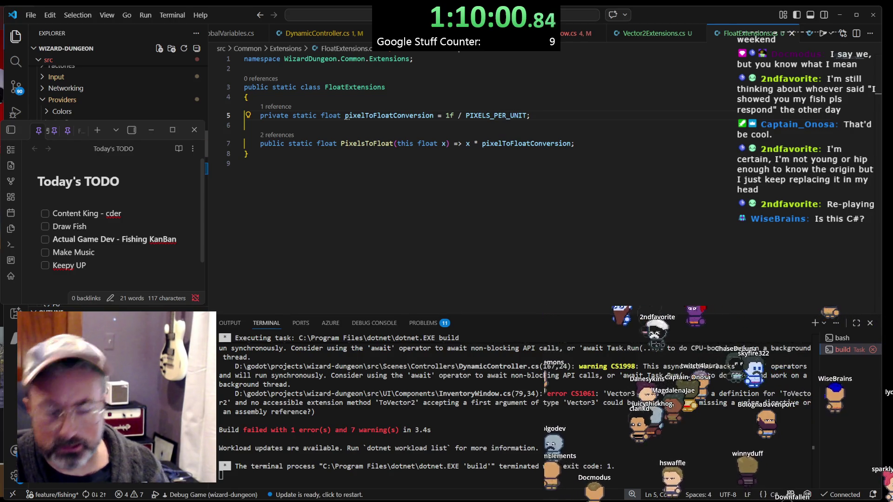
Move the Extensions folder to the Recycle Bin
{"action": "key", "text": "Delete"}
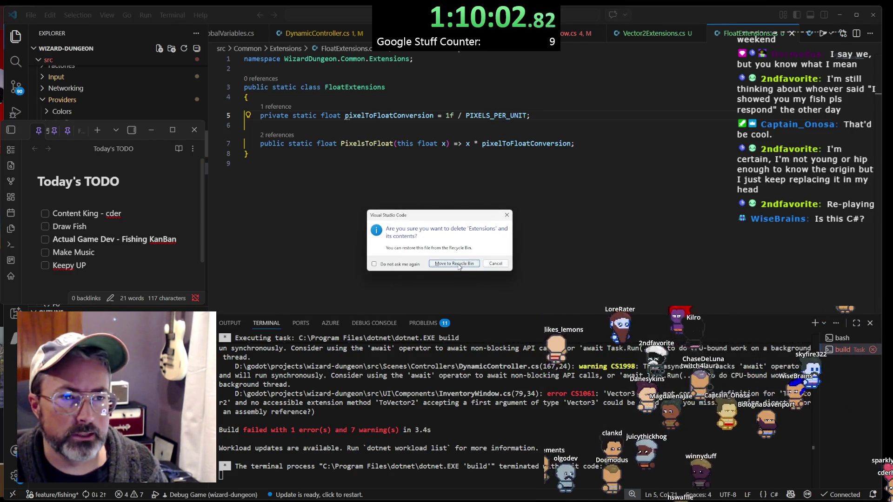
{"action": "left_click", "coordinate": [459, 265]}
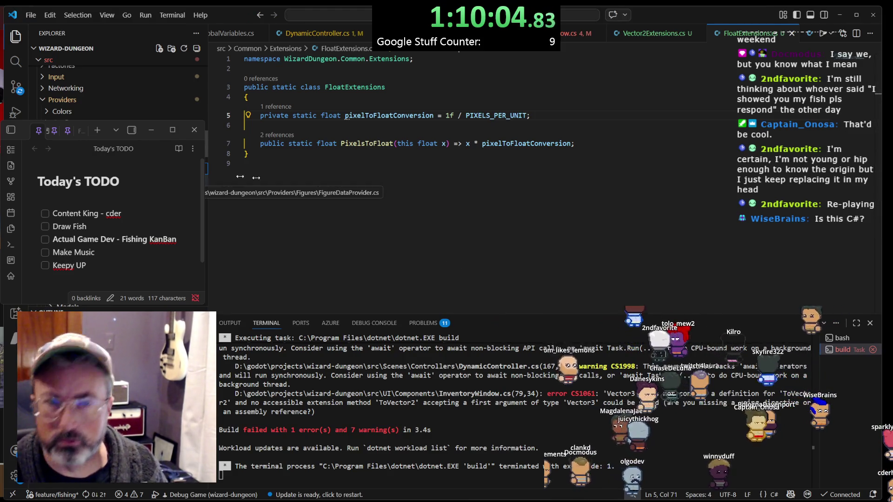
{"action": "left_click", "coordinate": [456, 196]}
In InventoryWindow.cs, review the ToVector2 quick fixes, then start a debug build
{"action": "left_click", "coordinate": [572, 33]}
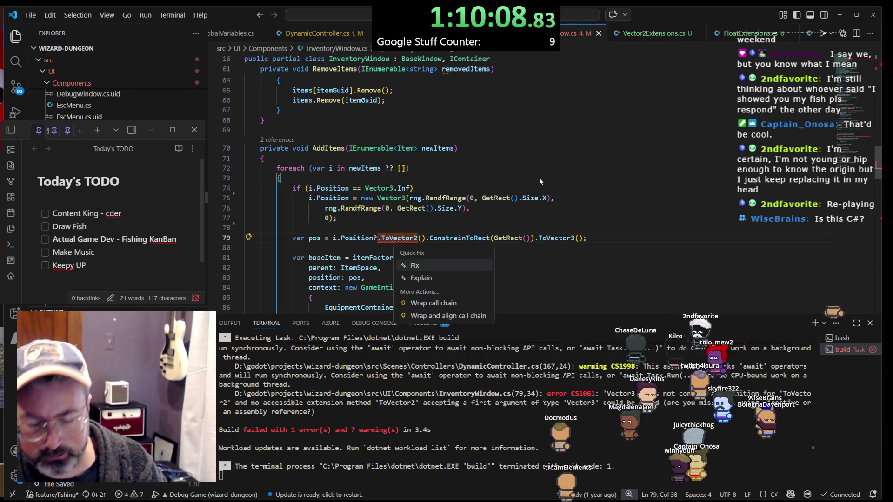
{"action": "key", "text": "ctrl+period"}
{"action": "key", "text": "Escape"}
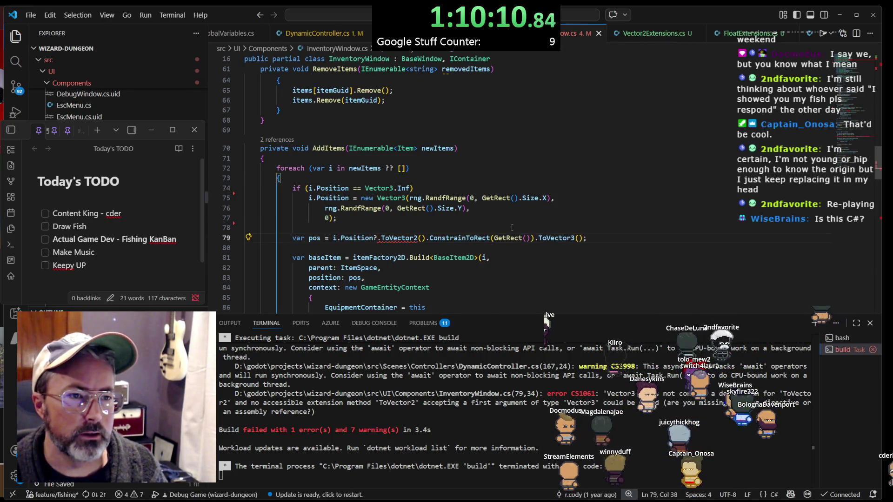
{"action": "left_click", "coordinate": [557, 233]}
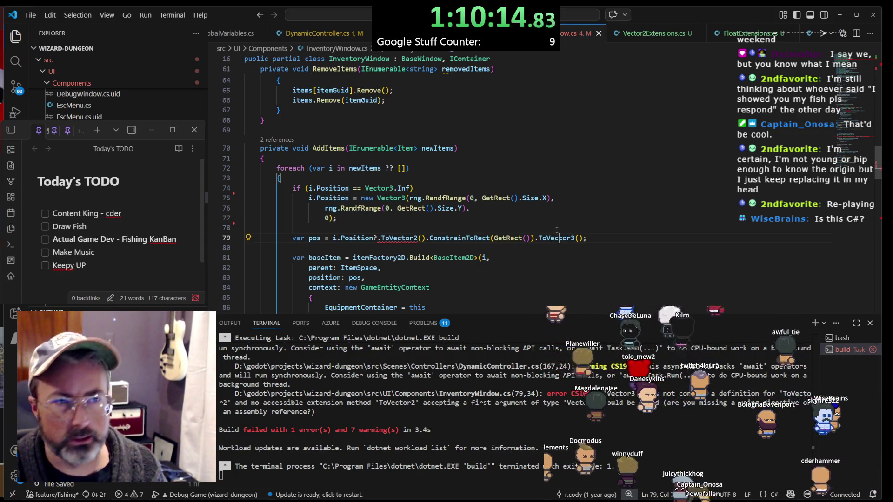
{"action": "key", "text": "ctrl+shift+b"}
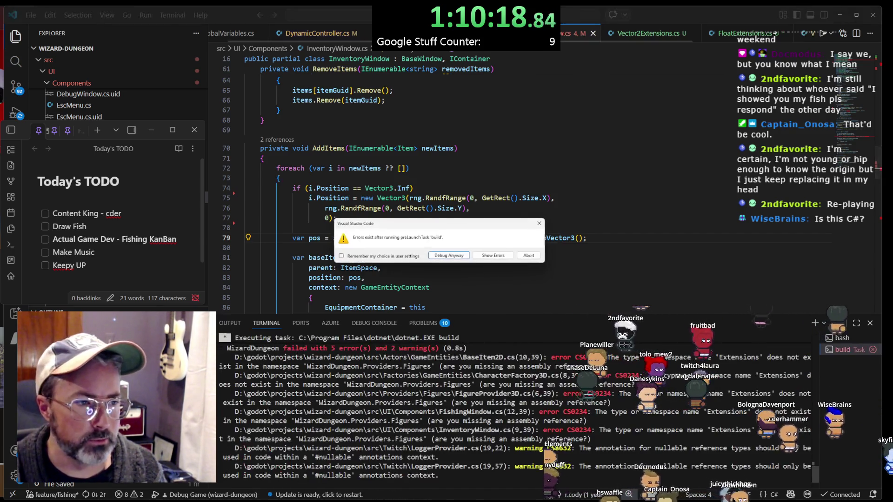
Abort the failed launch and delete the stale Figures.Extensions using from BaseItem2D.cs
{"action": "left_click", "coordinate": [530, 255]}
{"action": "left_click", "coordinate": [455, 358], "text": "ctrl"}
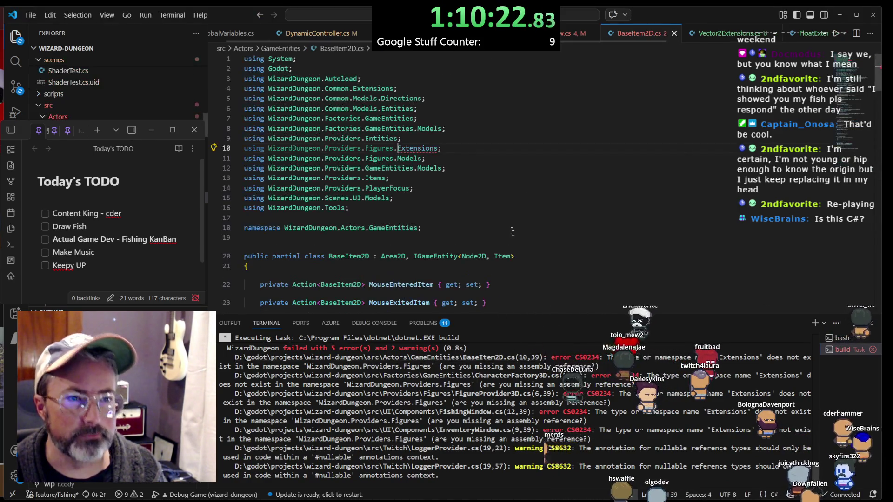
{"action": "left_click_drag", "start_coordinate": [461, 149], "coordinate": [464, 141]}
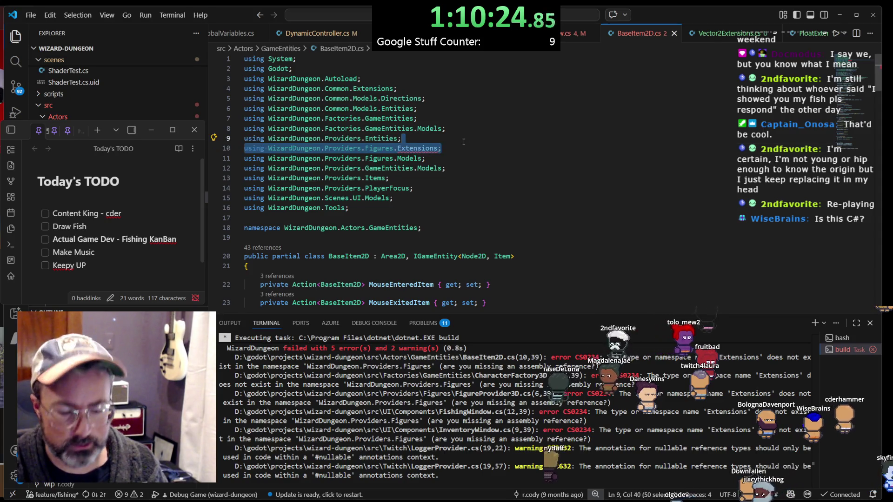
{"action": "key", "text": "BackSpace"}
{"action": "scroll", "coordinate": [452, 173], "scroll_direction": "down", "scroll_amount": 10}
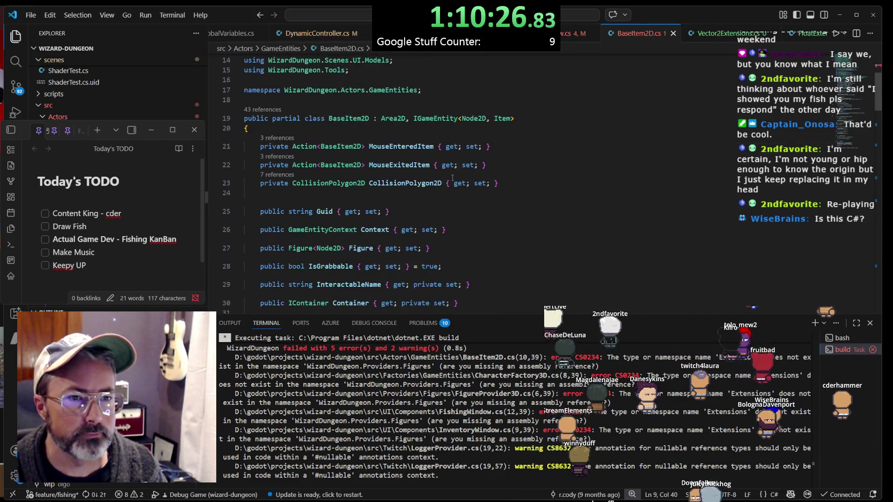
{"action": "scroll", "coordinate": [449, 174], "scroll_direction": "up", "scroll_amount": 10}
{"action": "scroll", "coordinate": [448, 173], "scroll_direction": "down", "scroll_amount": 20}
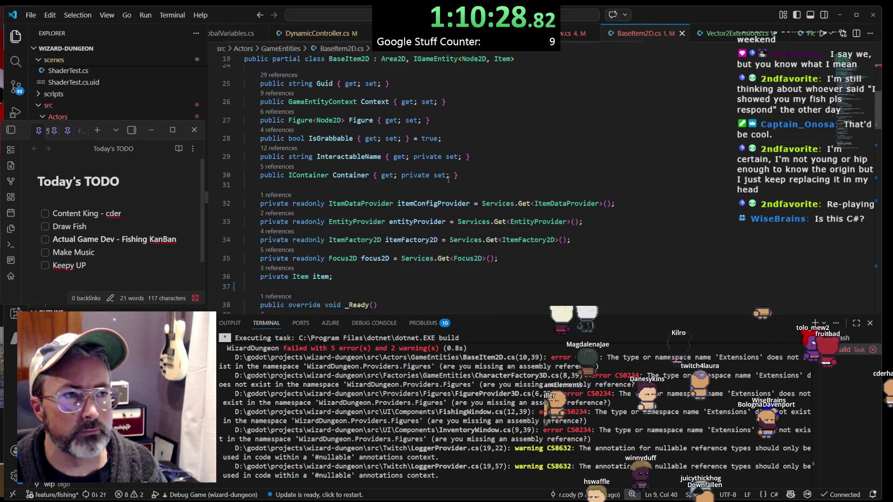
{"action": "scroll", "coordinate": [446, 183], "scroll_direction": "down", "scroll_amount": 10}
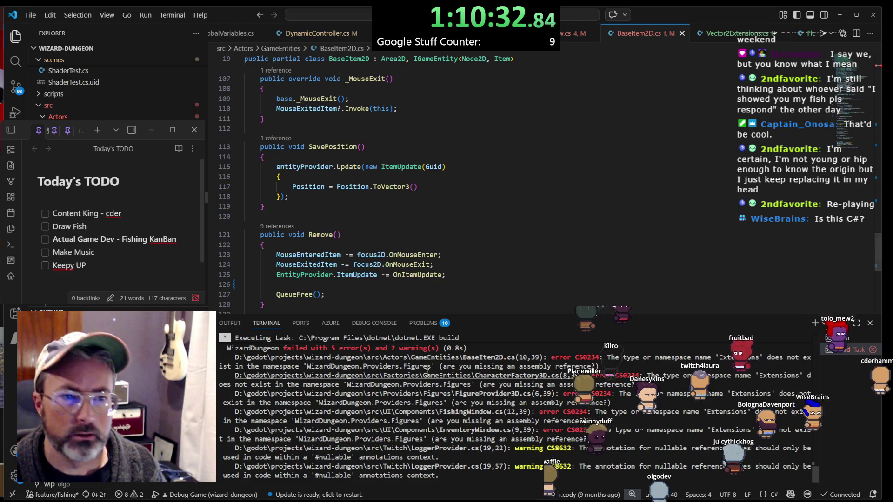
In CharacterFactory3D.cs, remove the unused Actors.GameEntities import and add WizardDungeon.Common.Extensions
{"action": "left_click", "coordinate": [490, 380], "text": "ctrl"}
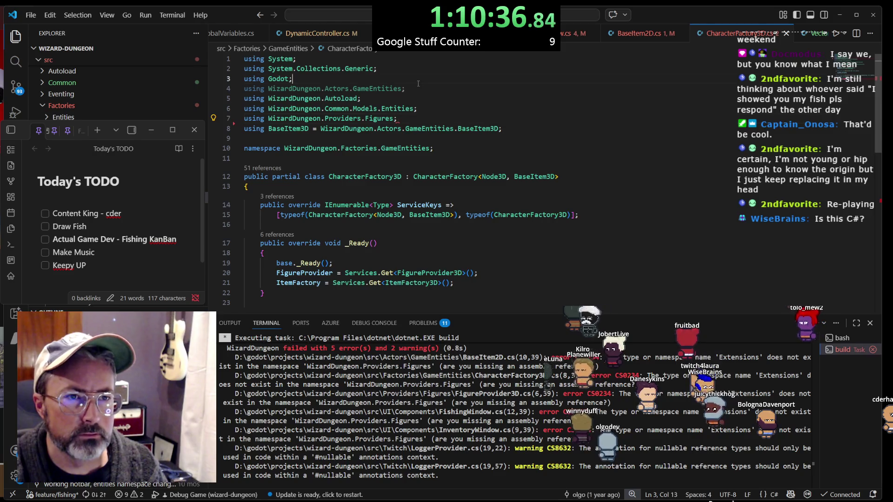
{"action": "key", "text": "shift+Down"}
{"action": "key", "text": "shift+End"}
{"action": "key", "text": "Delete"}
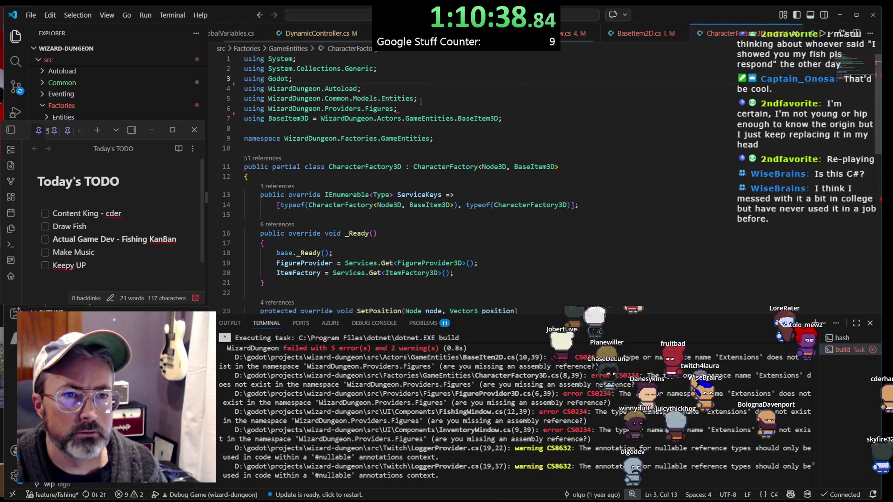
{"action": "scroll", "coordinate": [421, 101], "scroll_direction": "down", "scroll_amount": 7}
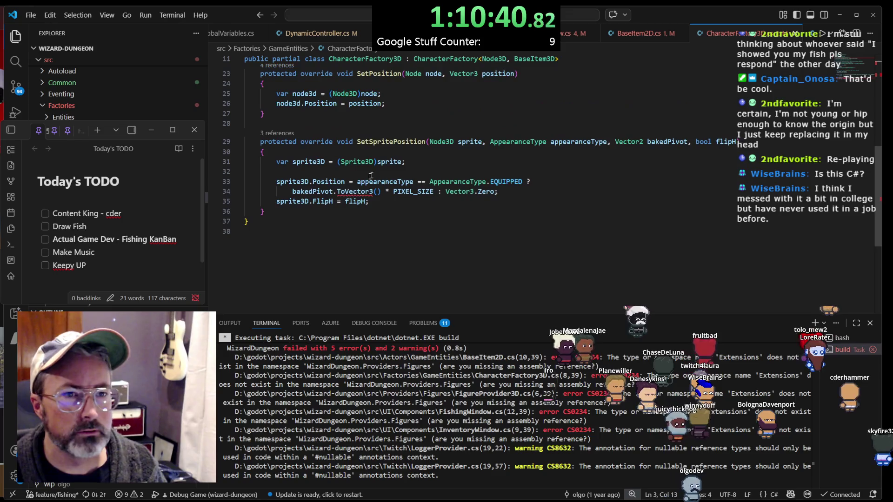
{"action": "left_click", "coordinate": [355, 191]}
{"action": "key", "text": "ctrl+period"}
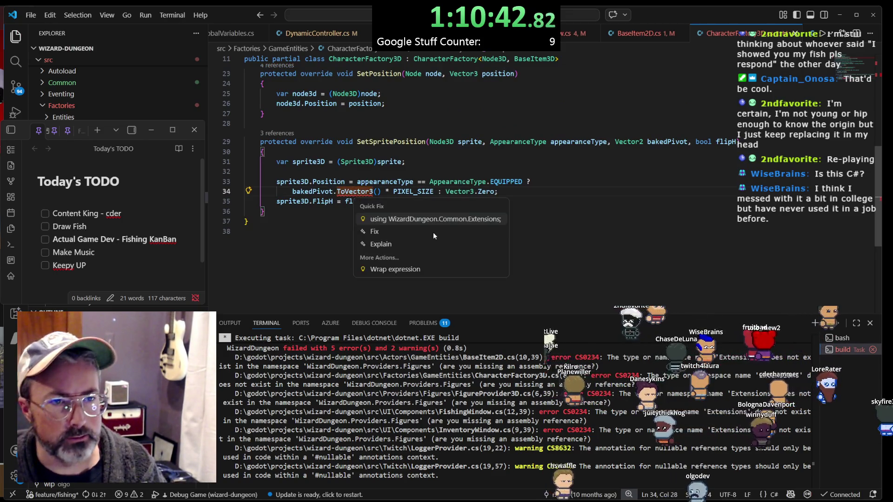
{"action": "key", "text": "Escape"}
{"action": "key", "text": "ctrl+period"}
{"action": "key", "text": "Return"}
{"action": "scroll", "coordinate": [450, 230], "scroll_direction": "up", "scroll_amount": 7}
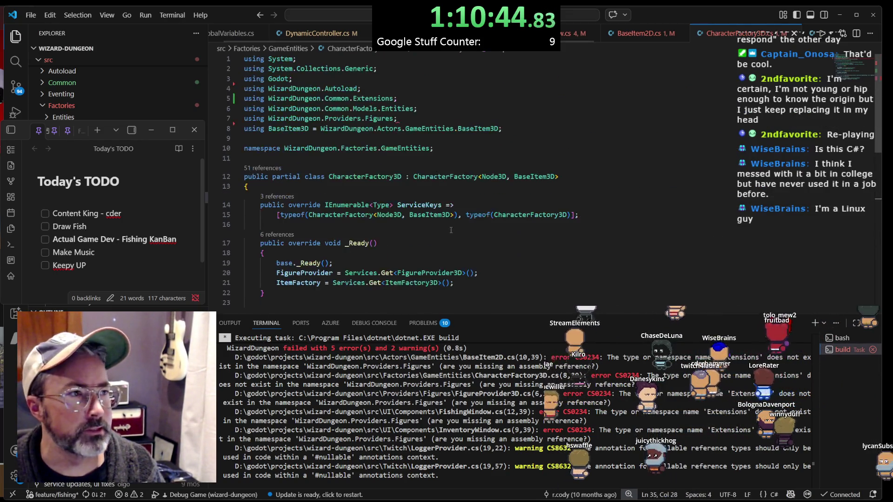
{"action": "left_click", "coordinate": [412, 120]}
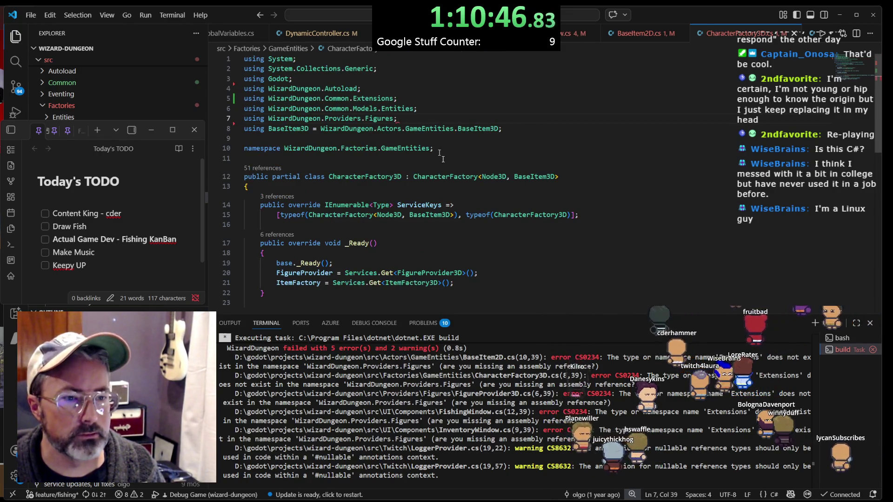
Delete the stale Figures.Extensions import from FishingWindow.cs and rebuild for debugging
{"action": "left_click", "coordinate": [481, 416], "text": "ctrl"}
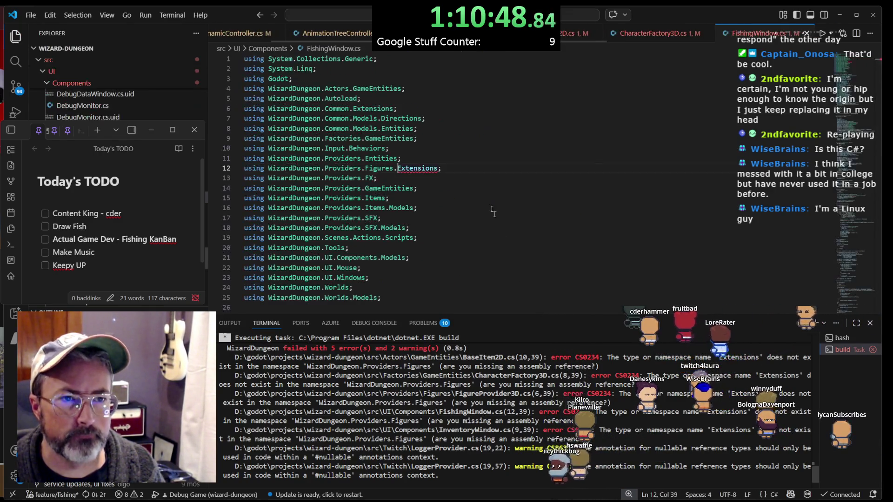
{"action": "left_click_drag", "start_coordinate": [462, 168], "coordinate": [461, 158]}
{"action": "key", "text": "Delete"}
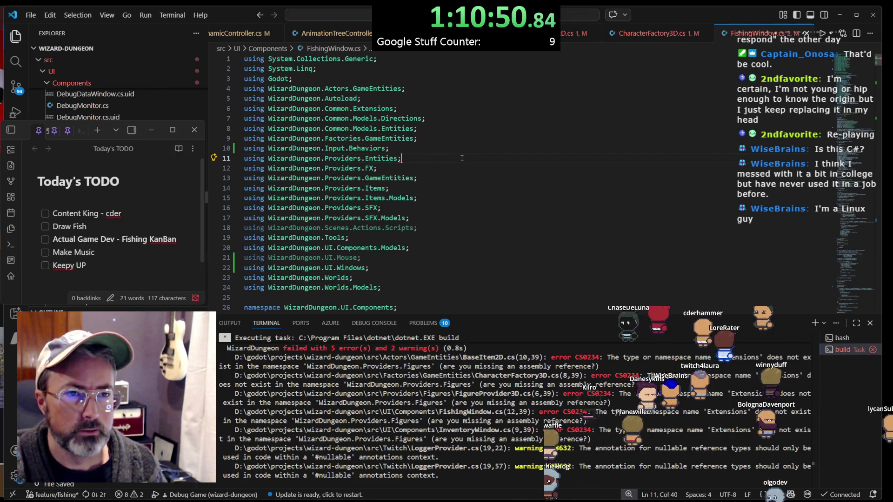
{"action": "scroll", "coordinate": [460, 165], "scroll_direction": "down", "scroll_amount": 6}
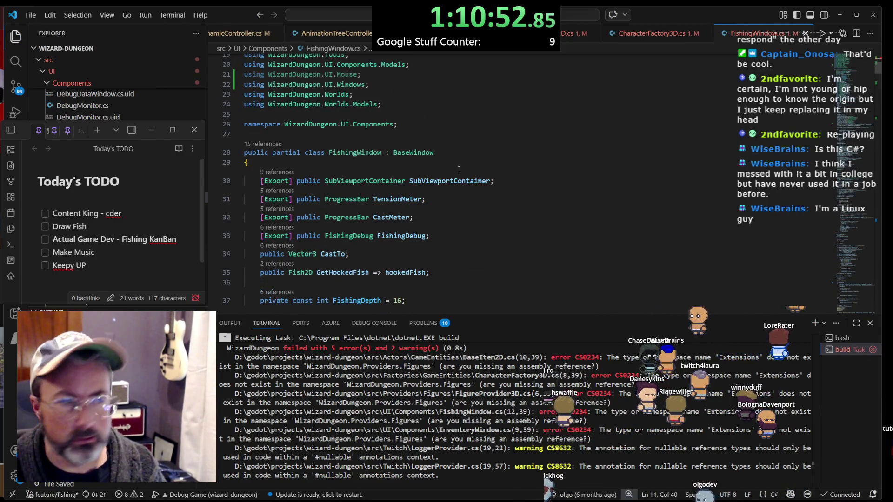
{"action": "key", "text": "ctrl+shift+b"}
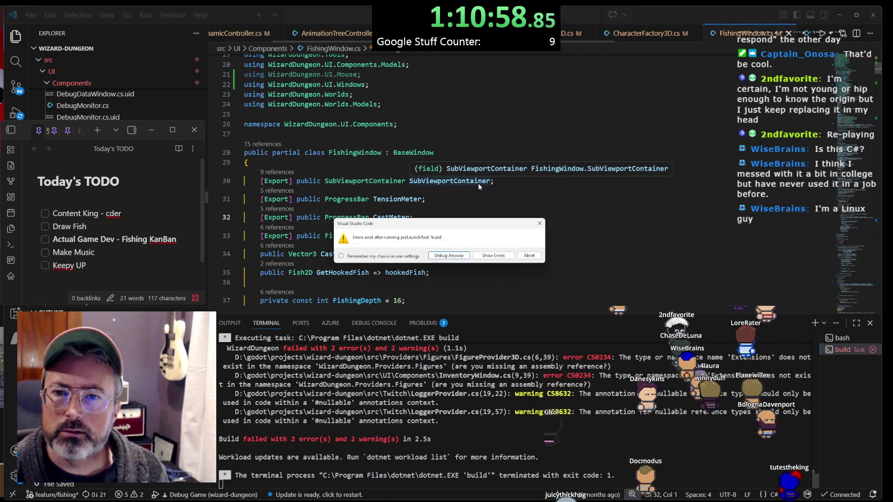
Abort, rerun the build, and delete FigureProvider3D.cs's stale Figures.Extensions import
{"action": "left_click", "coordinate": [531, 257]}
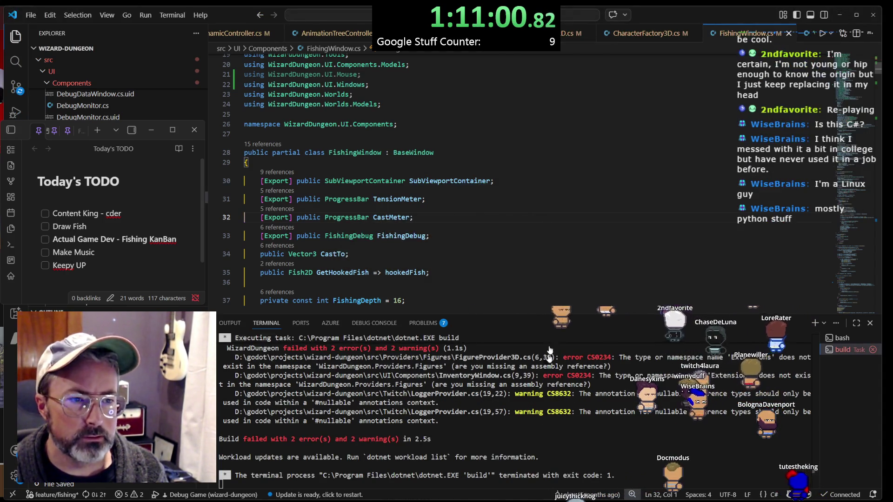
{"action": "key", "text": "F5"}
{"action": "left_click", "coordinate": [456, 394], "text": "ctrl"}
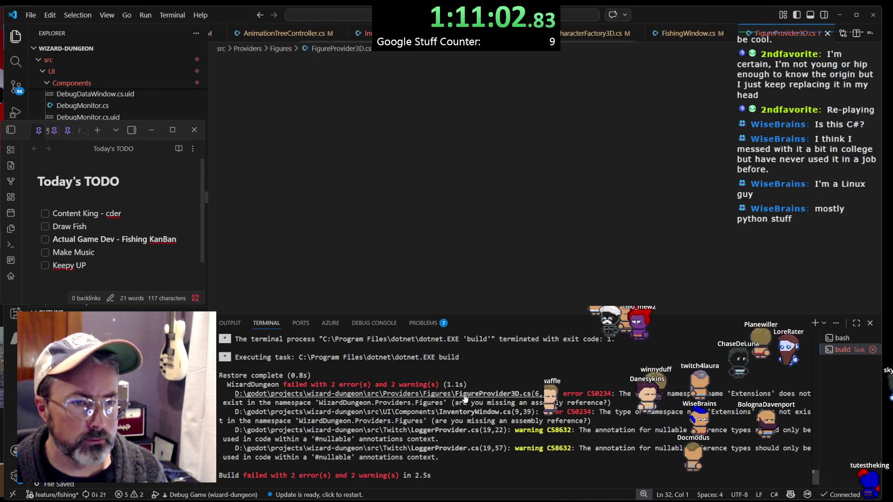
{"action": "left_click_drag", "start_coordinate": [451, 113], "coordinate": [462, 101]}
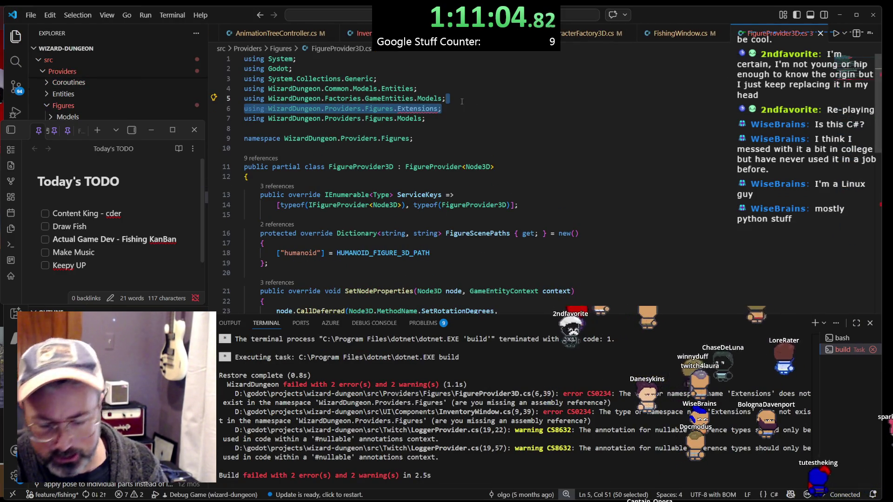
{"action": "key", "text": "BackSpace"}
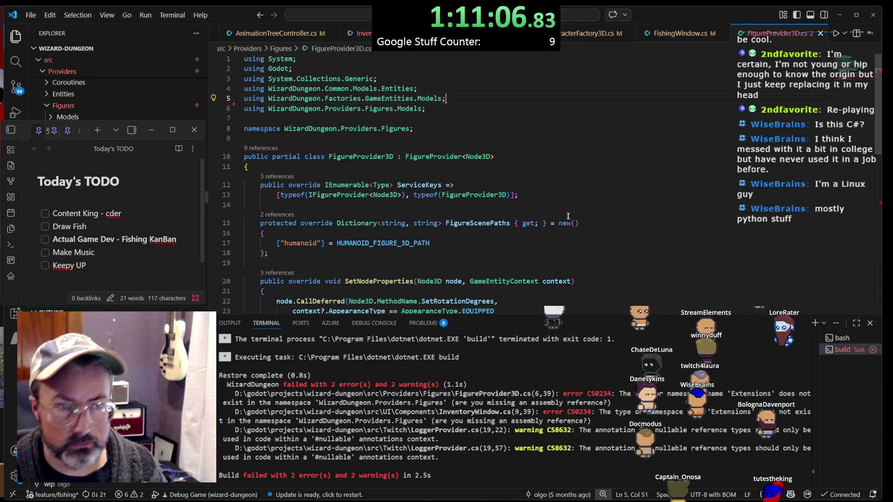
Add the WizardDungeon.Common.Extensions import via quick fix, then open InventoryWindow.cs at its error
{"action": "scroll", "coordinate": [555, 226], "scroll_direction": "down", "scroll_amount": 5}
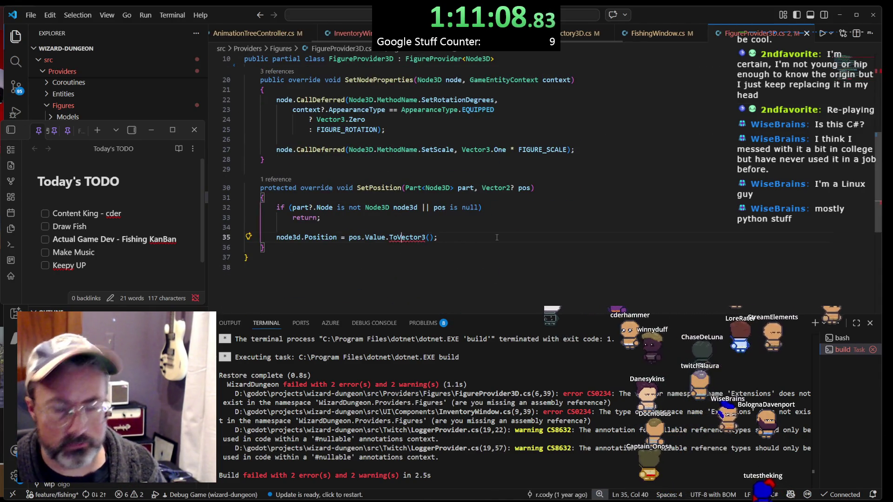
{"action": "key", "text": "ctrl+period"}
{"action": "key", "text": "Return"}
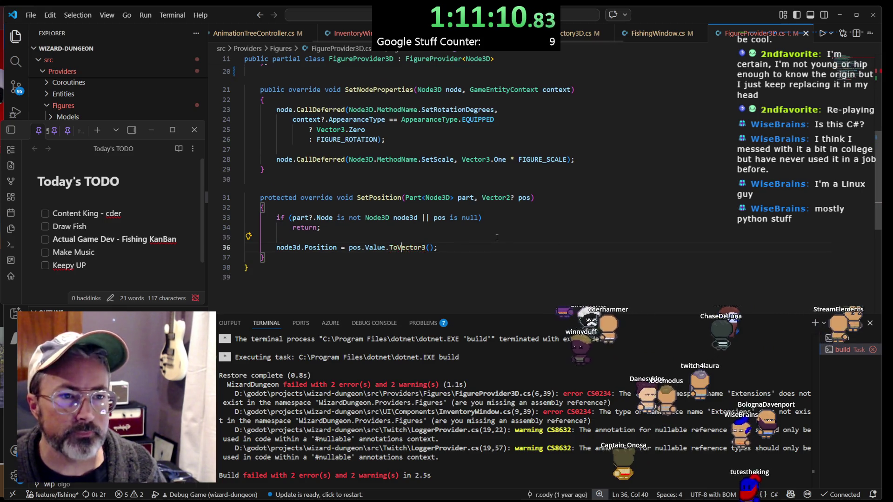
{"action": "scroll", "coordinate": [511, 240], "scroll_direction": "up", "scroll_amount": 7}
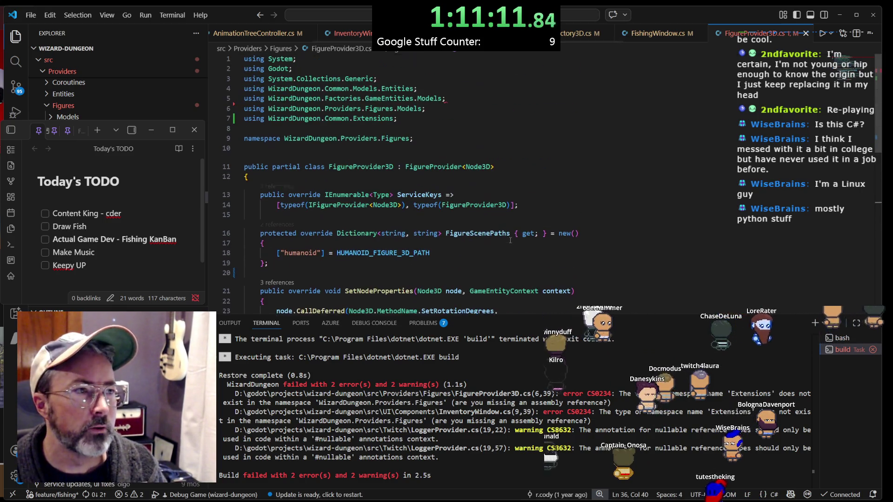
{"action": "left_click", "coordinate": [447, 98]}
{"action": "mouse_move", "coordinate": [446, 99]}
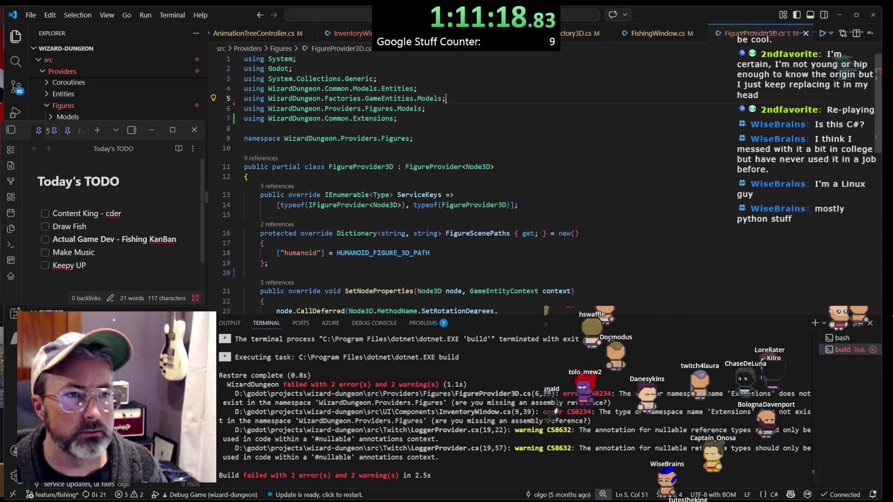
{"action": "left_click", "coordinate": [535, 412], "text": "ctrl"}
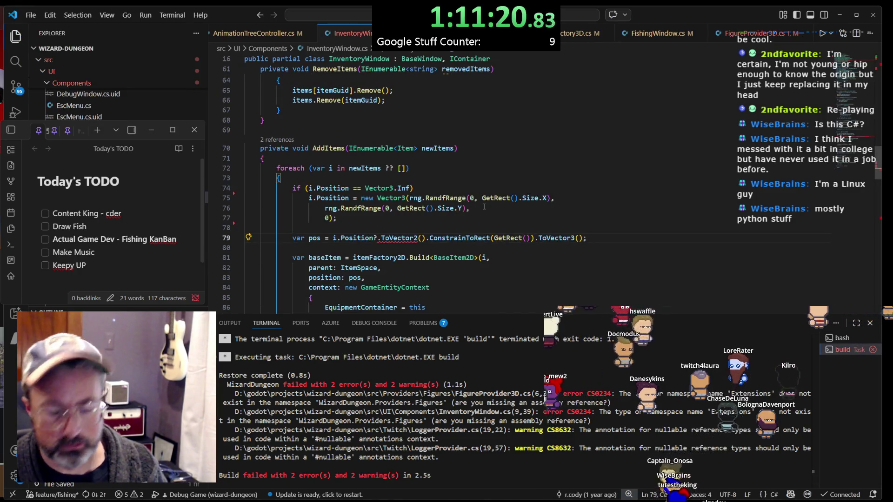
In InventoryWindow.cs, add the missing extensions import and delete the stale Figures.Extensions using
{"action": "key", "text": "ctrl+period"}
{"action": "key", "text": "Escape"}
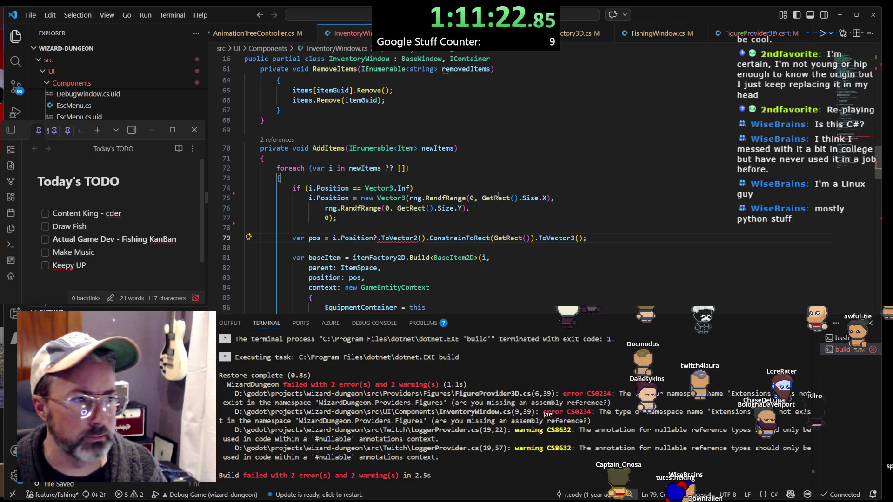
{"action": "scroll", "coordinate": [496, 200], "scroll_direction": "down", "scroll_amount": 10}
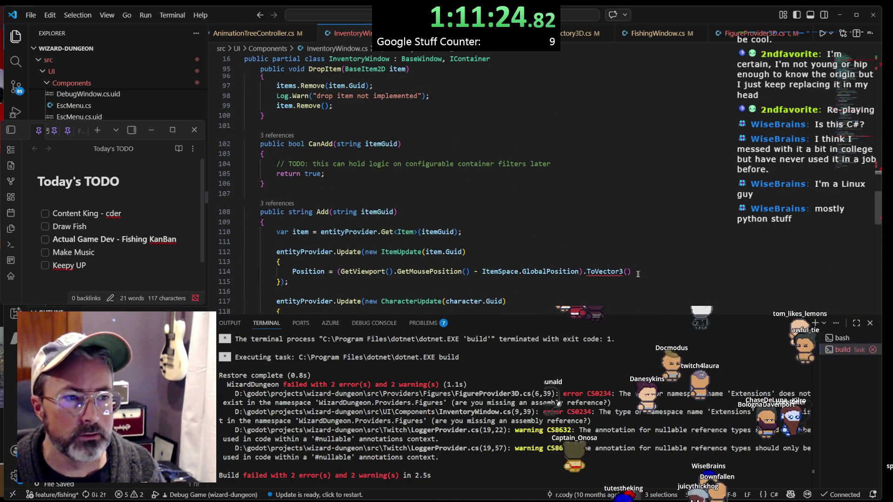
{"action": "key", "text": "ctrl+period"}
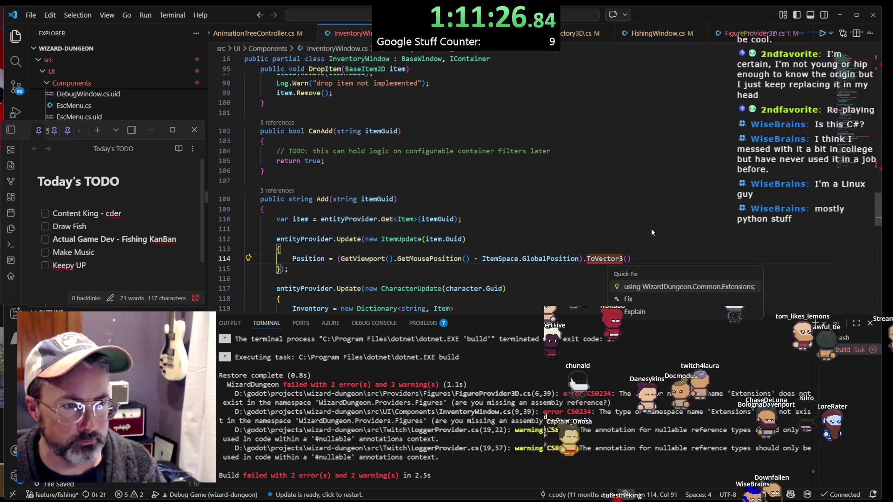
{"action": "key", "text": "Return"}
{"action": "scroll", "coordinate": [572, 213], "scroll_direction": "up", "scroll_amount": 14}
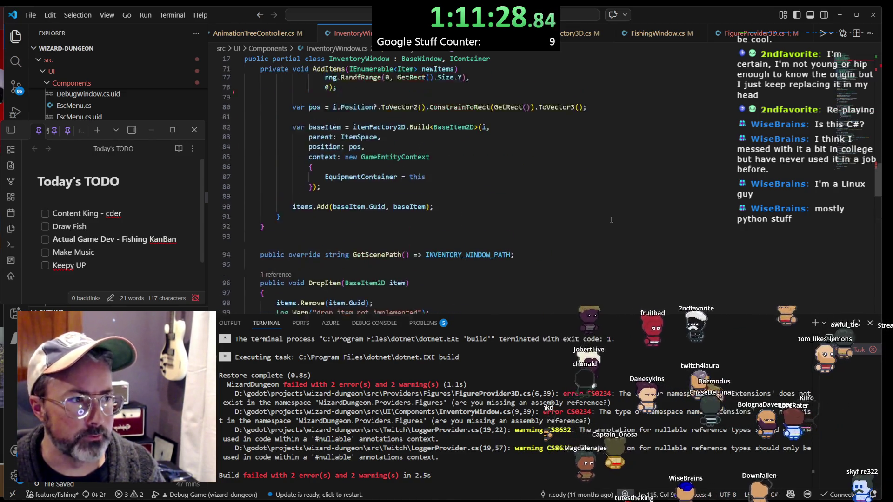
{"action": "scroll", "coordinate": [573, 213], "scroll_direction": "up", "scroll_amount": 15}
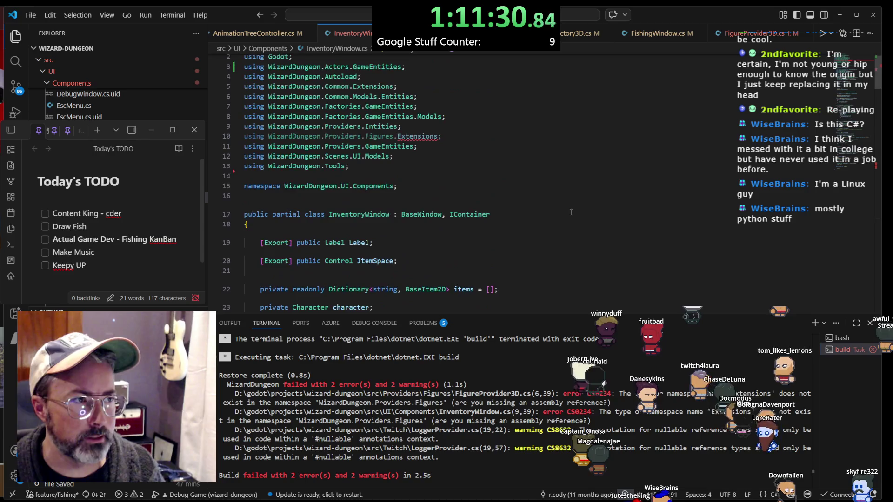
{"action": "left_click_drag", "start_coordinate": [460, 146], "coordinate": [460, 142]}
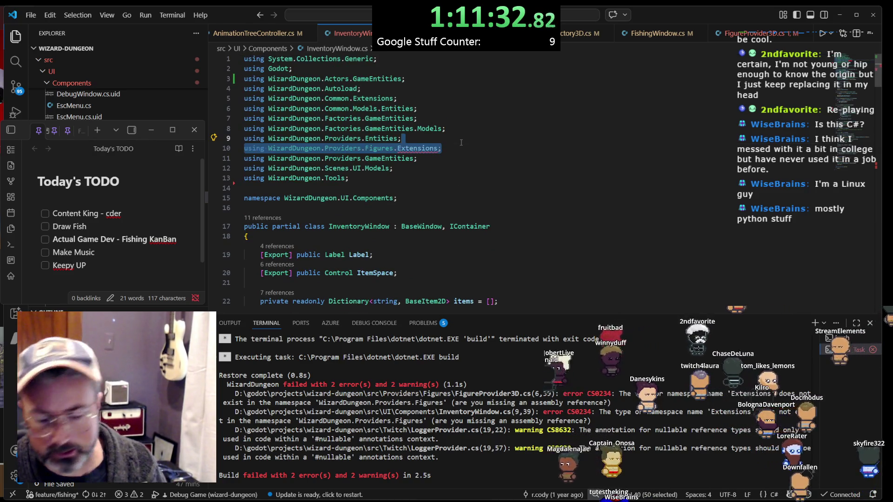
{"action": "key", "text": "BackSpace"}
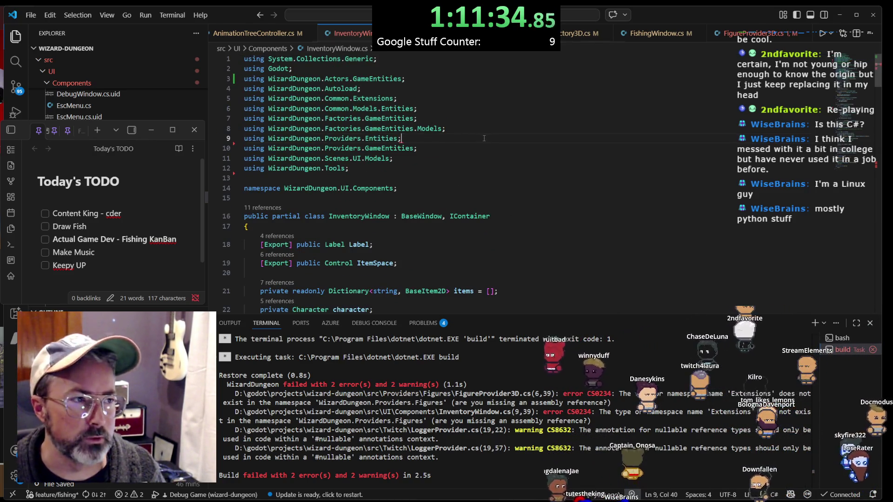
Return to FigureProvider3D.cs and rebuild and launch the game under the debugger
{"action": "scroll", "coordinate": [481, 139], "scroll_direction": "down", "scroll_amount": 18}
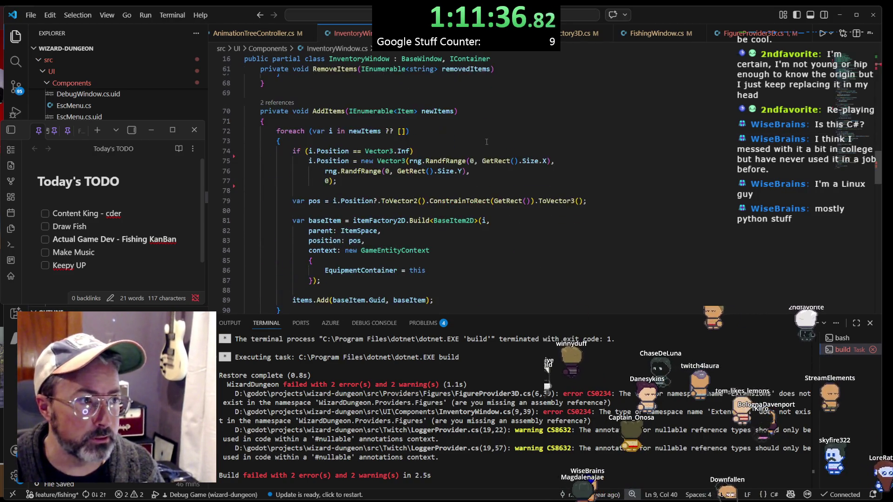
{"action": "scroll", "coordinate": [475, 194], "scroll_direction": "up", "scroll_amount": 10}
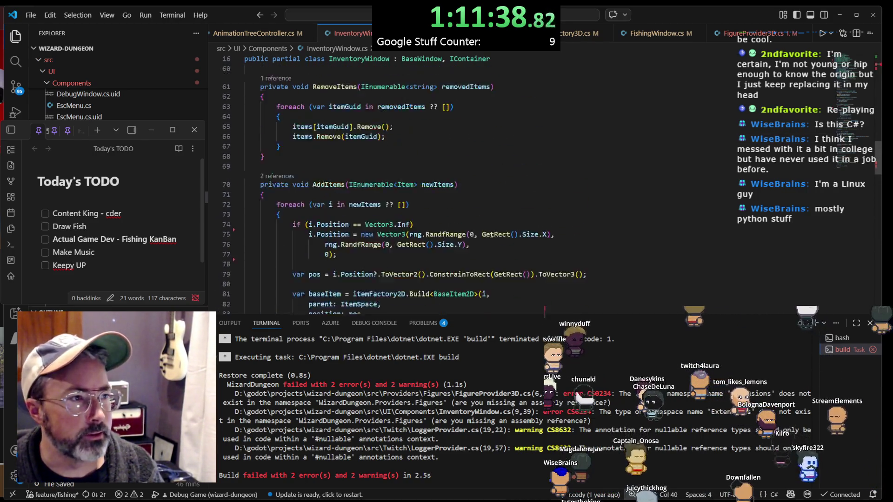
{"action": "scroll", "coordinate": [499, 237], "scroll_direction": "up", "scroll_amount": 10}
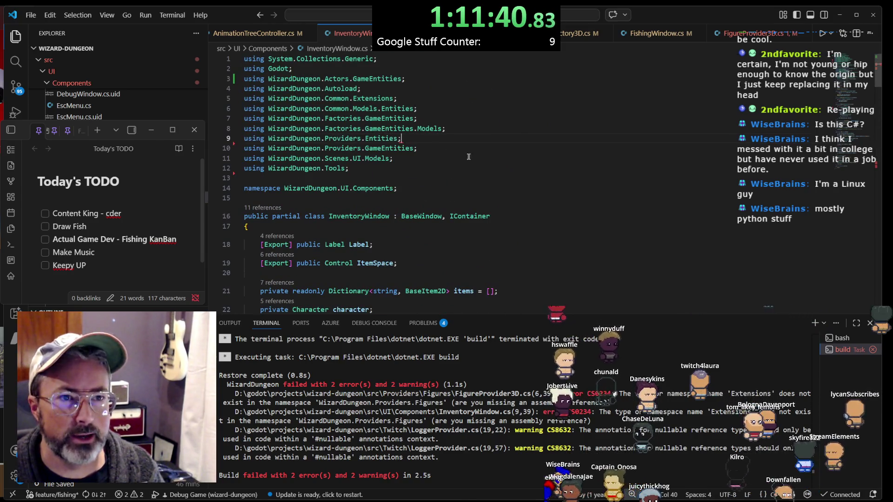
{"action": "left_click", "coordinate": [754, 32]}
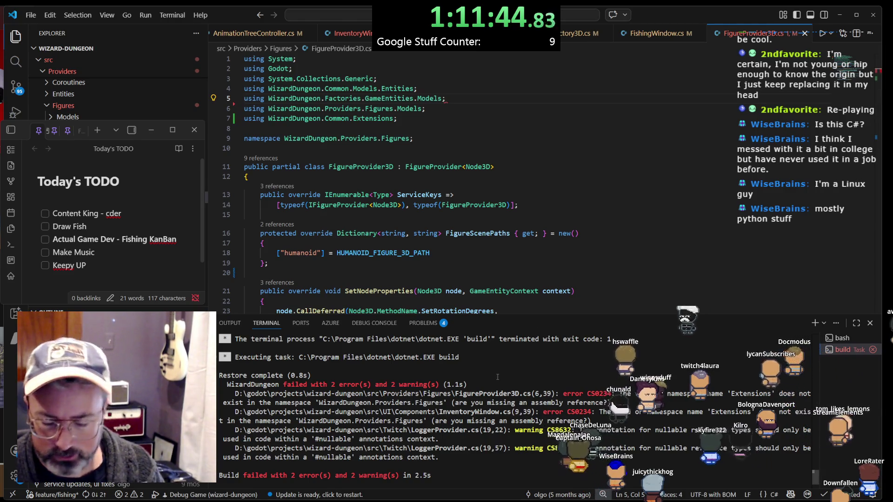
{"action": "left_click", "coordinate": [528, 205]}
{"action": "key", "text": "ctrl+shift+b"}
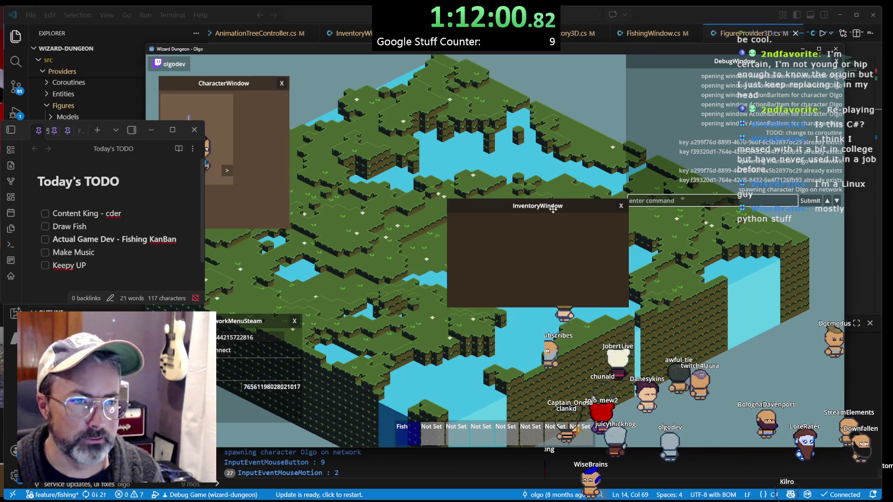
Drag the InventoryWindow toward the centre and move the clothes item into it
{"action": "mouse_move", "coordinate": [548, 205]}
{"action": "left_mouse_down"}
{"action": "mouse_move", "coordinate": [622, 245]}
{"action": "mouse_move", "coordinate": [660, 248]}
{"action": "mouse_move", "coordinate": [399, 122]}
{"action": "mouse_move", "coordinate": [539, 257]}
{"action": "mouse_move", "coordinate": [648, 262]}
{"action": "left_mouse_up"}
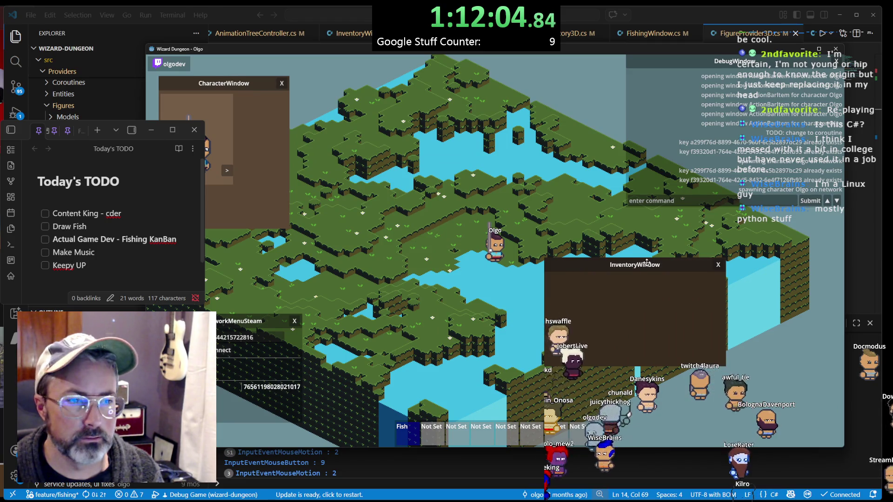
{"action": "left_click", "coordinate": [619, 342]}
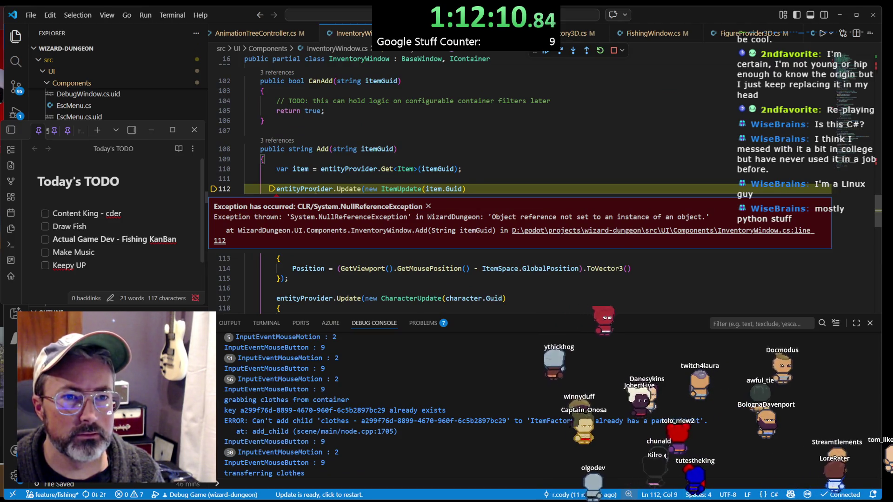
Inspect the entityProvider and item values at the NullReferenceException in InventoryWindow.Add
{"action": "mouse_move", "coordinate": [315, 190]}
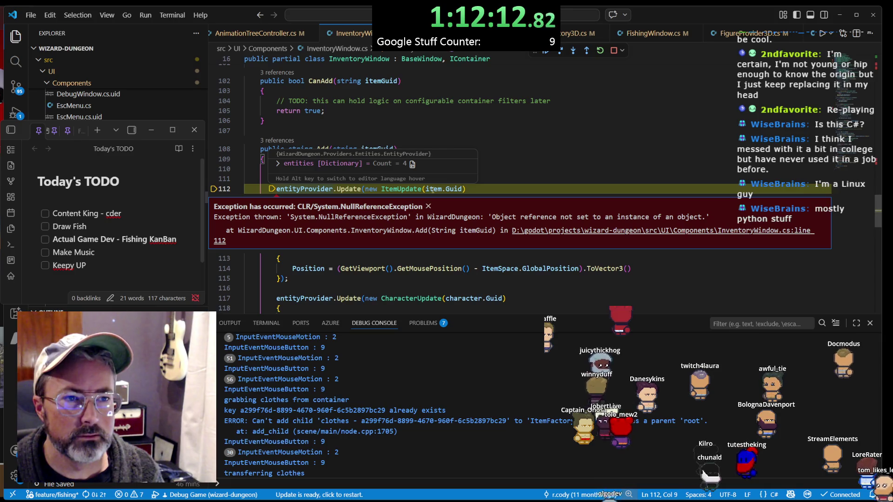
{"action": "mouse_move", "coordinate": [435, 189]}
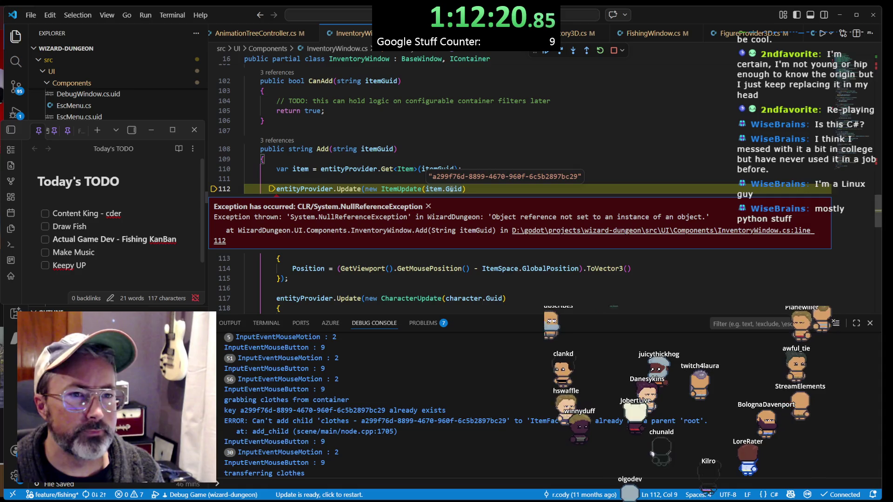
{"action": "mouse_move", "coordinate": [307, 172]}
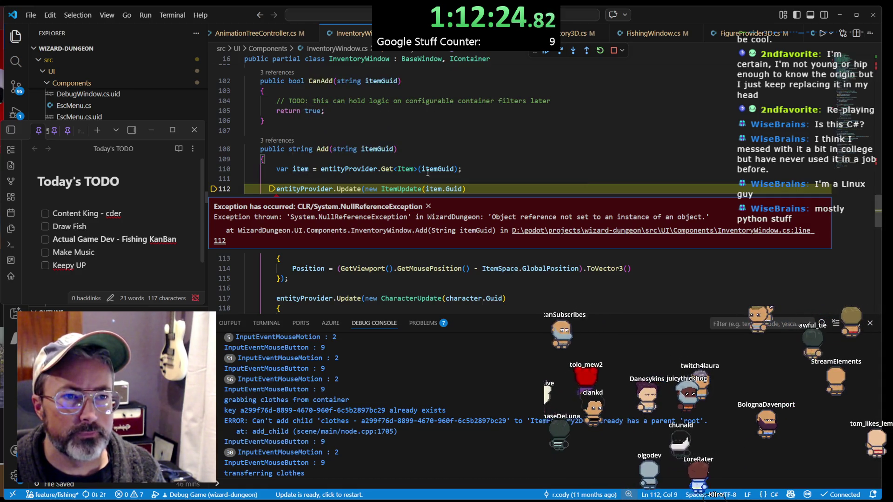
{"action": "scroll", "coordinate": [430, 166], "scroll_direction": "up", "scroll_amount": 2}
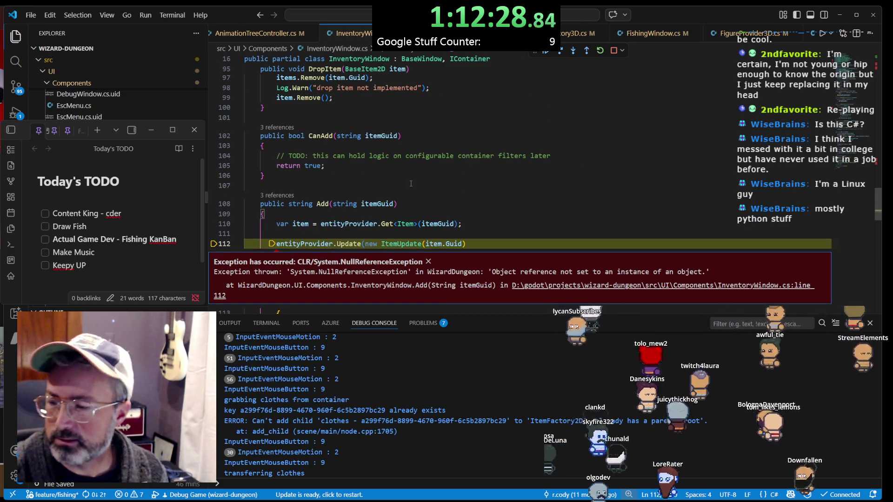
{"action": "scroll", "coordinate": [419, 196], "scroll_direction": "up", "scroll_amount": 15}
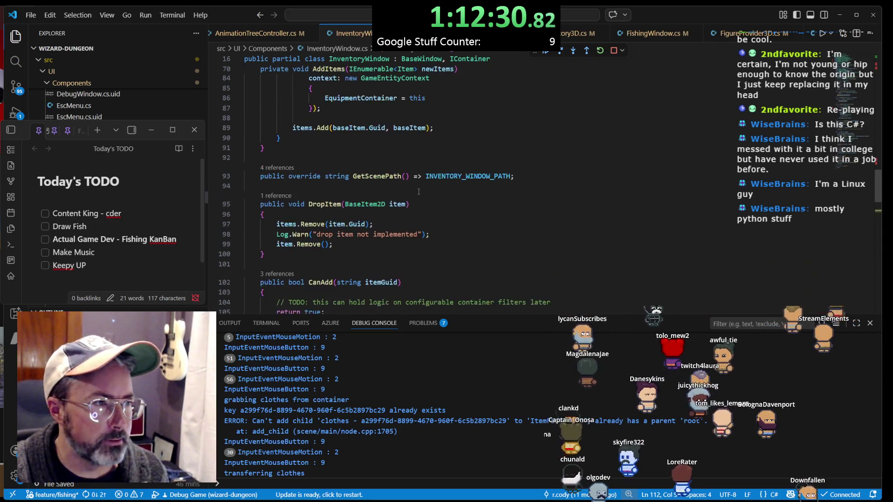
{"action": "scroll", "coordinate": [418, 189], "scroll_direction": "up", "scroll_amount": 10}
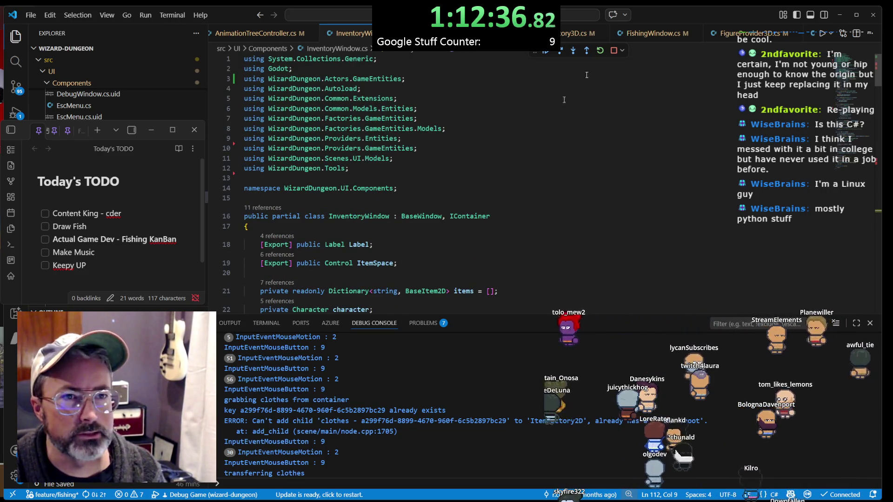
Stop the debug session, review the Add method, and open AnimationTreeController.cs
{"action": "left_click", "coordinate": [613, 51]}
{"action": "scroll", "coordinate": [509, 194], "scroll_direction": "down", "scroll_amount": 8}
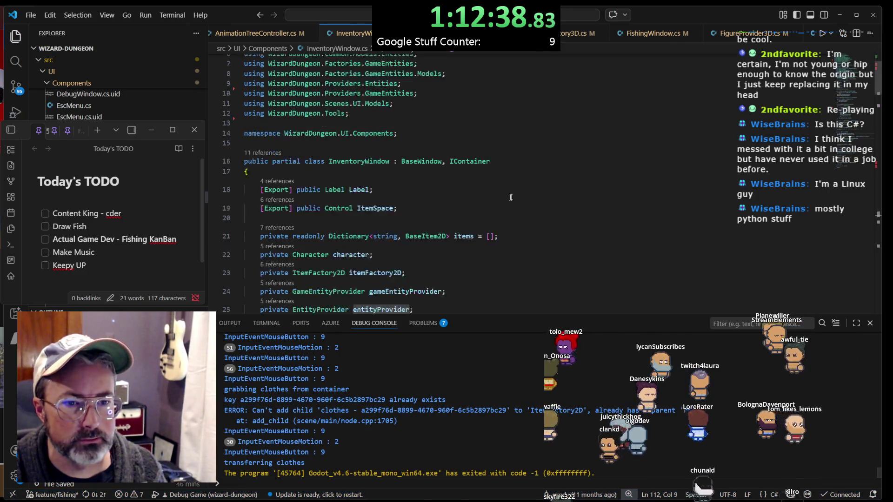
{"action": "scroll", "coordinate": [508, 194], "scroll_direction": "down", "scroll_amount": 15}
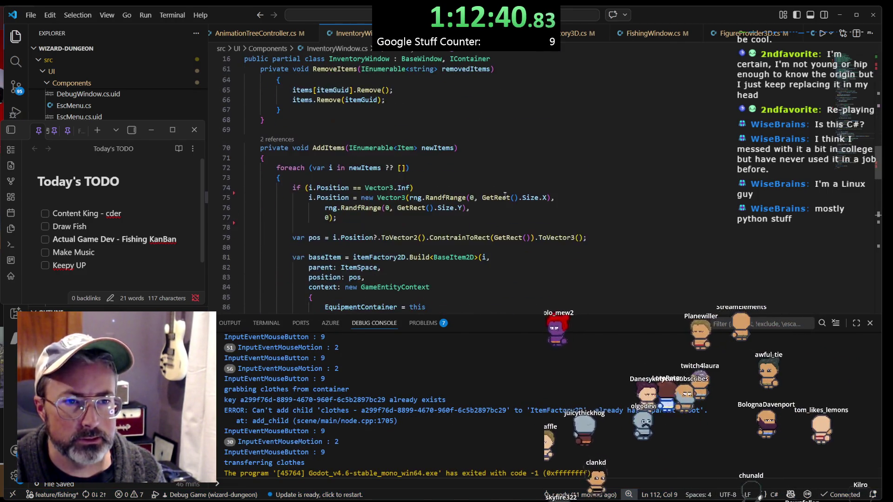
{"action": "scroll", "coordinate": [504, 195], "scroll_direction": "down", "scroll_amount": 3}
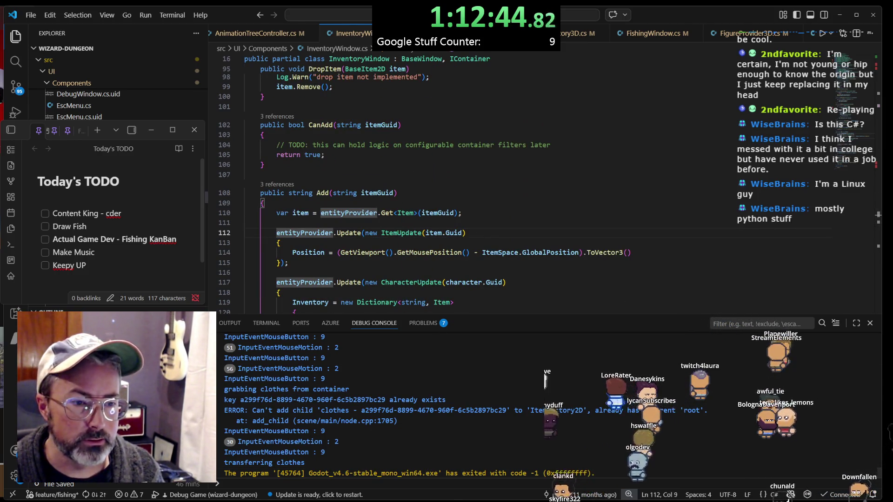
{"action": "mouse_move", "coordinate": [488, 501]}
{"action": "left_click", "coordinate": [473, 175]}
{"action": "scroll", "coordinate": [473, 223], "scroll_direction": "down", "scroll_amount": 4}
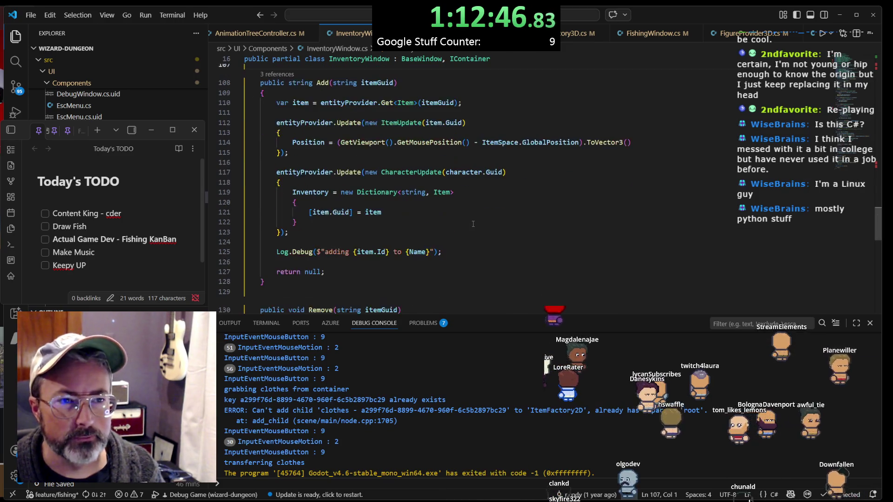
{"action": "scroll", "coordinate": [473, 224], "scroll_direction": "up", "scroll_amount": 5}
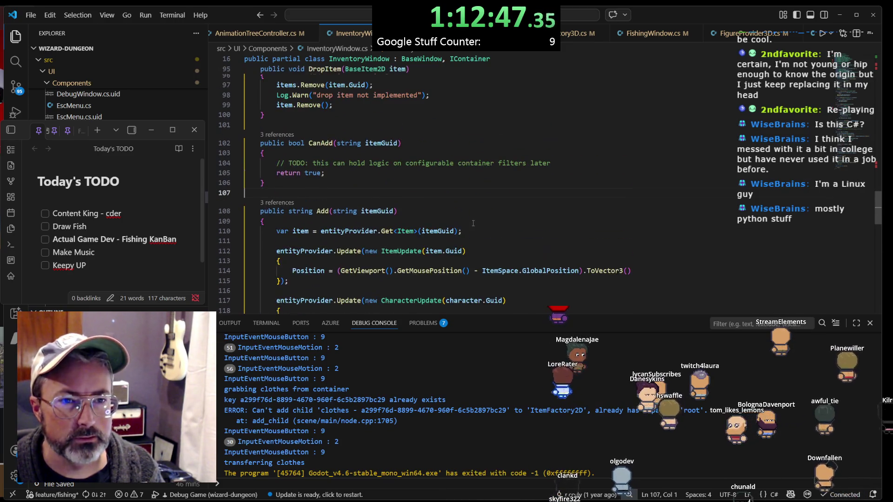
{"action": "left_click", "coordinate": [260, 33]}
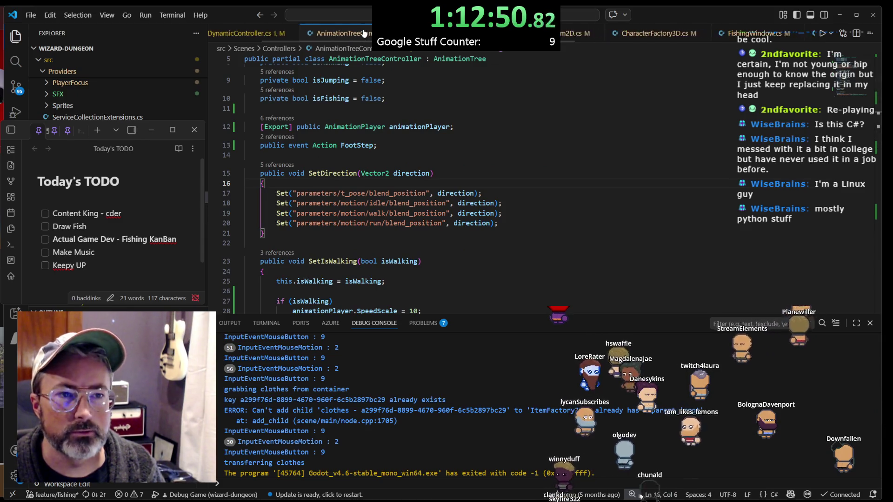
Open DynamicController.cs at the OnNetworkDirection check on line 94, then switch to Chrome
{"action": "scroll", "coordinate": [364, 34], "scroll_direction": "up", "scroll_amount": 3}
{"action": "left_click", "coordinate": [480, 177]}
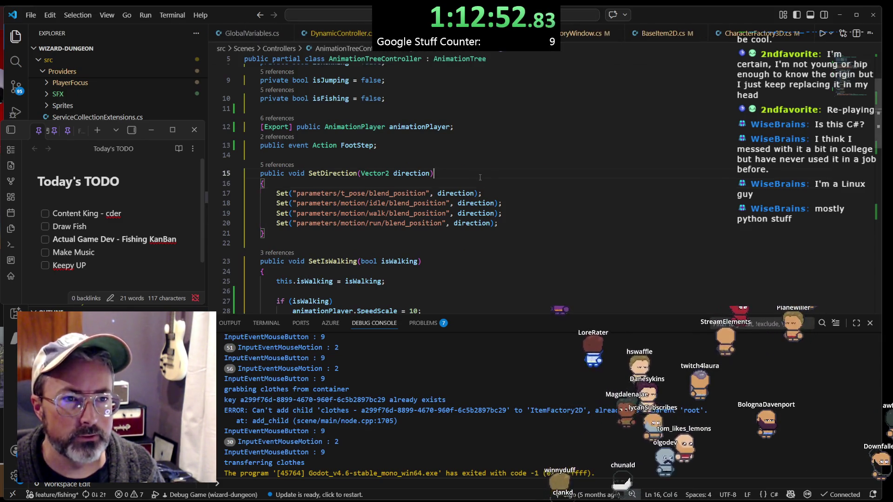
{"action": "left_click", "coordinate": [351, 35]}
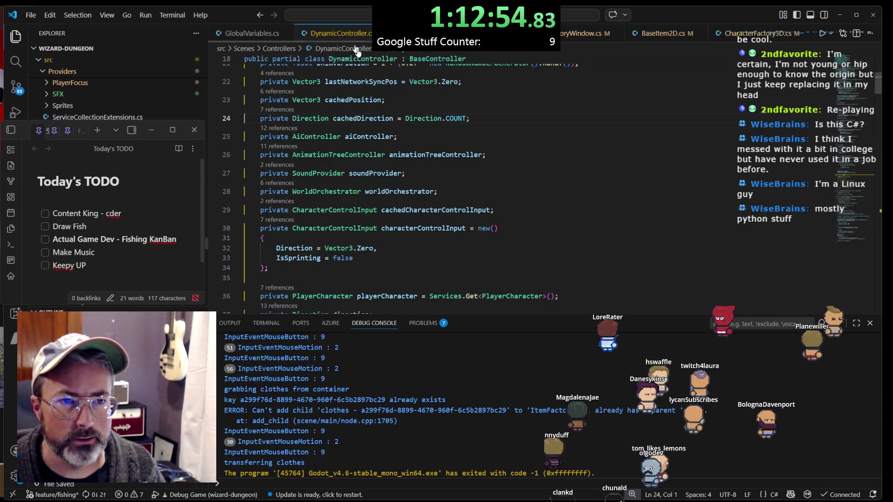
{"action": "scroll", "coordinate": [420, 156], "scroll_direction": "up", "scroll_amount": 5}
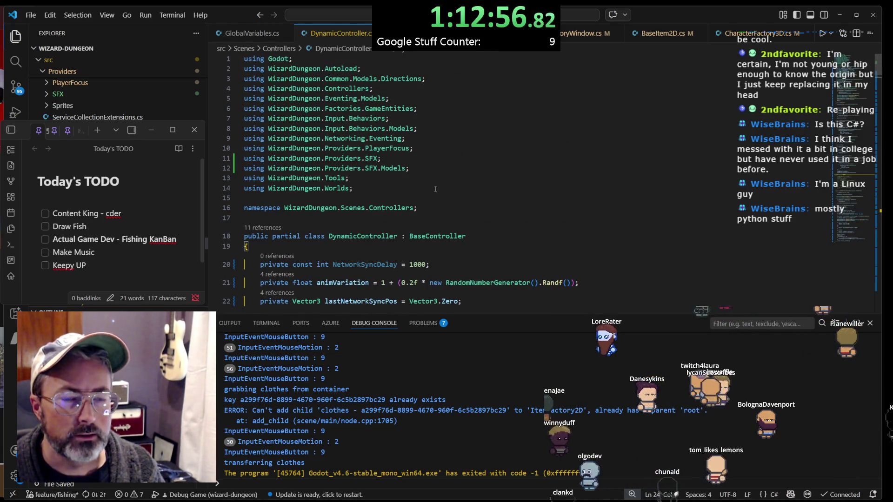
{"action": "scroll", "coordinate": [435, 189], "scroll_direction": "down", "scroll_amount": 15}
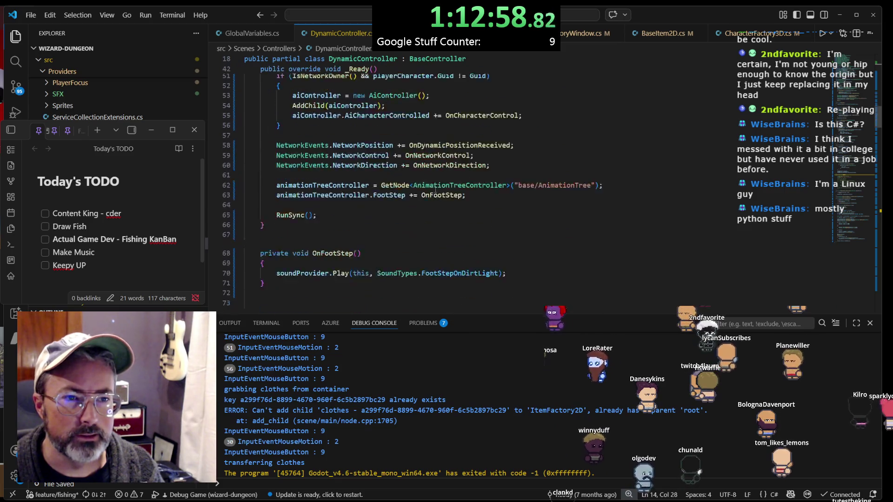
{"action": "scroll", "coordinate": [472, 196], "scroll_direction": "down", "scroll_amount": 8}
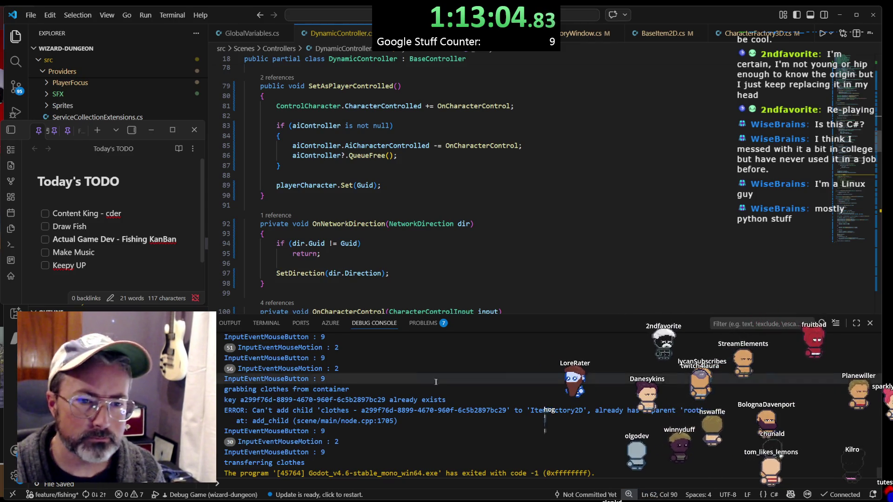
{"action": "left_click", "coordinate": [502, 244]}
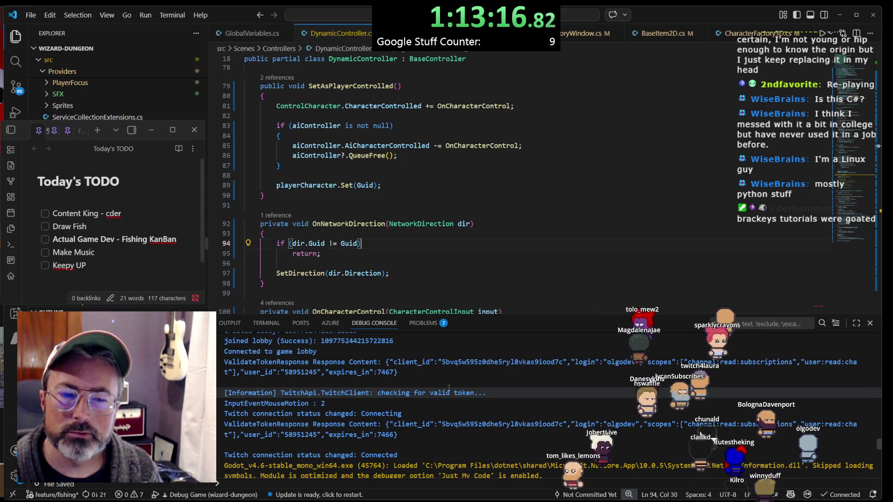
{"action": "key", "text": "alt+Tab"}
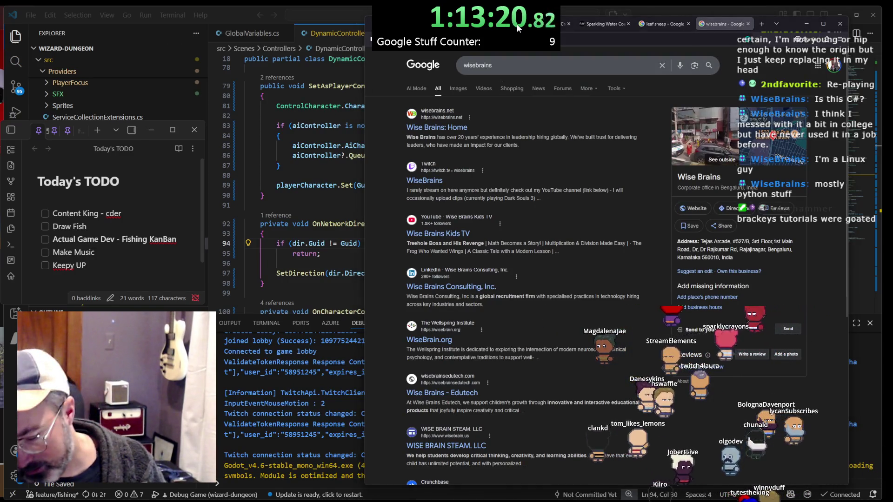
Search Google for 'brackeys', widen the window, and open the Brackeys YouTube channel tab
{"action": "double_click", "coordinate": [478, 65]}
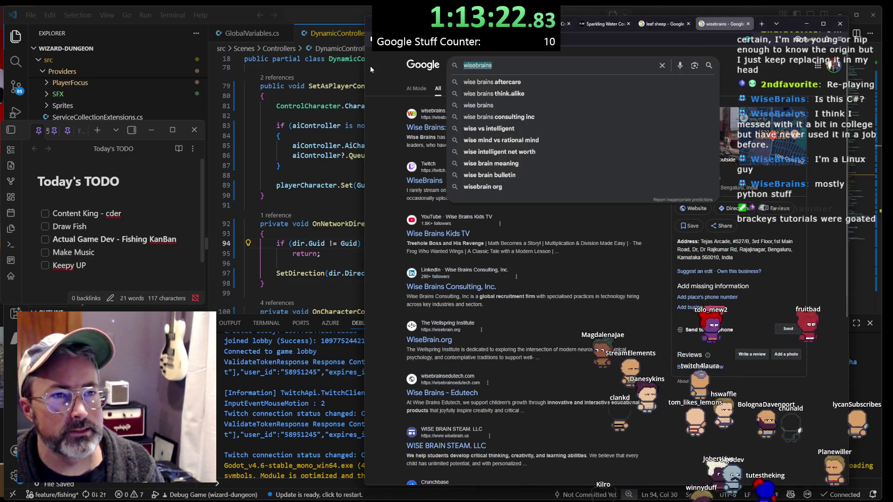
{"action": "type", "text": "brackeys"}
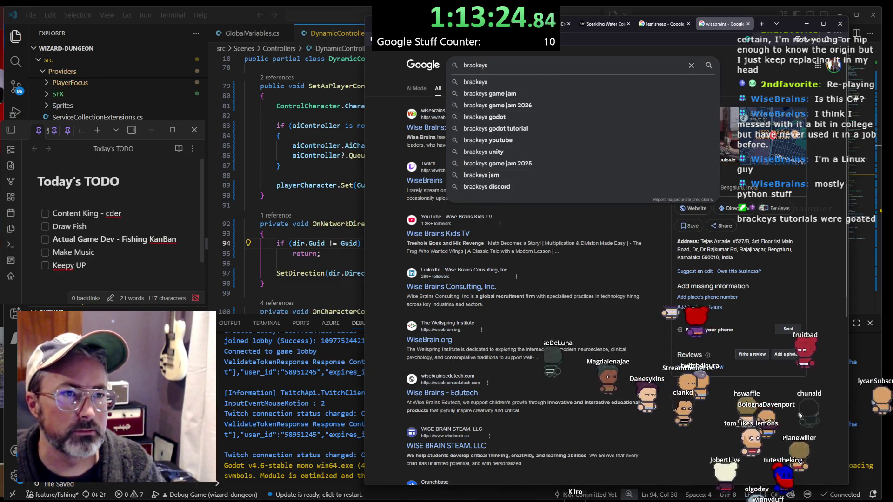
{"action": "key", "text": "Return"}
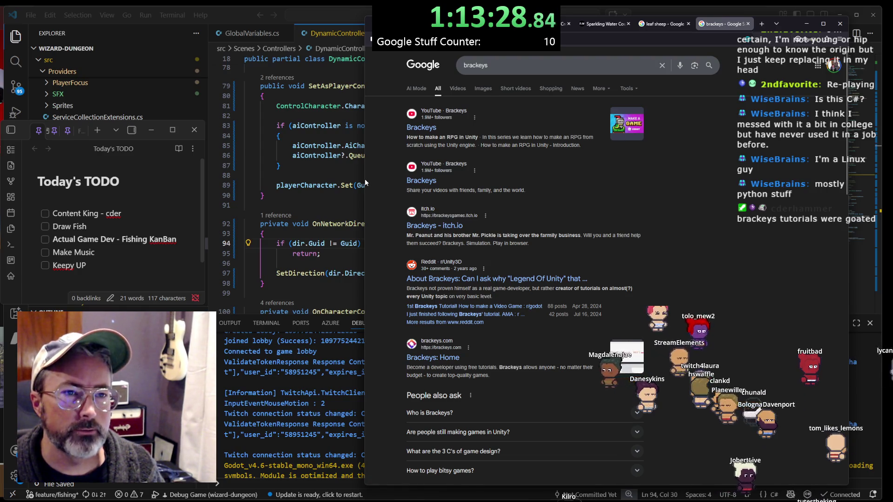
{"action": "left_click_drag", "start_coordinate": [364, 179], "coordinate": [228, 179]}
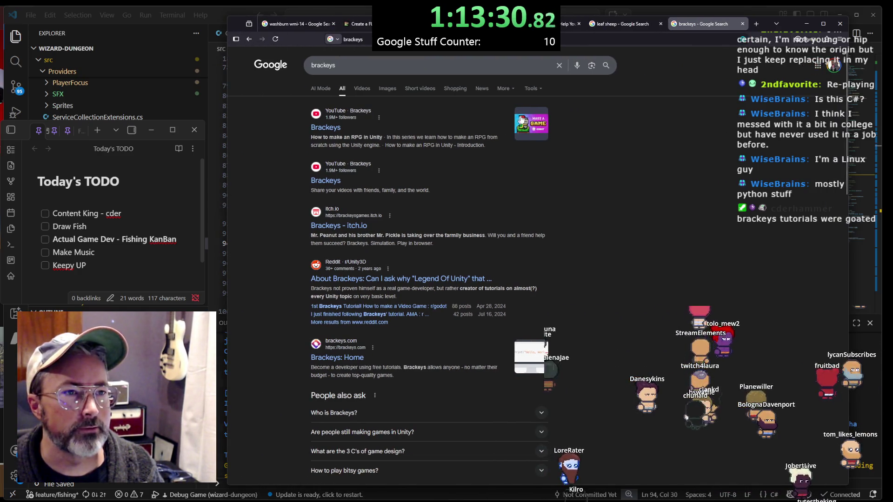
{"action": "middle_click", "coordinate": [325, 127]}
{"action": "left_click", "coordinate": [700, 25]}
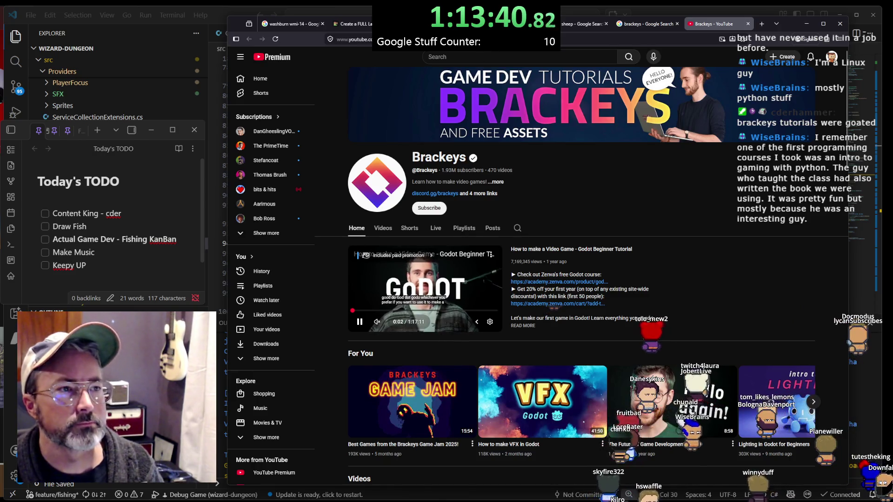
Search YouTube for 'peteyatburgzergarcade', correcting the stray space in the query
{"action": "key", "text": "slash"}
{"action": "type", "text": "pe"}
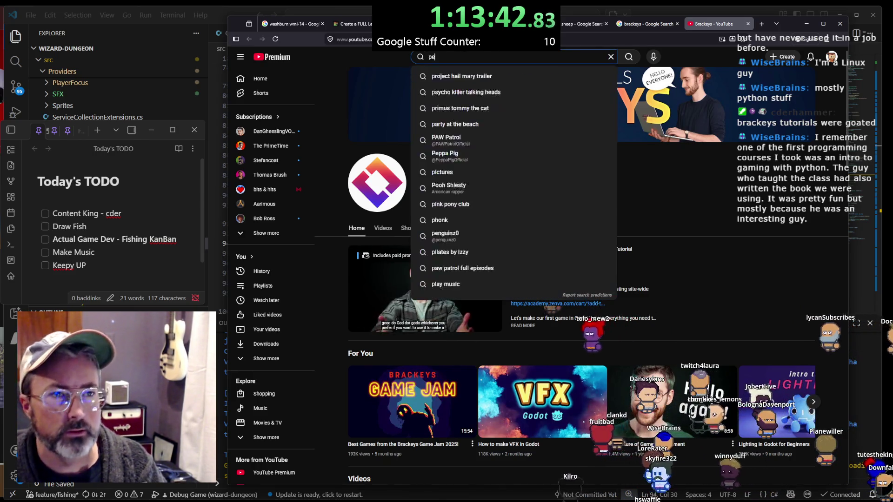
{"action": "type", "text": "teyatb"}
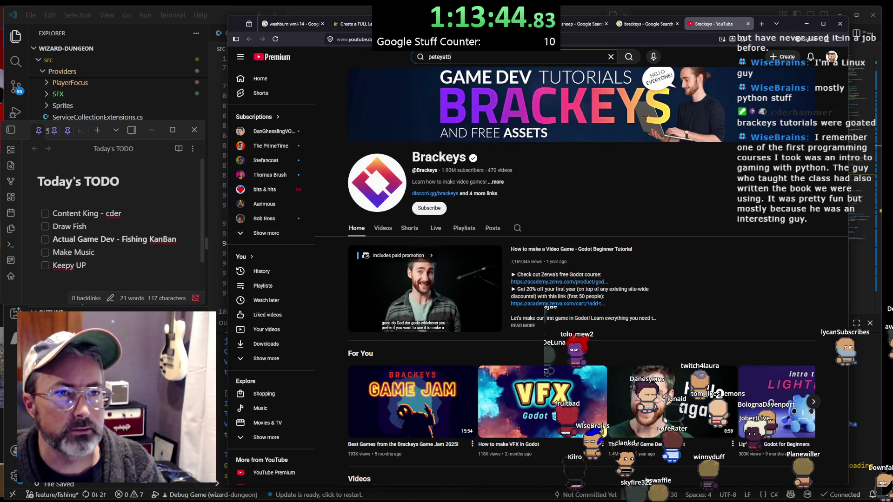
{"action": "type", "text": "urgzerg"}
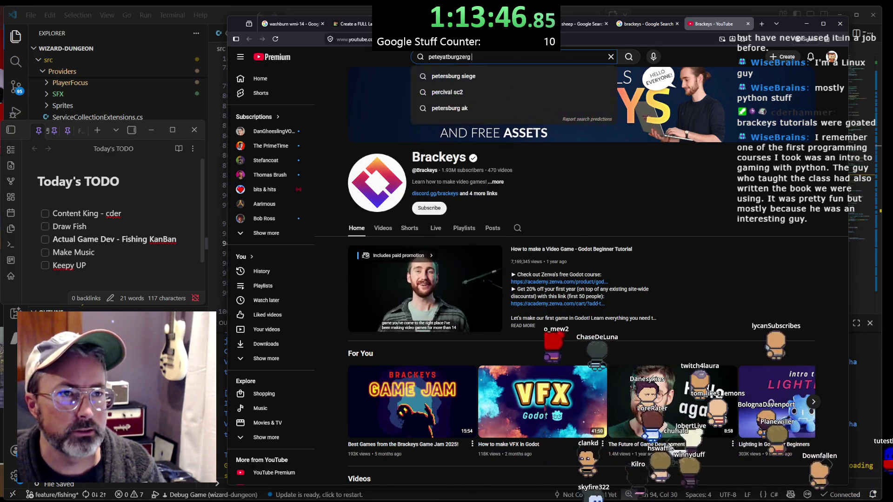
{"action": "type", "text": " arcade"}
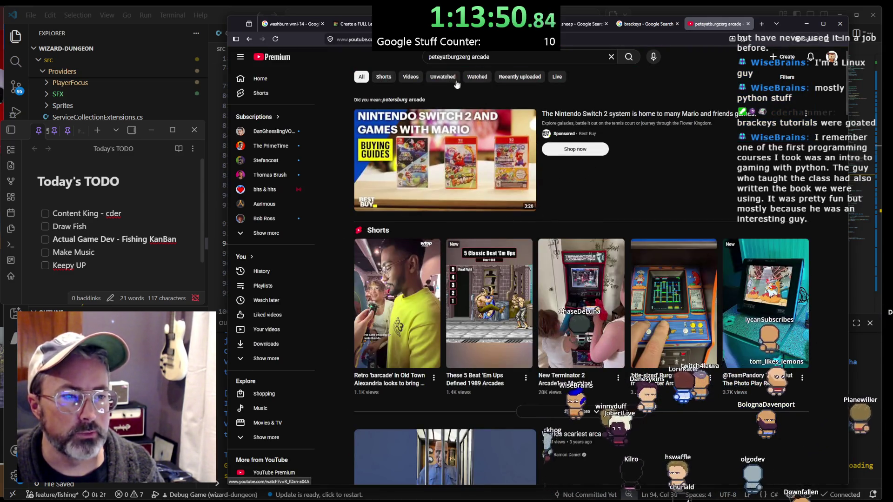
{"action": "left_click", "coordinate": [443, 56]}
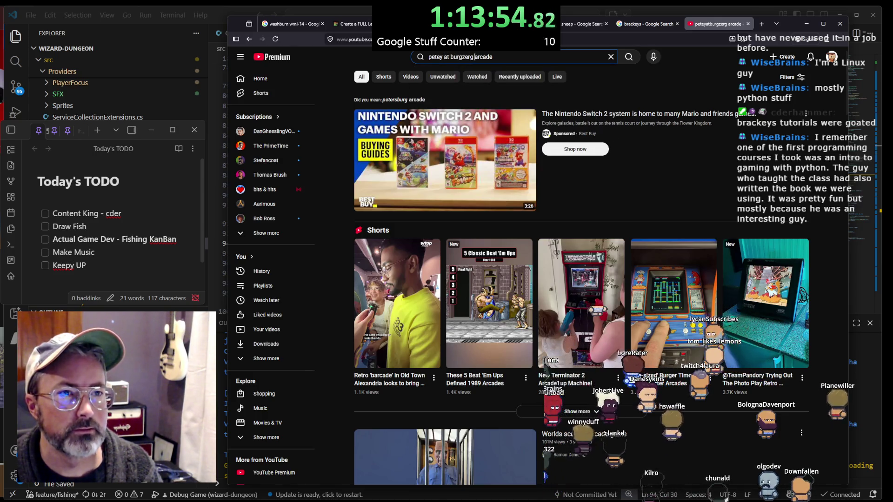
{"action": "key", "text": "BackSpace"}
{"action": "key", "text": "Return"}
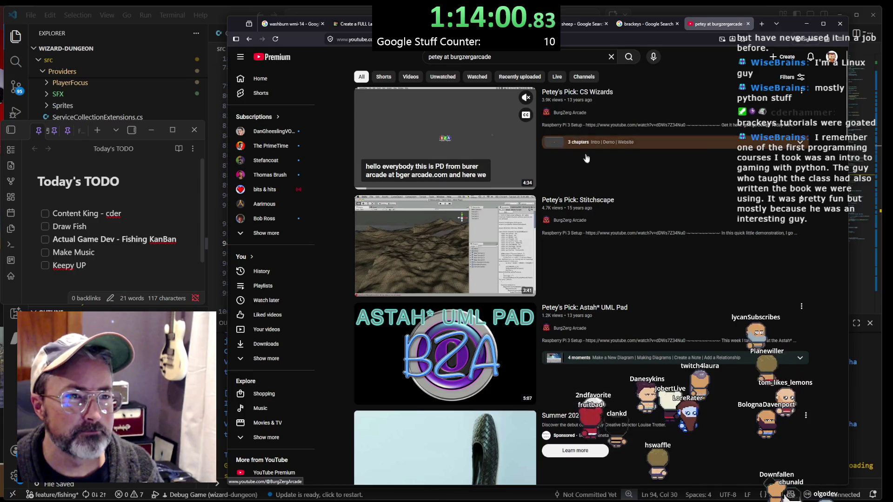
{"action": "scroll", "coordinate": [596, 199], "scroll_direction": "down", "scroll_amount": 3}
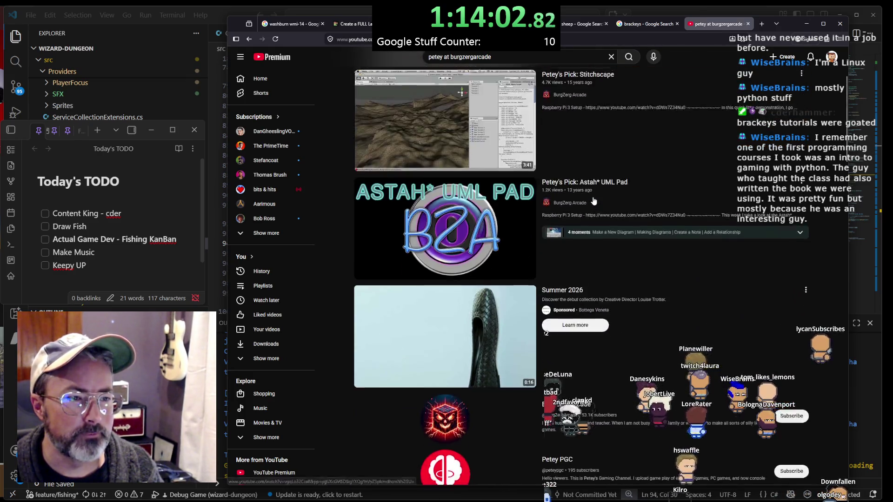
{"action": "scroll", "coordinate": [593, 199], "scroll_direction": "up", "scroll_amount": 3}
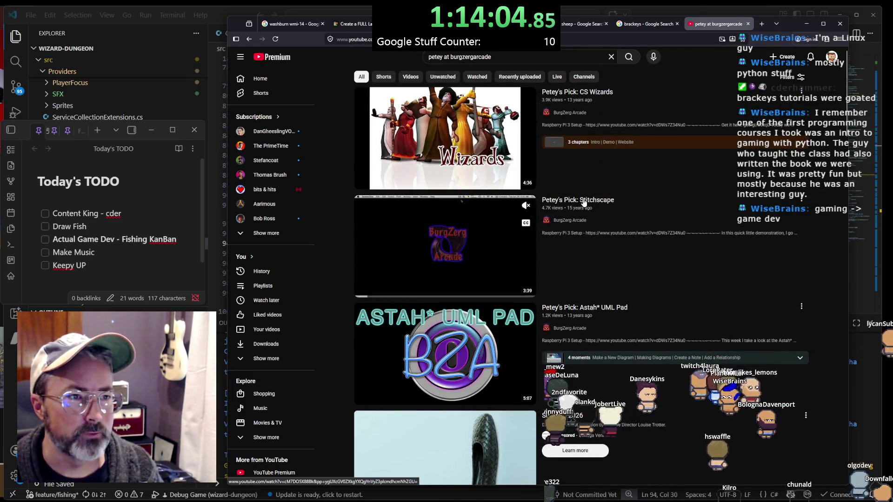
{"action": "scroll", "coordinate": [584, 201], "scroll_direction": "down", "scroll_amount": 10}
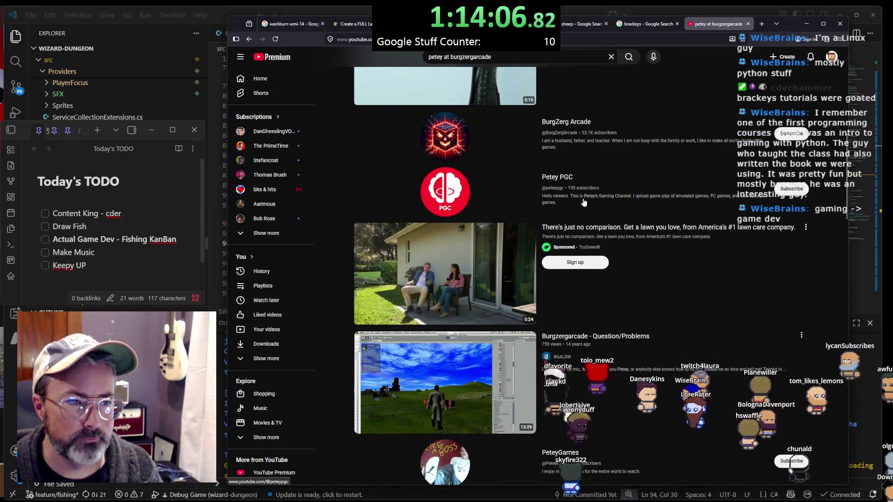
{"action": "scroll", "coordinate": [583, 201], "scroll_direction": "down", "scroll_amount": 3}
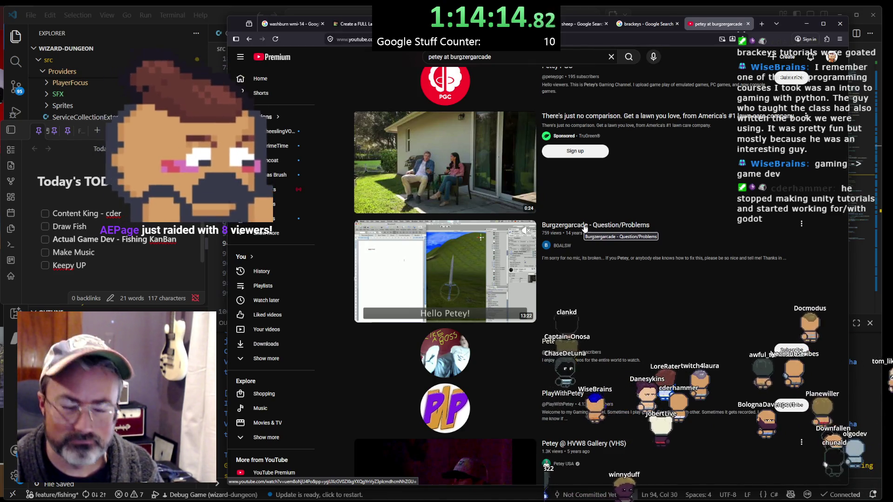
Open the Burgzergarcade Question/Problems video, go back, and open the BurgZerg Arcade channel page
{"action": "left_click", "coordinate": [585, 228]}
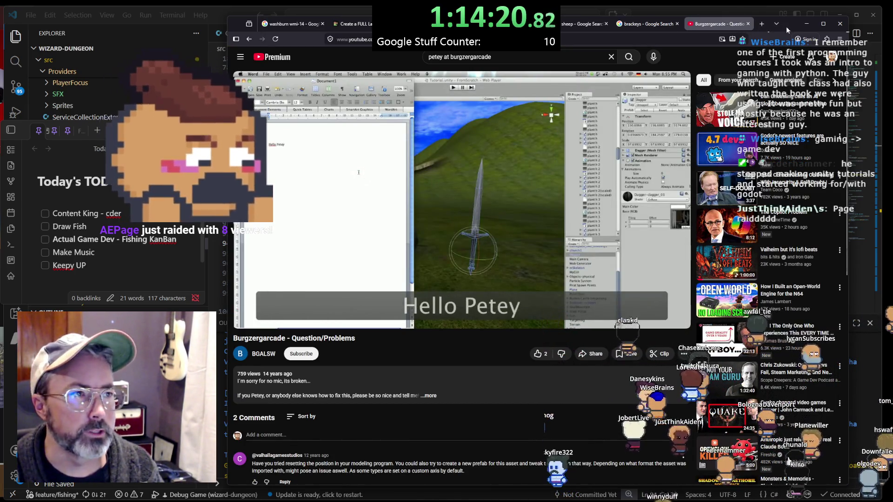
{"action": "mouse_move", "coordinate": [755, 23]}
{"action": "left_mouse_down"}
{"action": "mouse_move", "coordinate": [744, 393]}
{"action": "mouse_move", "coordinate": [742, 102]}
{"action": "mouse_move", "coordinate": [758, 18]}
{"action": "left_mouse_up"}
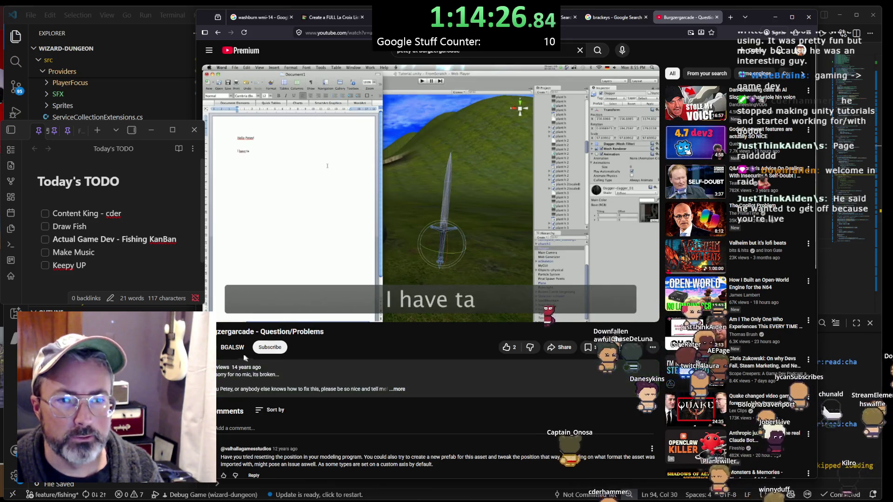
{"action": "left_click", "coordinate": [218, 33]}
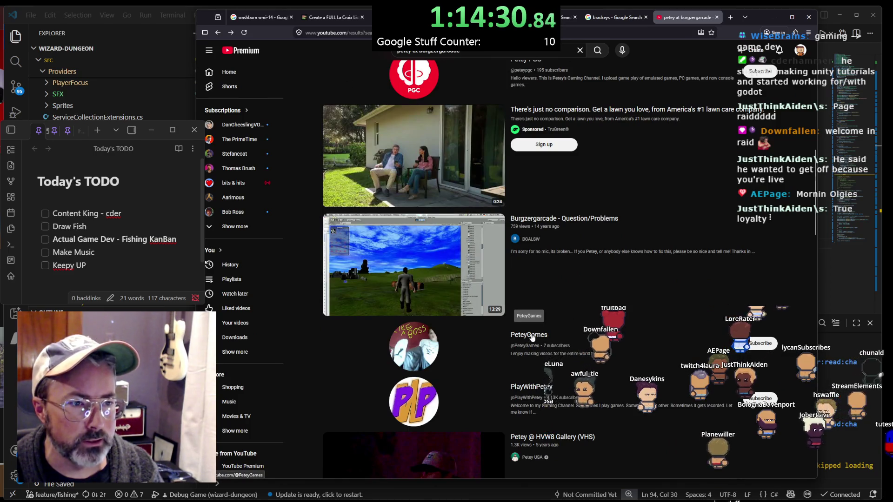
{"action": "scroll", "coordinate": [542, 328], "scroll_direction": "down", "scroll_amount": 5}
{"action": "scroll", "coordinate": [542, 327], "scroll_direction": "down", "scroll_amount": 15}
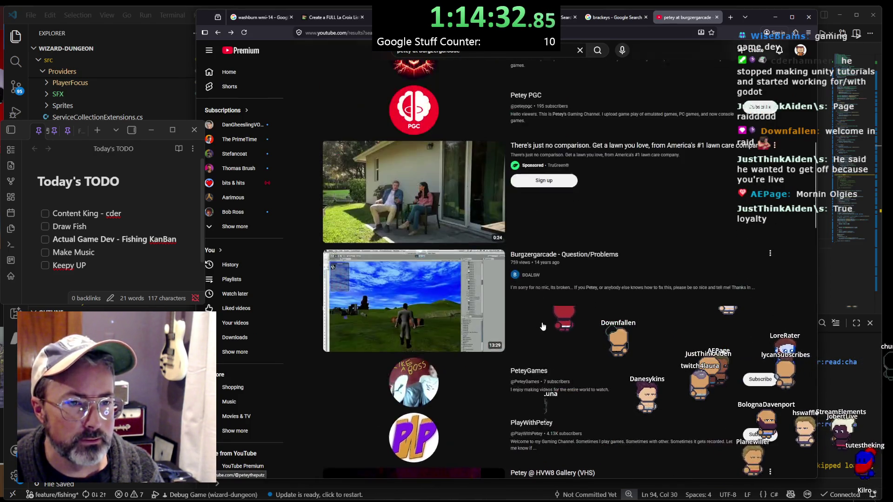
{"action": "scroll", "coordinate": [569, 308], "scroll_direction": "up", "scroll_amount": 2}
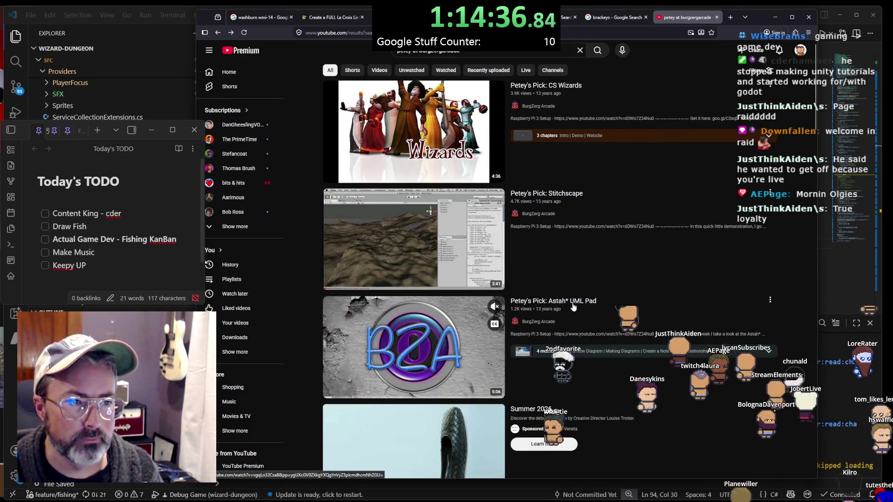
{"action": "left_click", "coordinate": [539, 322]}
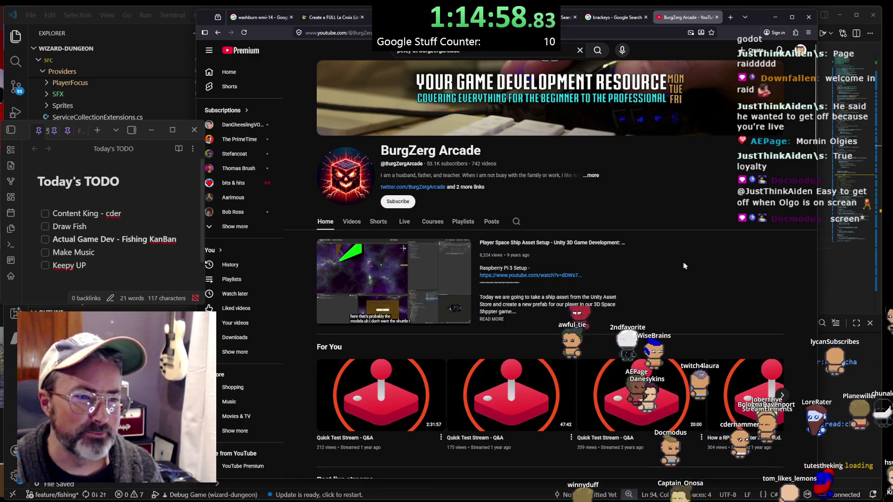
Browse the BurgZerg Arcade home page and open its Popular videos list, led by Health Bar 1/2
{"action": "scroll", "coordinate": [684, 266], "scroll_direction": "down", "scroll_amount": 6}
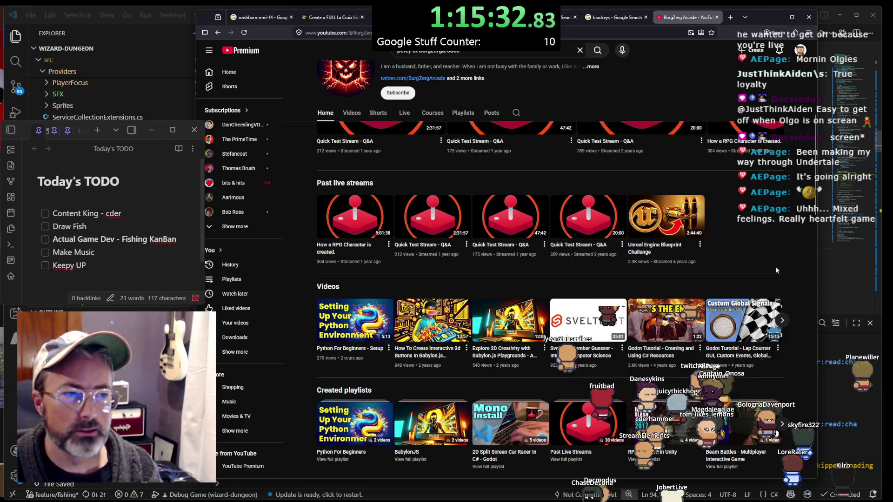
{"action": "scroll", "coordinate": [770, 258], "scroll_direction": "up", "scroll_amount": 5}
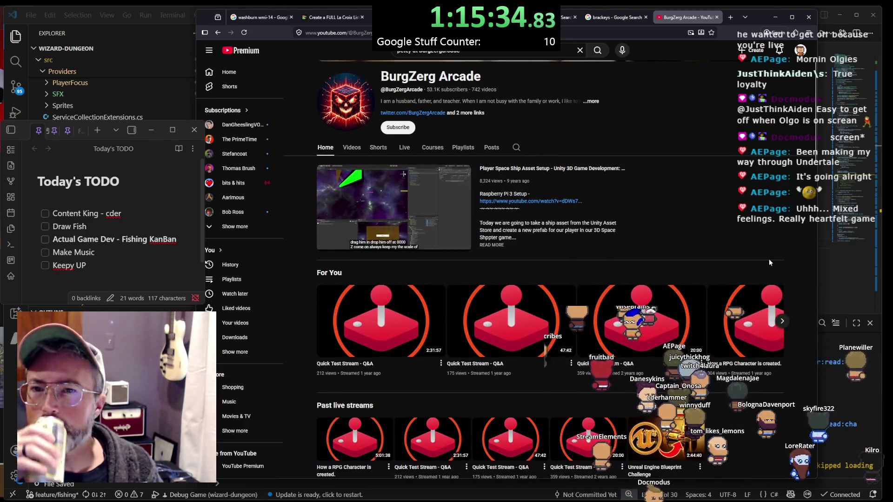
{"action": "scroll", "coordinate": [769, 259], "scroll_direction": "up", "scroll_amount": 2}
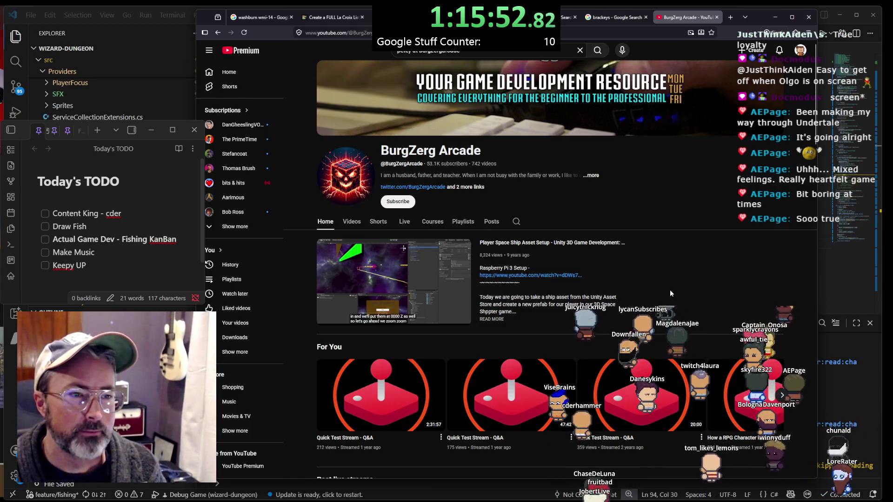
{"action": "scroll", "coordinate": [670, 294], "scroll_direction": "down", "scroll_amount": 3}
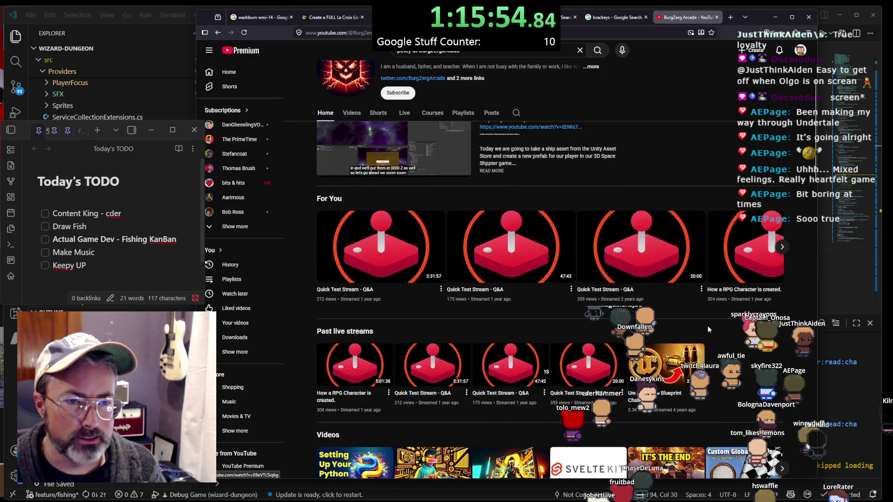
{"action": "scroll", "coordinate": [710, 325], "scroll_direction": "down", "scroll_amount": 2}
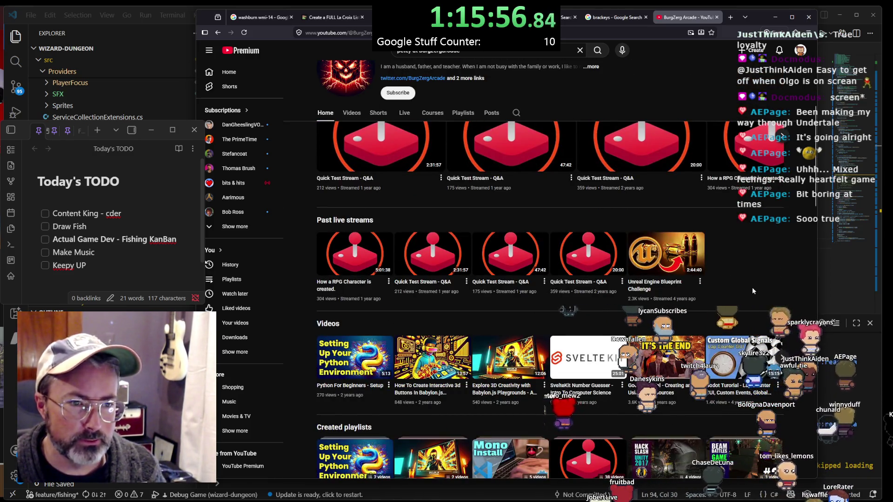
{"action": "scroll", "coordinate": [752, 290], "scroll_direction": "down", "scroll_amount": 4}
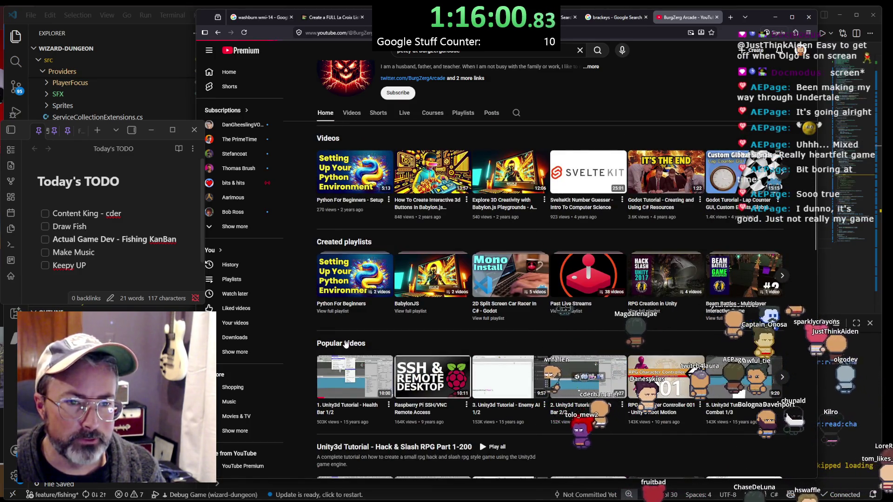
{"action": "left_click", "coordinate": [345, 344]}
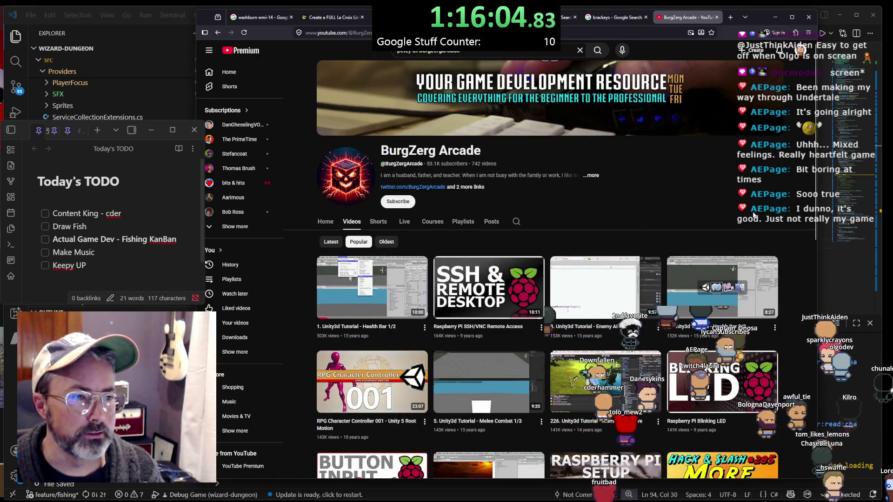
{"action": "scroll", "coordinate": [754, 215], "scroll_direction": "down", "scroll_amount": 4}
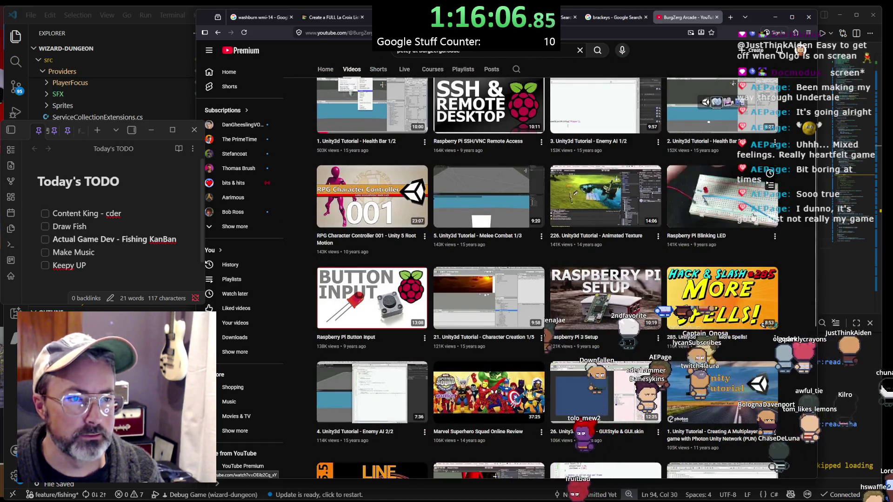
{"action": "scroll", "coordinate": [395, 227], "scroll_direction": "up", "scroll_amount": 4}
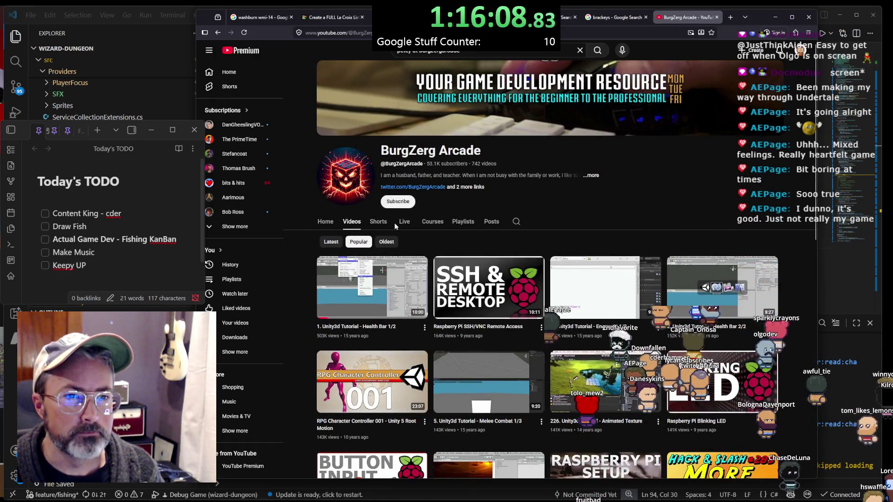
Go to the channel's Playlists and open 'Unity3d Tutorial - Hack & Slash RPG Part 1-200'
{"action": "left_click", "coordinate": [463, 222]}
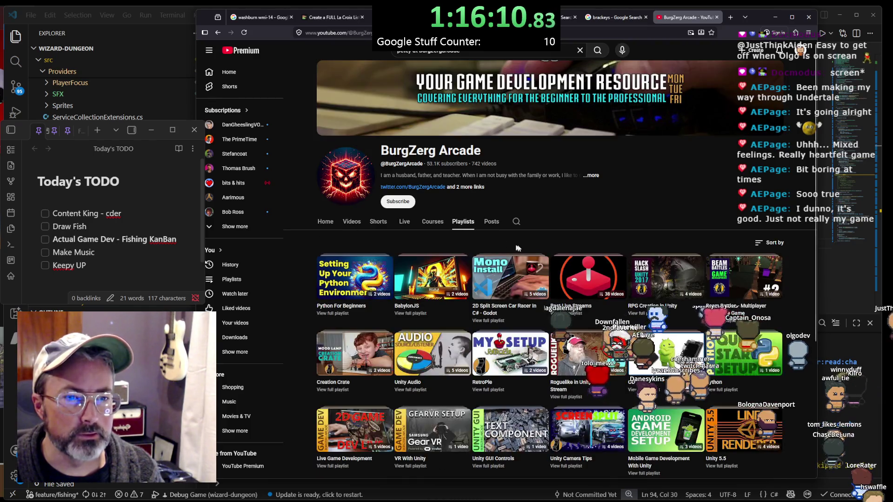
{"action": "scroll", "coordinate": [517, 248], "scroll_direction": "down", "scroll_amount": 4}
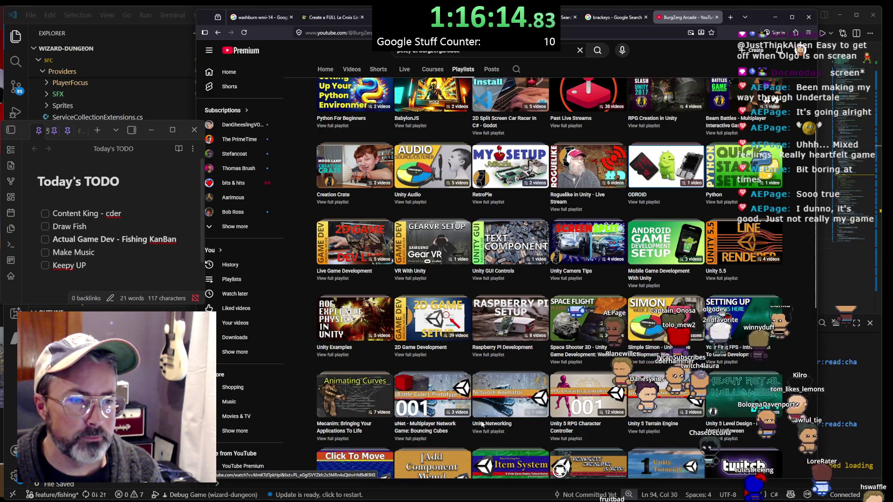
{"action": "scroll", "coordinate": [430, 432], "scroll_direction": "down", "scroll_amount": 3}
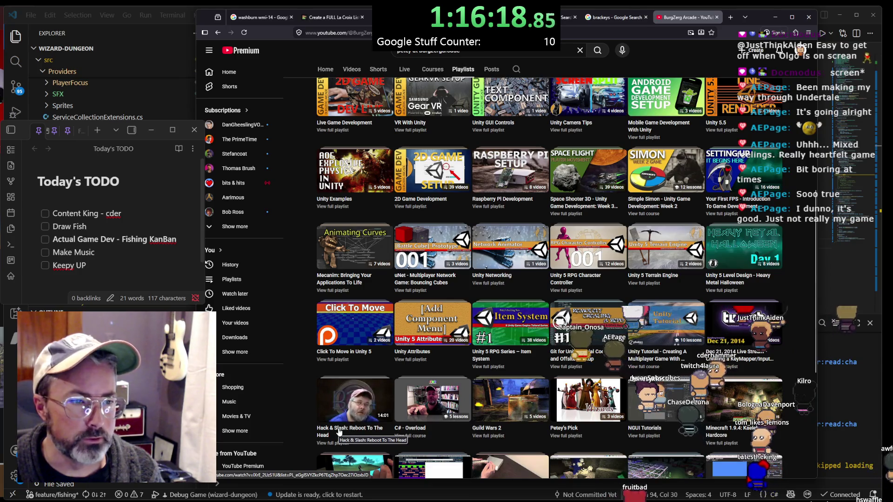
{"action": "scroll", "coordinate": [338, 432], "scroll_direction": "down", "scroll_amount": 2}
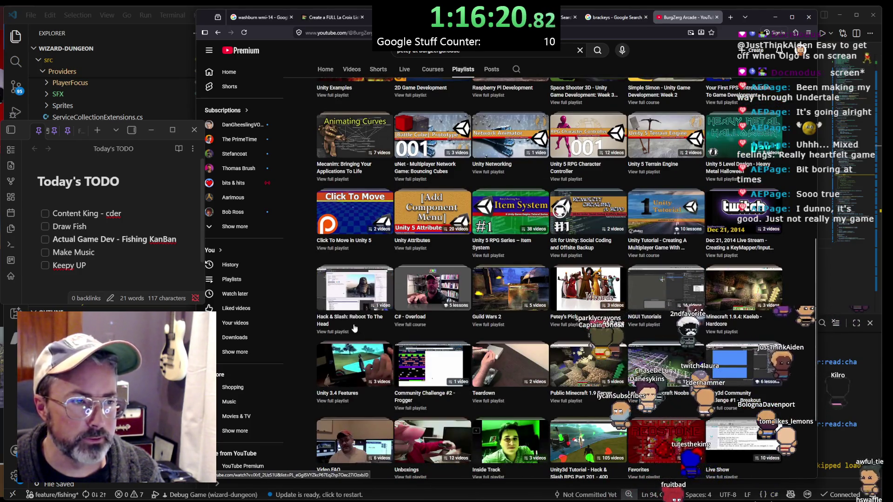
{"action": "scroll", "coordinate": [367, 337], "scroll_direction": "down", "scroll_amount": 2}
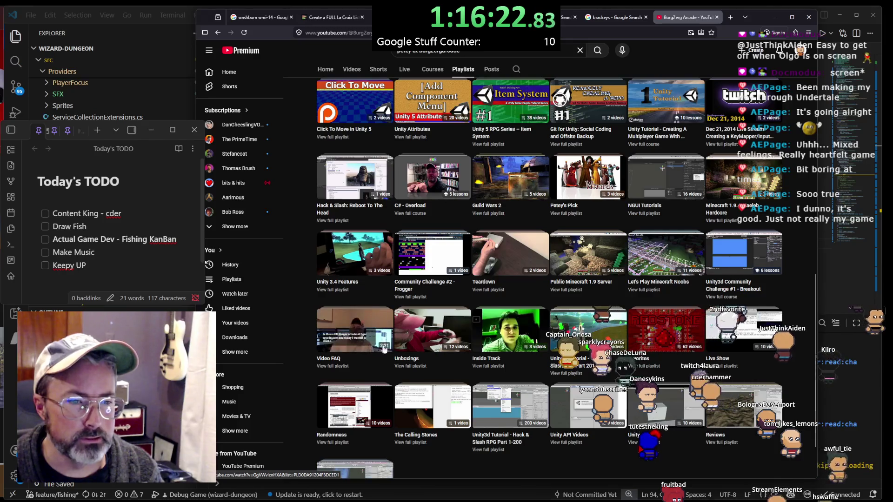
{"action": "scroll", "coordinate": [385, 350], "scroll_direction": "down", "scroll_amount": 1}
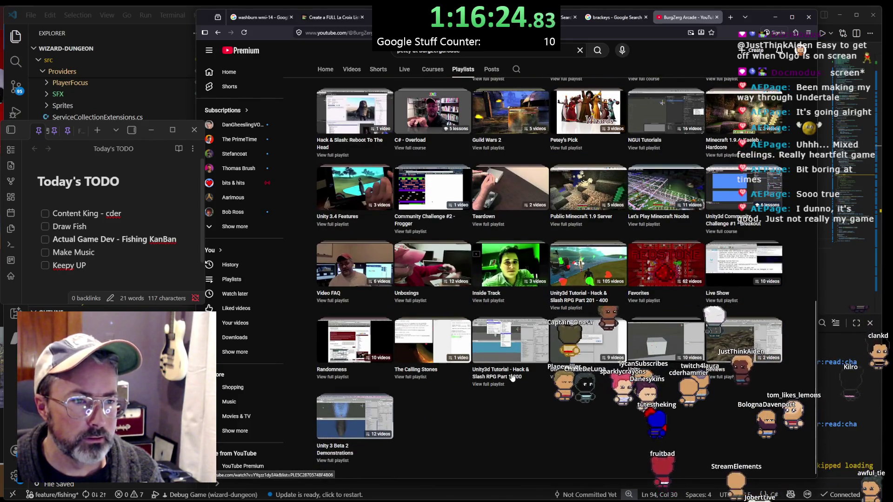
{"action": "left_click", "coordinate": [510, 374]}
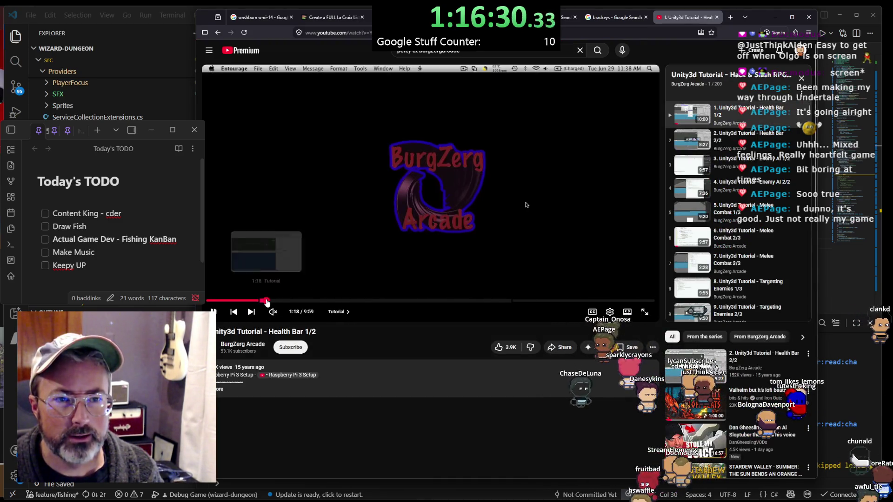
Skim the Health Bar tutorial through 1:19, 2:05, 2:45, 3:49 and about 5:30, then pause
{"action": "left_click", "coordinate": [266, 301]}
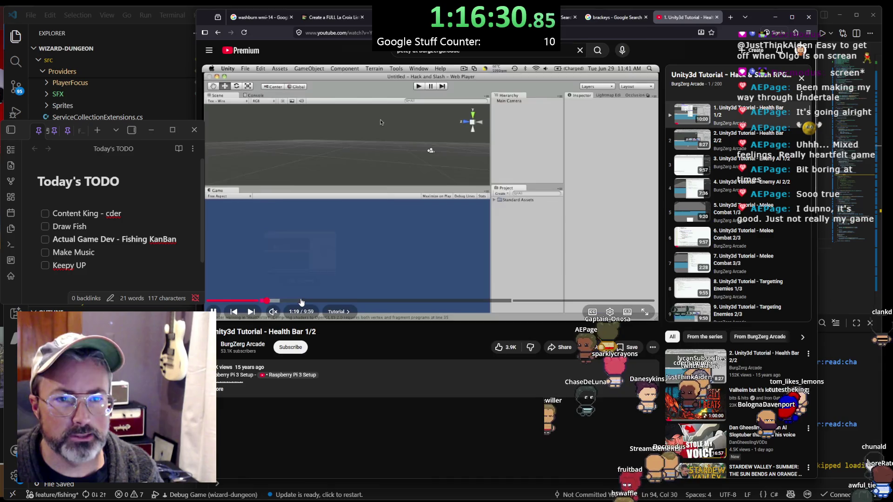
{"action": "left_click", "coordinate": [301, 301]}
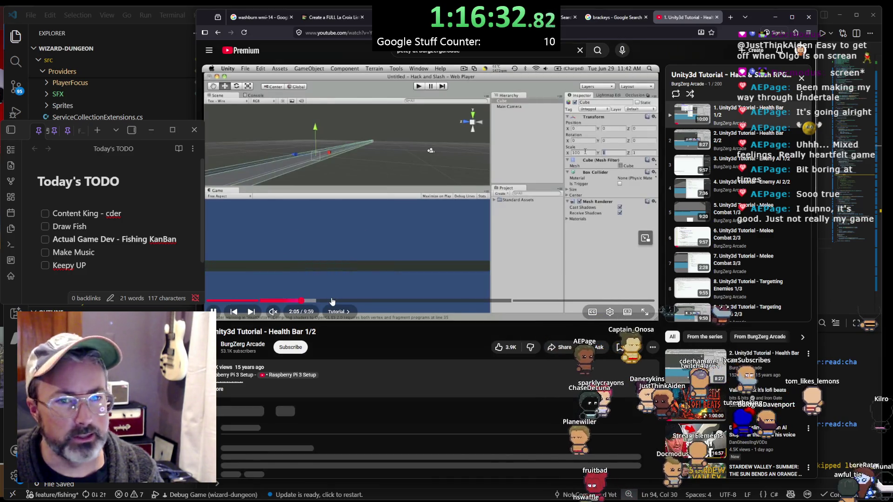
{"action": "left_click", "coordinate": [331, 301]}
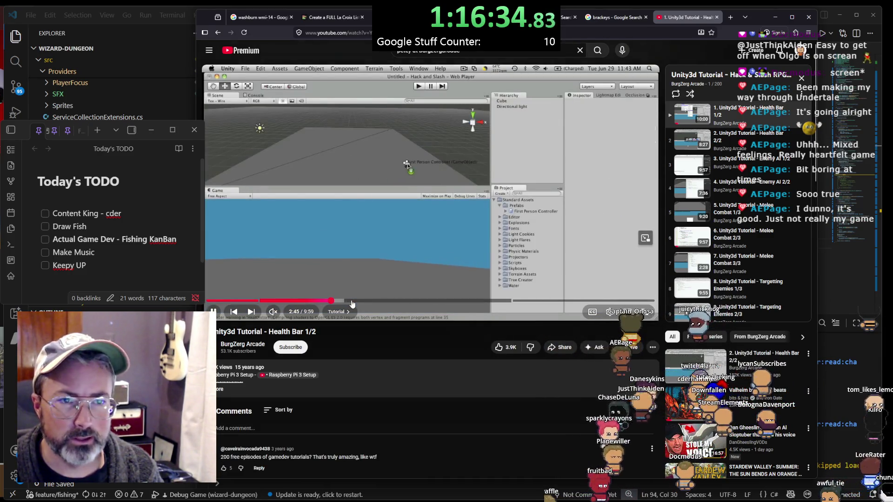
{"action": "left_click", "coordinate": [379, 301]}
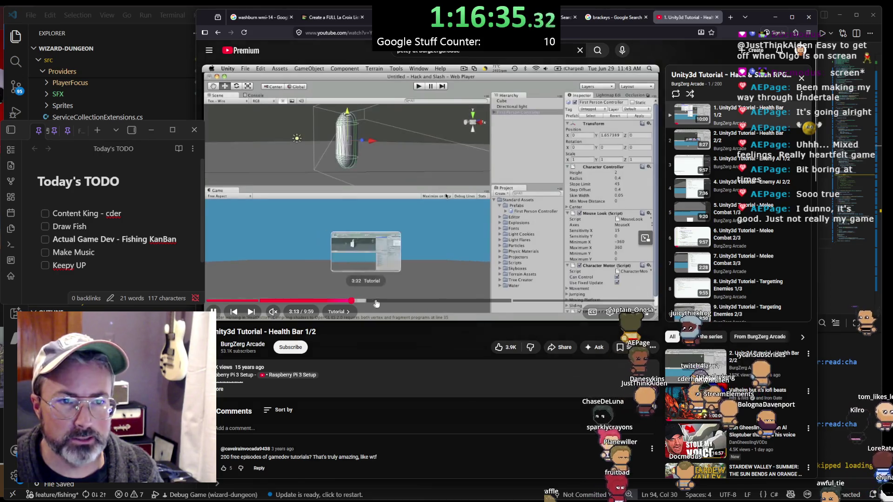
{"action": "left_click", "coordinate": [416, 301]}
{"action": "left_click", "coordinate": [454, 301]}
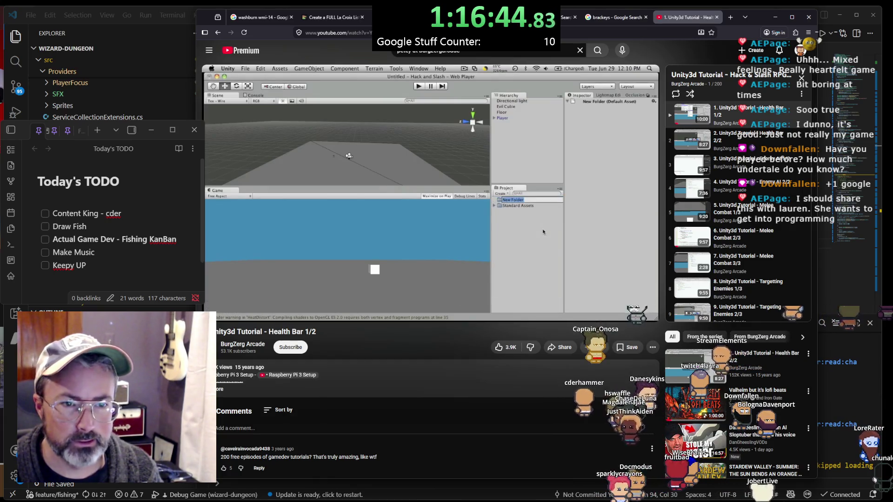
{"action": "mouse_move", "coordinate": [416, 264]}
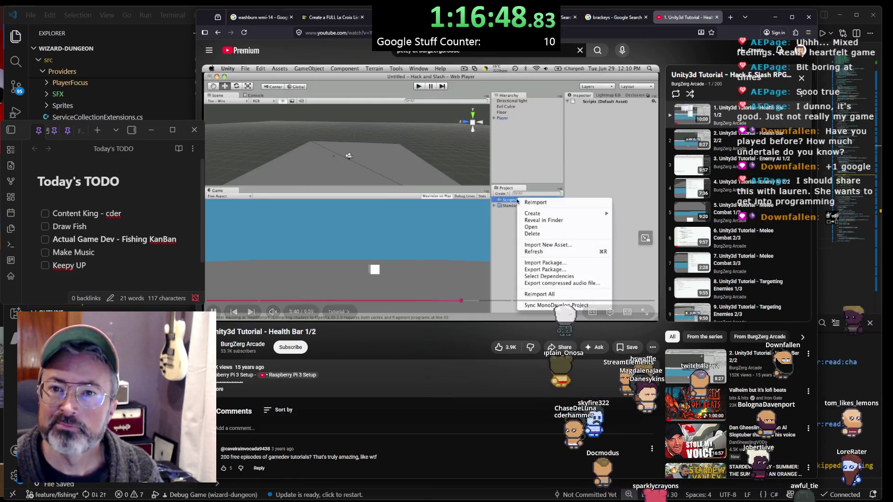
{"action": "left_click", "coordinate": [213, 311]}
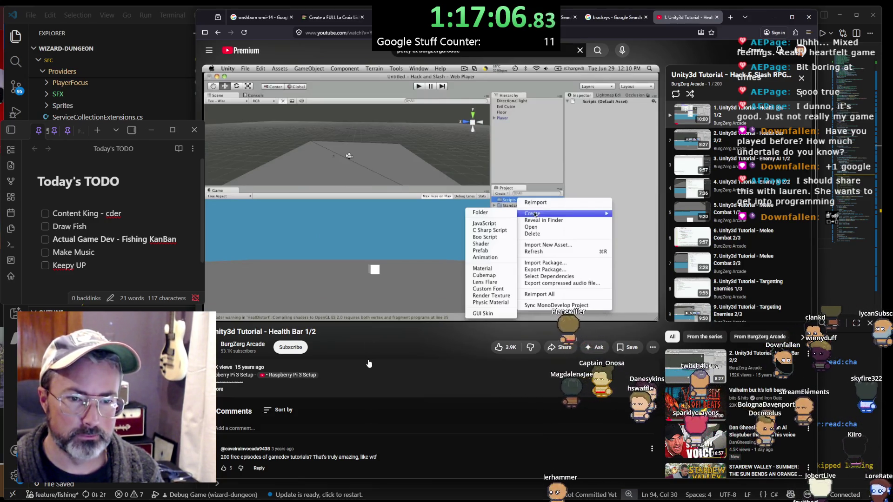
Check the page address and jump to 7:19, where PlayerHealth.cs appears in MonoDevelop
{"action": "key", "text": "ctrl+l"}
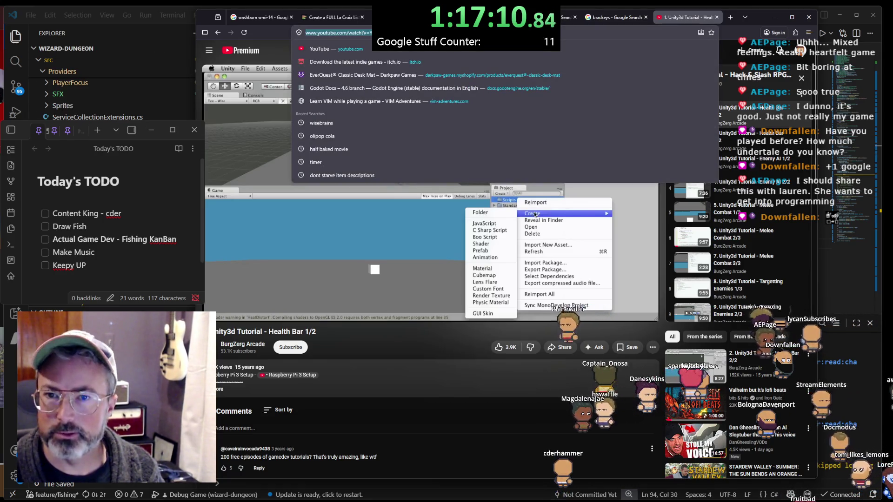
{"action": "key", "text": "Escape"}
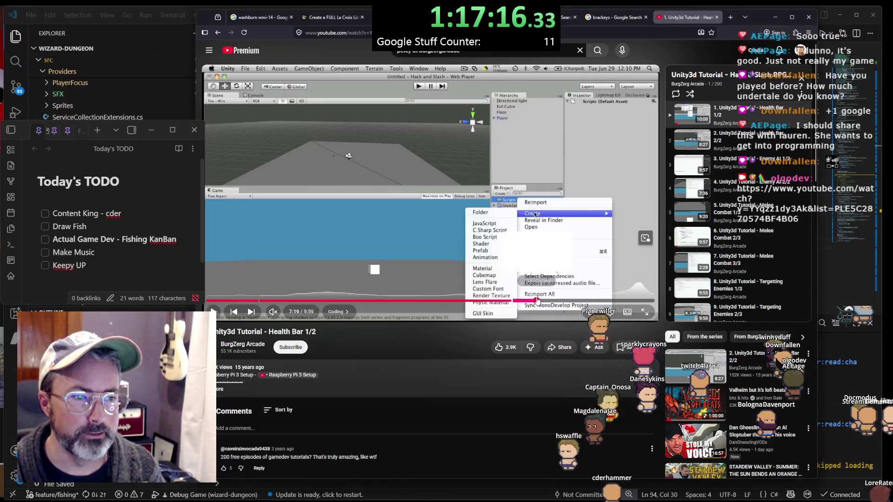
{"action": "left_click", "coordinate": [537, 301]}
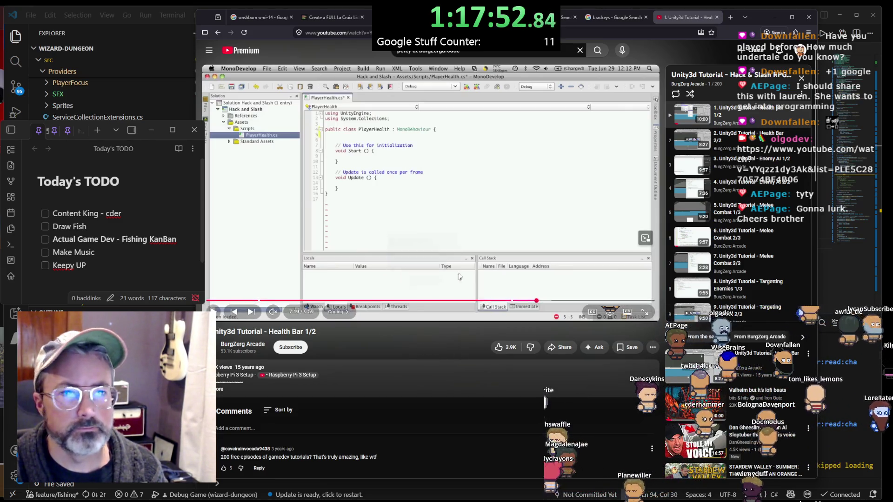
Skip the Vampire Survivors Godot 4 tutorial to 7:42, pause it, and minimize the browser
{"action": "left_click", "coordinate": [553, 301]}
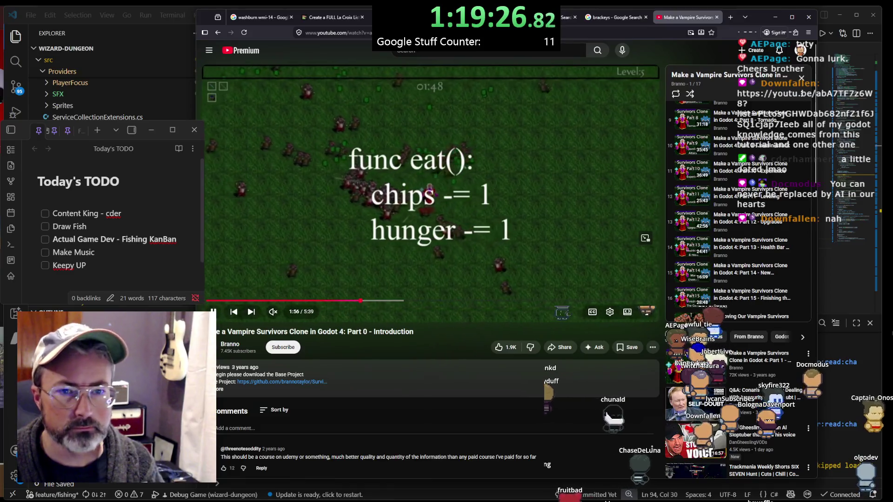
{"action": "left_click", "coordinate": [213, 312]}
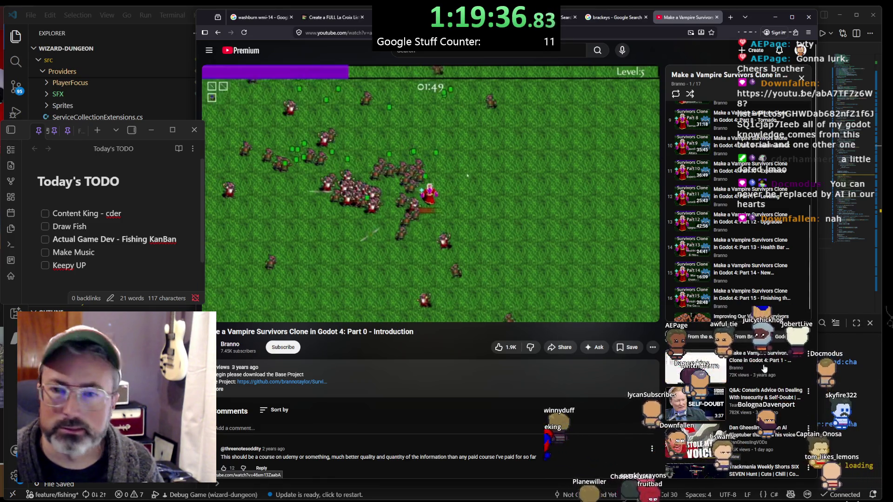
{"action": "left_click", "coordinate": [773, 17]}
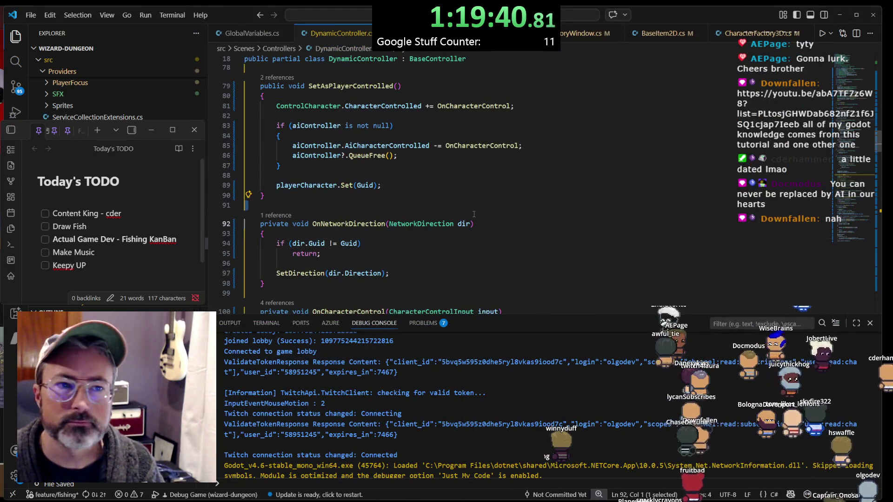
Scroll through DynamicController.cs and place the cursor on line 41
{"action": "scroll", "coordinate": [473, 214], "scroll_direction": "up", "scroll_amount": 10}
{"action": "scroll", "coordinate": [474, 210], "scroll_direction": "up", "scroll_amount": 15}
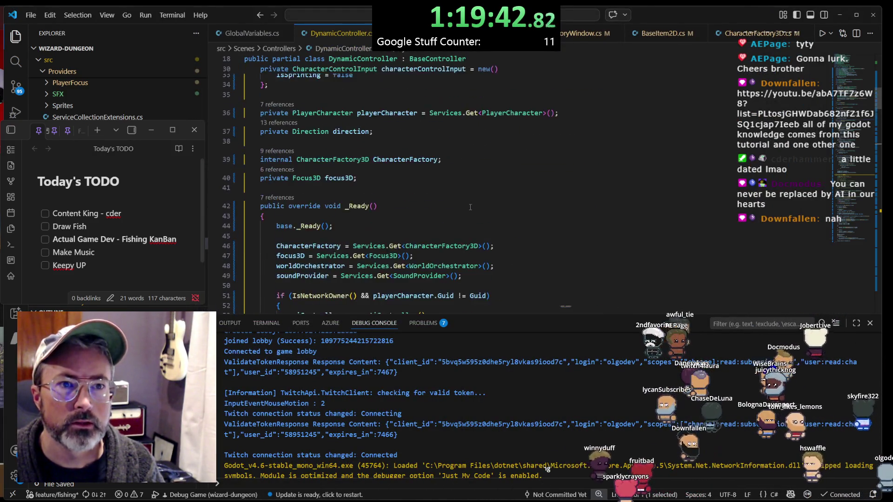
{"action": "scroll", "coordinate": [456, 200], "scroll_direction": "down", "scroll_amount": 10}
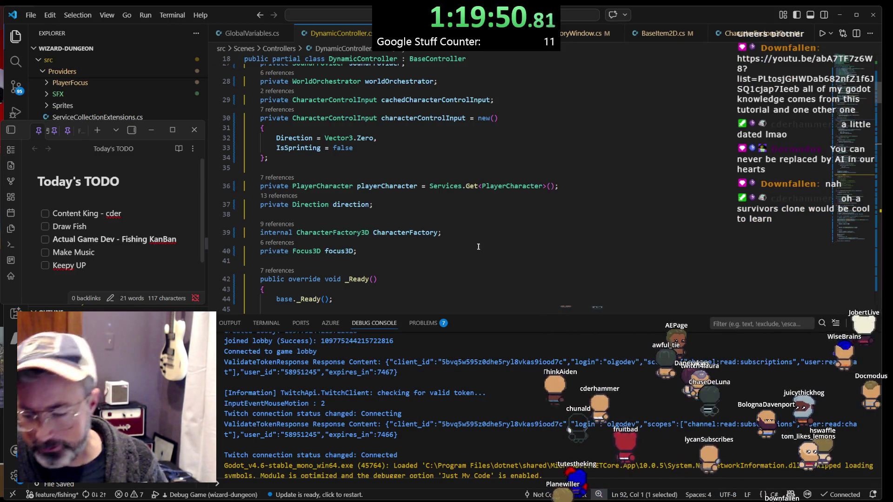
{"action": "mouse_move", "coordinate": [456, 500]}
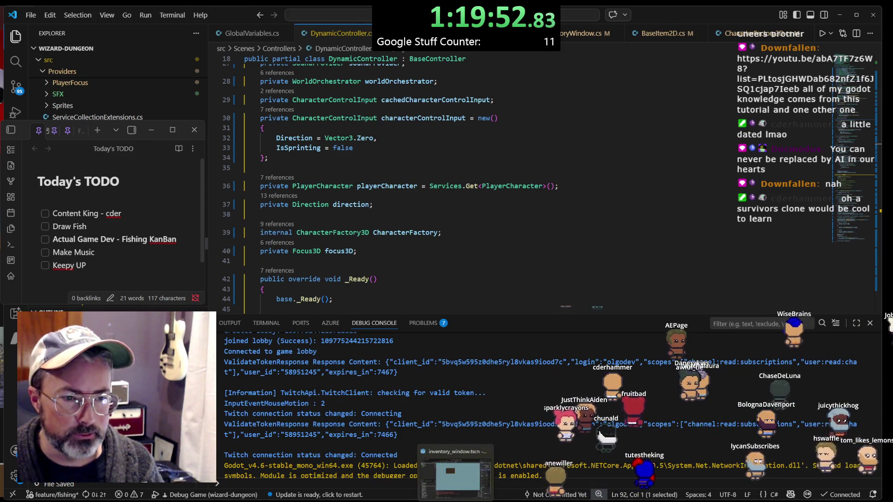
{"action": "left_click", "coordinate": [445, 257]}
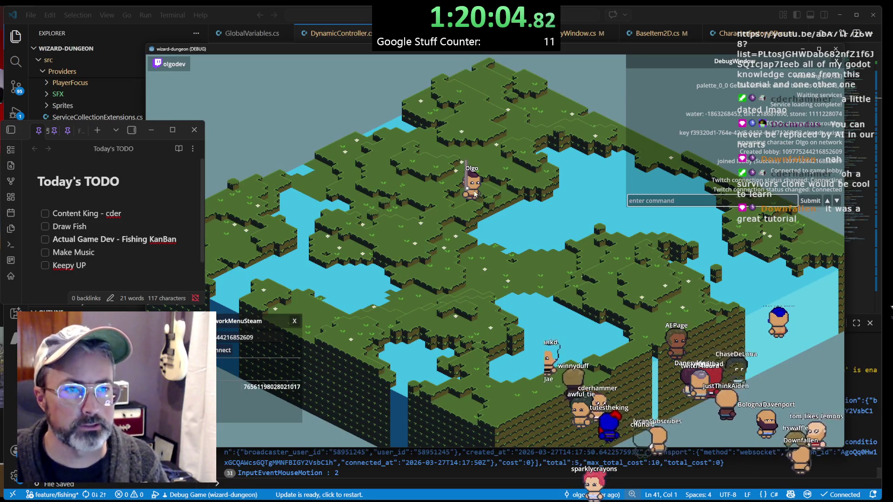
In the running game, close the open windows, reopen and move the inventory, then grab the sunfish
{"action": "left_click", "coordinate": [475, 194]}
{"action": "key", "text": "Escape"}
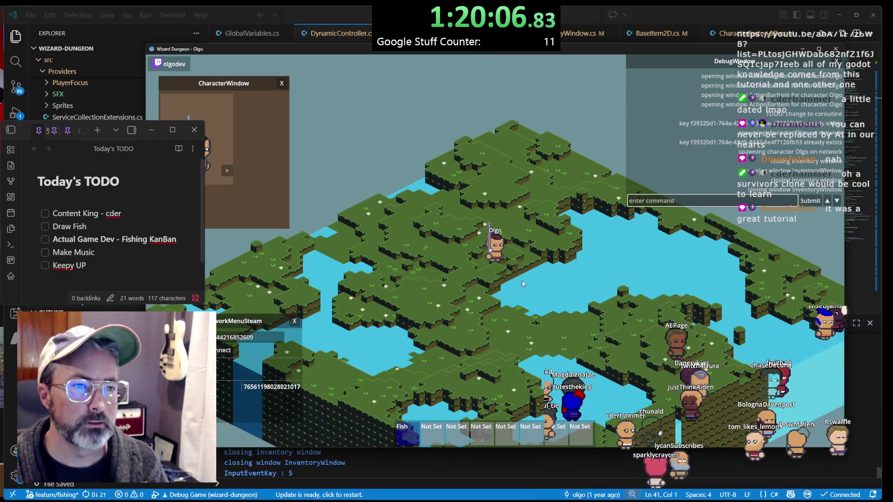
{"action": "key", "text": "Escape"}
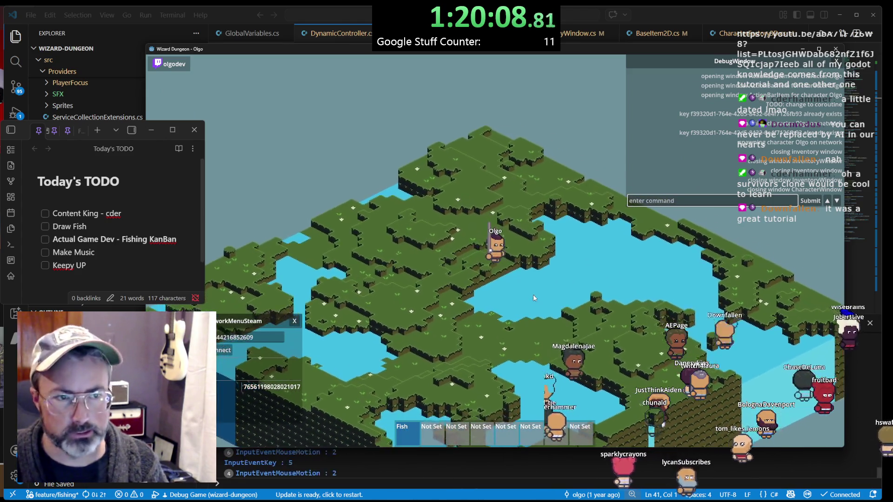
{"action": "key", "text": "i"}
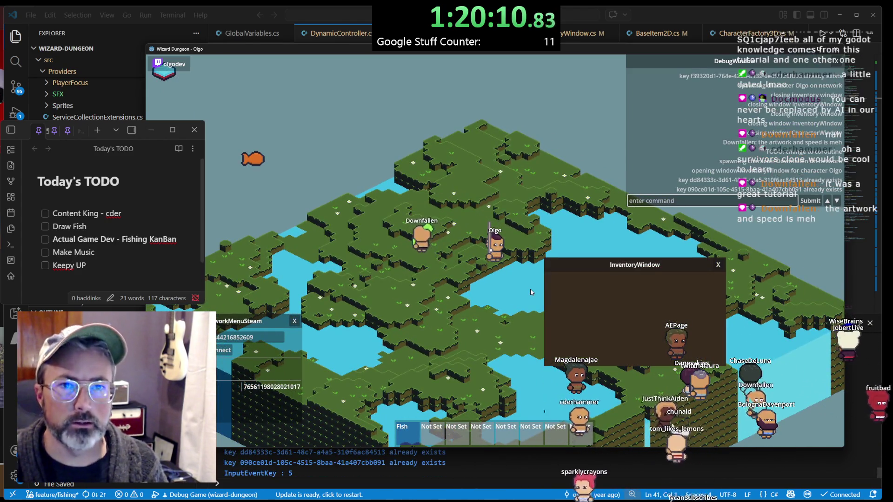
{"action": "left_click_drag", "start_coordinate": [564, 267], "coordinate": [730, 324]}
{"action": "key", "text": "i"}
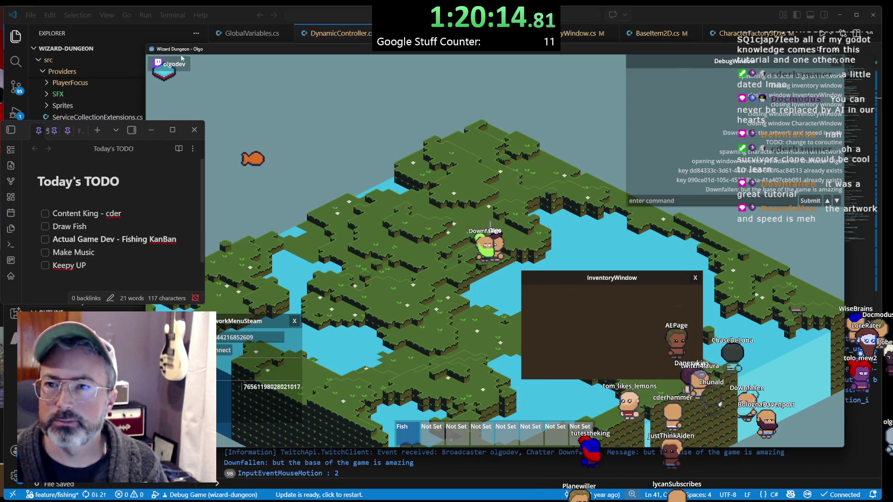
{"action": "left_click", "coordinate": [258, 163]}
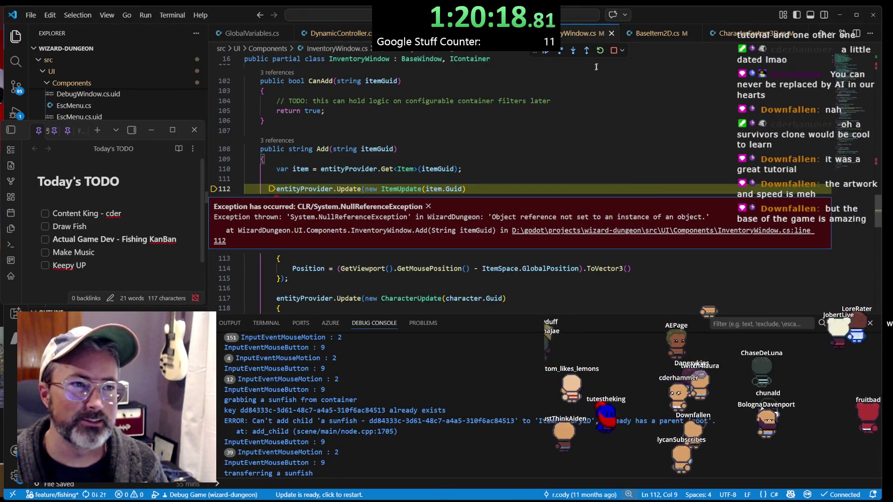
Stop debugging with Shift+F5, run the project from the Godot editor, and enlarge its output panel
{"action": "key", "text": "shift+F5"}
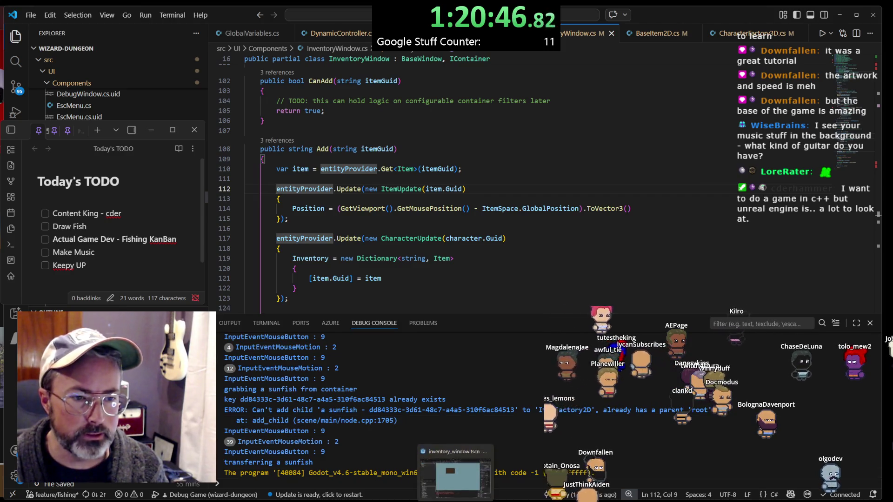
{"action": "left_click", "coordinate": [454, 466]}
{"action": "left_click", "coordinate": [766, 26]}
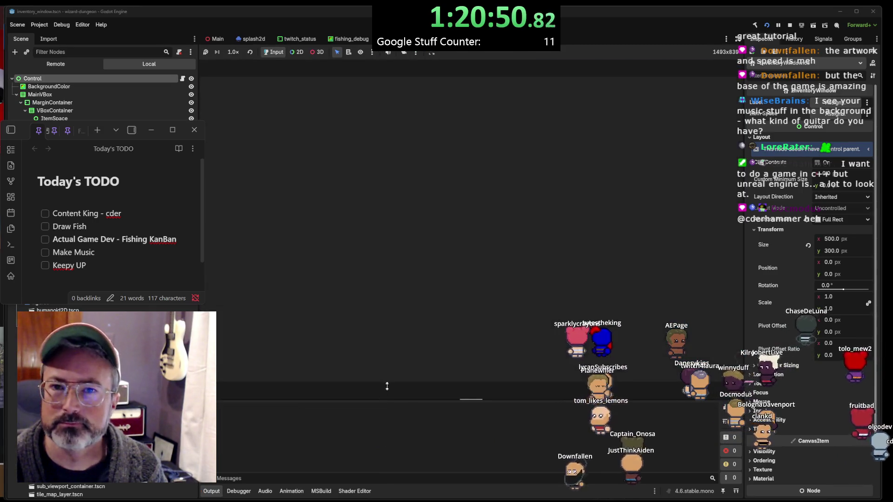
{"action": "left_click_drag", "start_coordinate": [385, 360], "coordinate": [384, 360]}
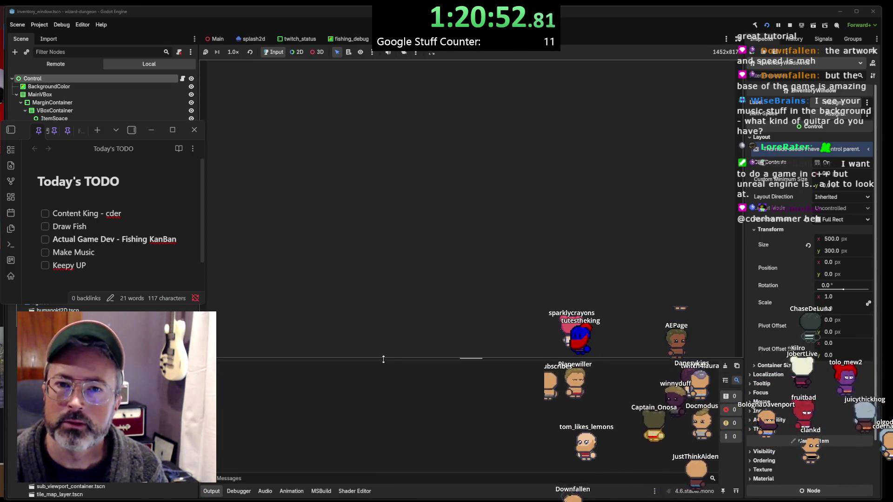
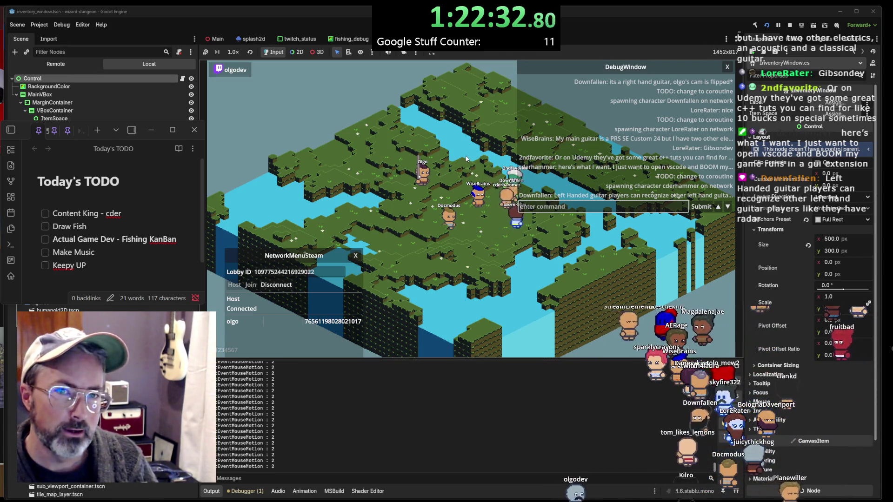
Rebuild and relaunch the game so it joins a new Steam lobby, then switch to the browser
{"action": "left_click", "coordinate": [766, 25]}
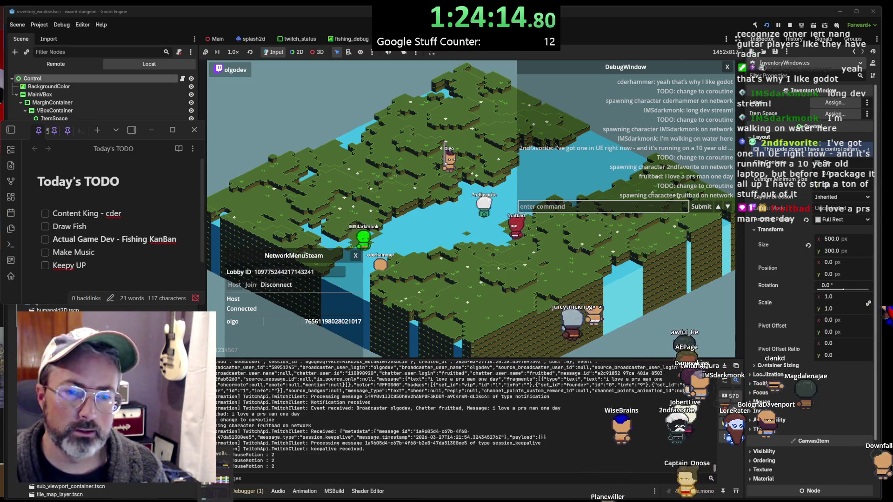
{"action": "left_click", "coordinate": [231, 471]}
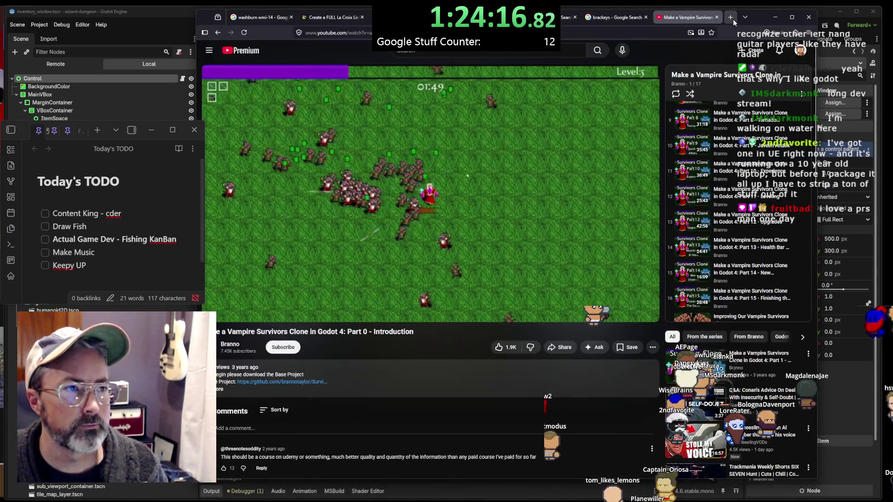
Search Google for 'raylib' in a new tab and open the raylib.com result
{"action": "left_click", "coordinate": [732, 19]}
{"action": "type", "text": "ray"}
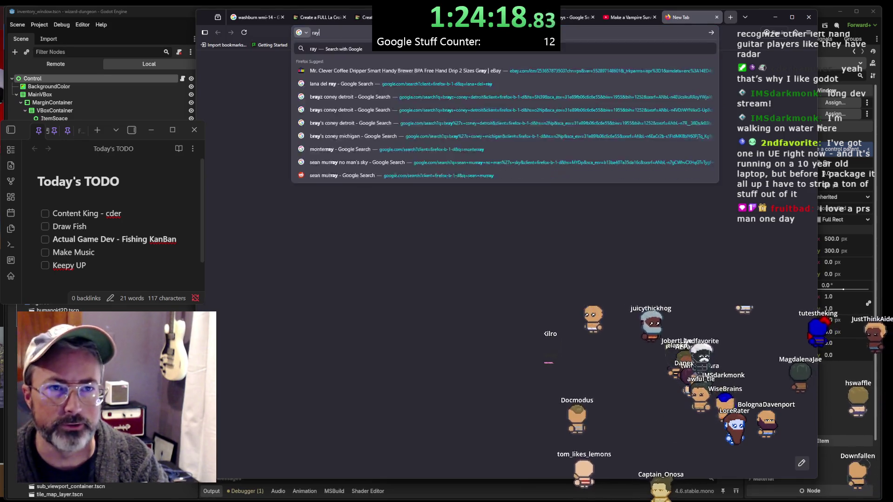
{"action": "type", "text": "lib"}
{"action": "key", "text": "Return"}
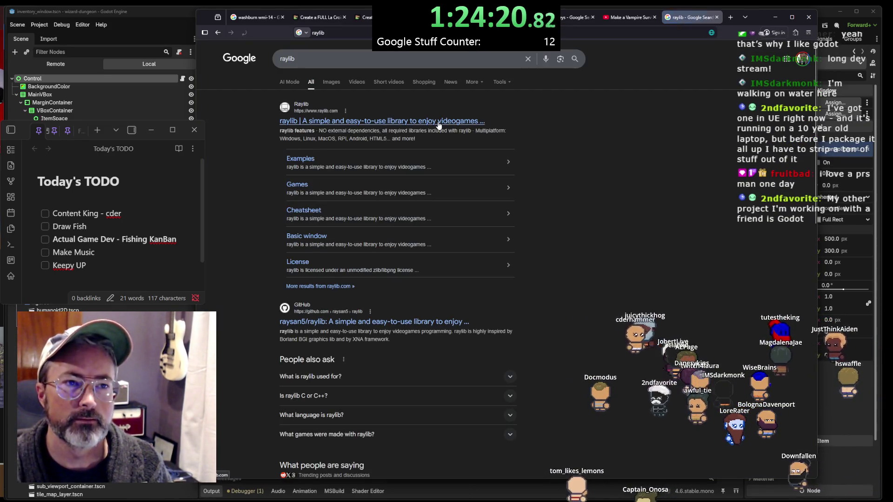
{"action": "left_click", "coordinate": [438, 122]}
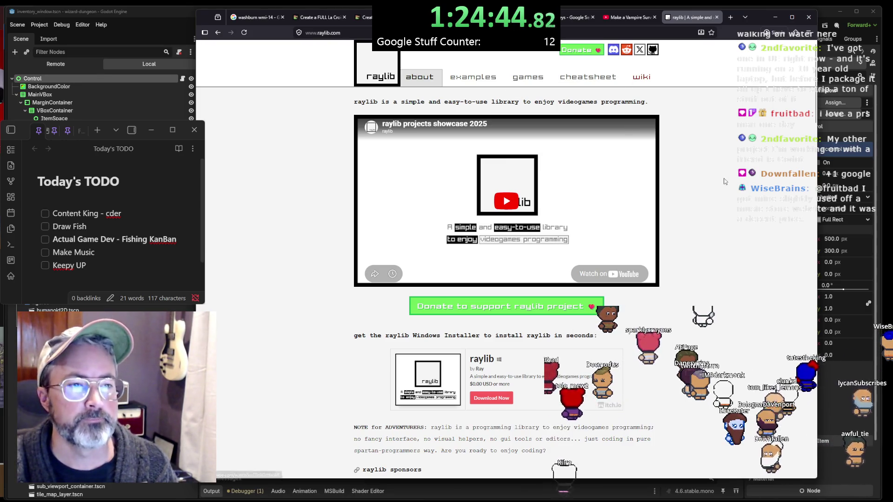
Play the raylib showcase video, mute it, and skip ahead to 1:19 and then 2:05
{"action": "key", "text": "ctrl+l"}
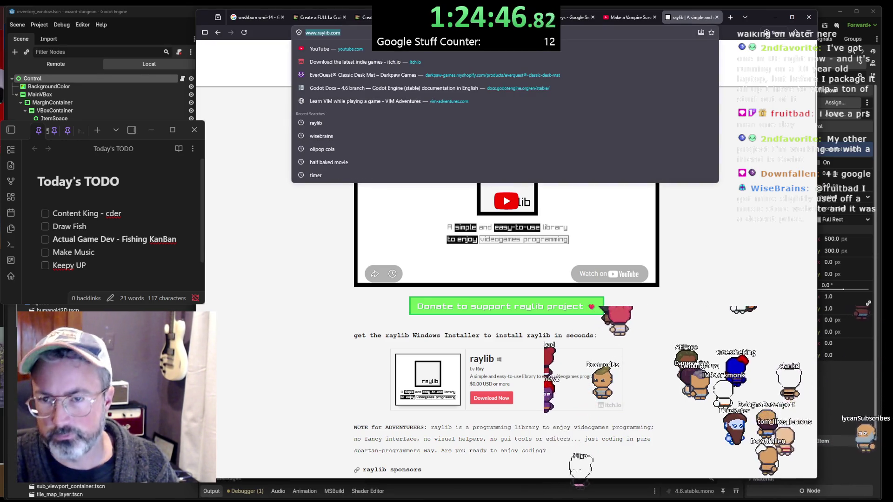
{"action": "key", "text": "Escape"}
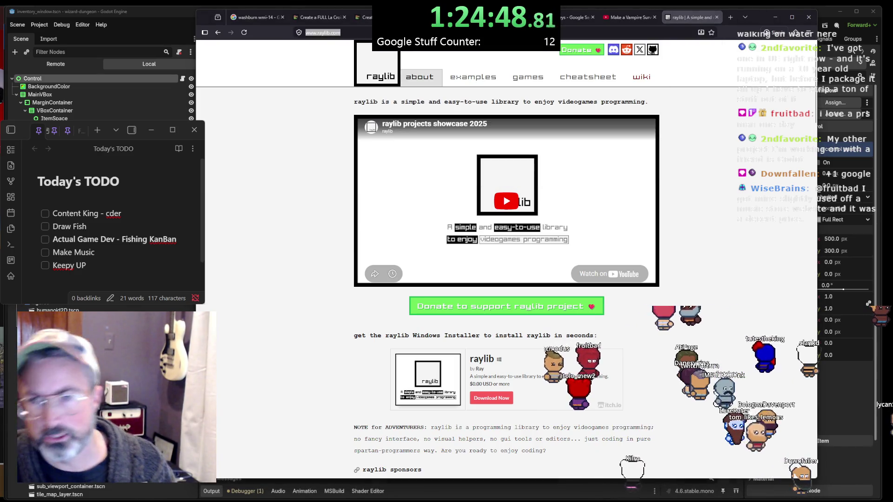
{"action": "left_click", "coordinate": [589, 101]}
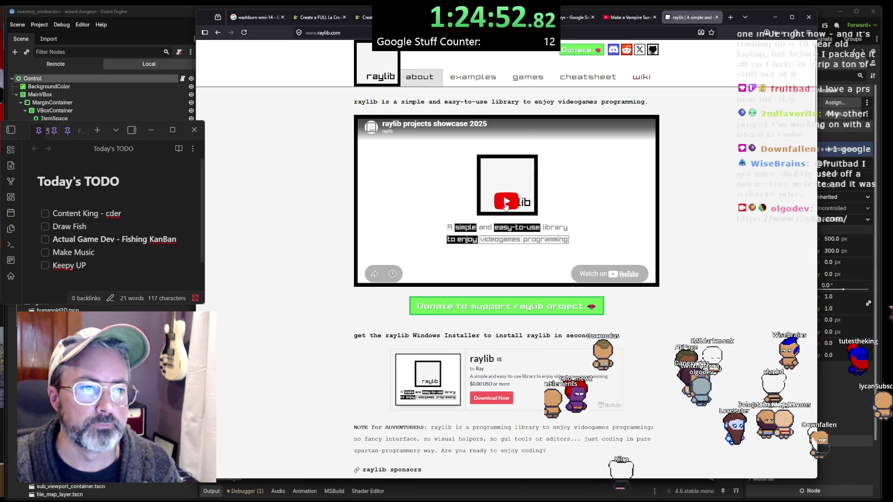
{"action": "left_click", "coordinate": [506, 205]}
{"action": "left_click", "coordinate": [387, 261]}
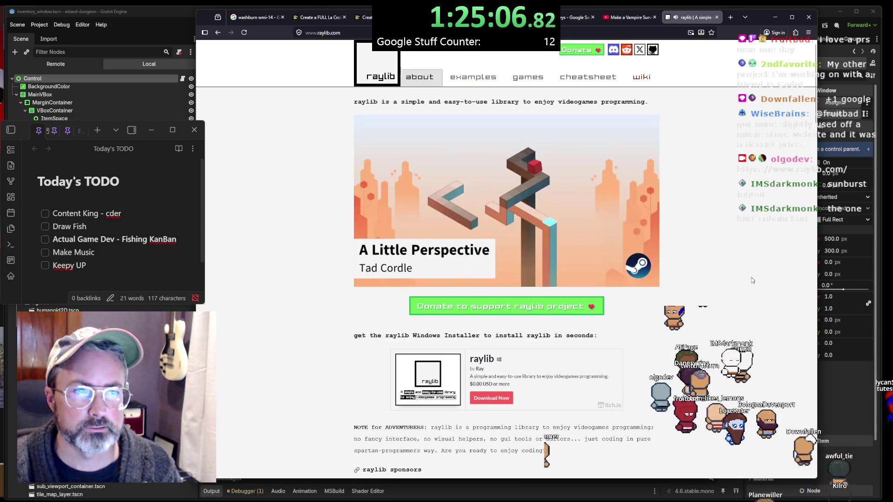
{"action": "mouse_move", "coordinate": [527, 240]}
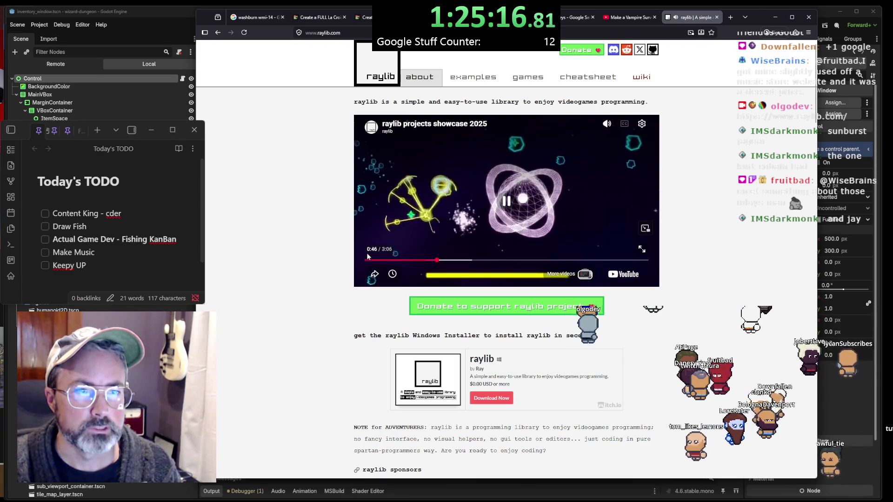
{"action": "left_click", "coordinate": [606, 131]}
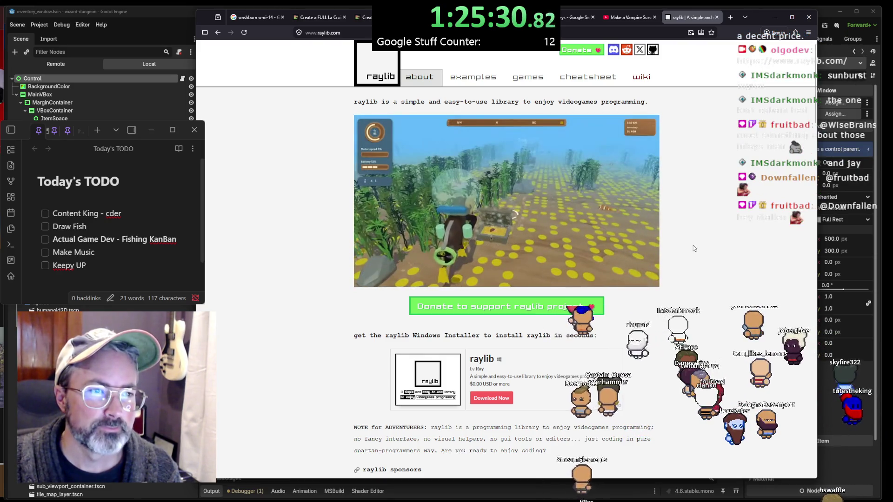
{"action": "left_click", "coordinate": [488, 251]}
{"action": "left_click", "coordinate": [485, 260]}
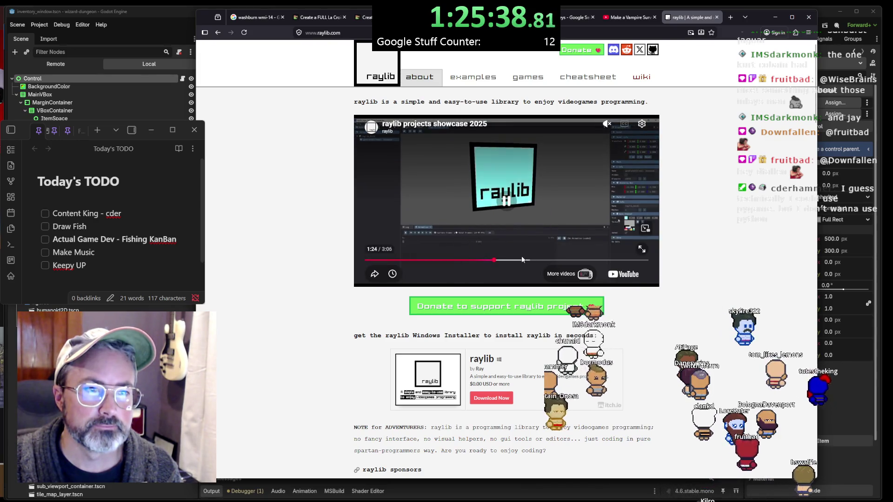
{"action": "left_click", "coordinate": [555, 260]}
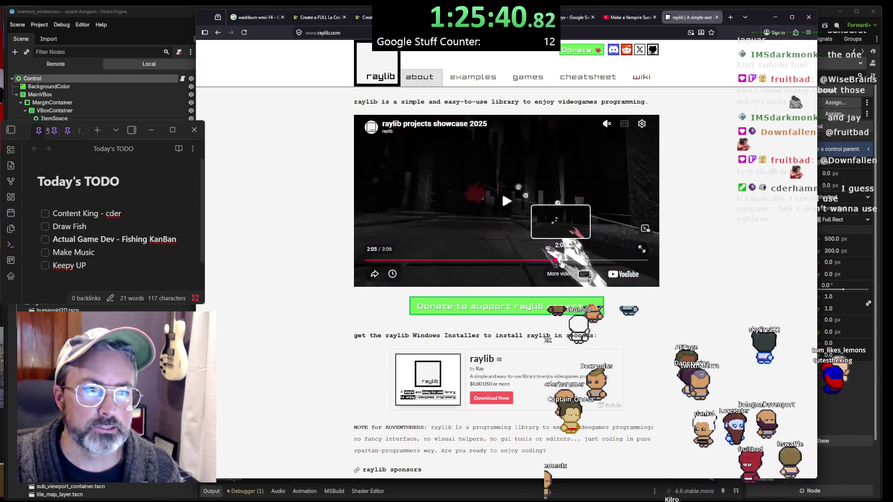
Scroll the raylib.com home page and go to the examples page
{"action": "scroll", "coordinate": [699, 236], "scroll_direction": "down", "scroll_amount": 8}
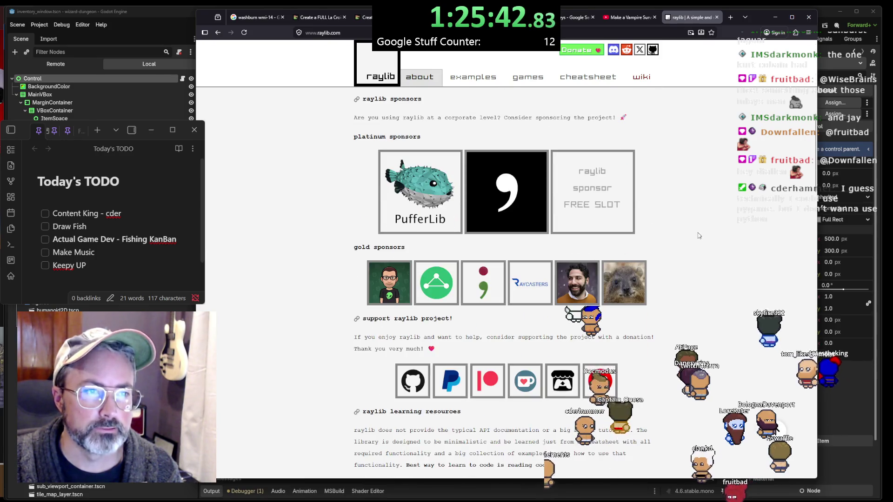
{"action": "scroll", "coordinate": [698, 235], "scroll_direction": "down", "scroll_amount": 5}
{"action": "scroll", "coordinate": [697, 238], "scroll_direction": "down", "scroll_amount": 4}
{"action": "scroll", "coordinate": [690, 232], "scroll_direction": "up", "scroll_amount": 15}
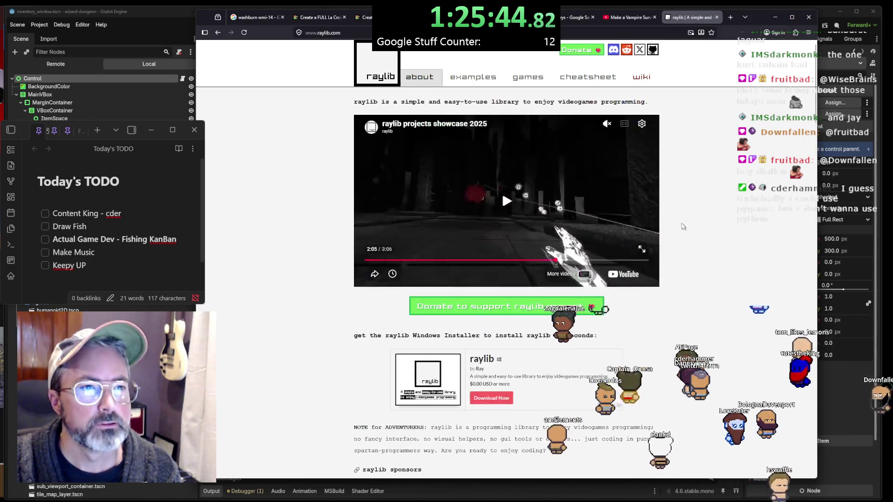
{"action": "left_click", "coordinate": [474, 79]}
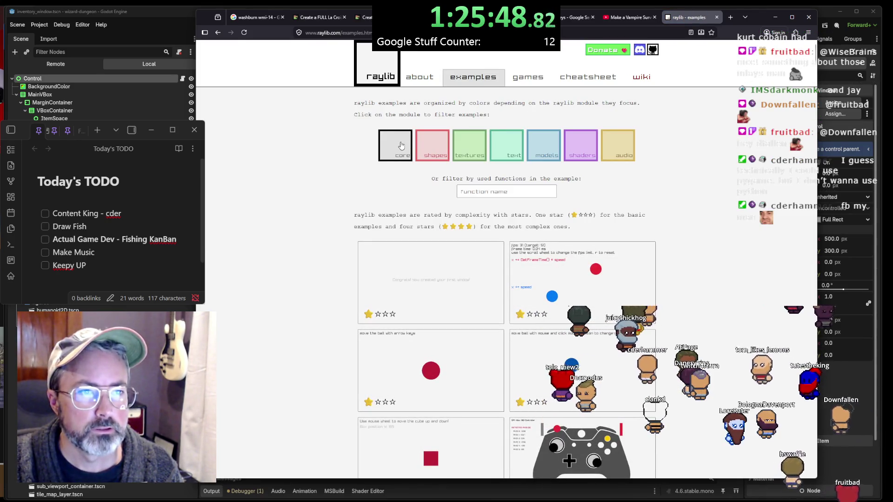
Filter the raylib examples to shapes, then textures, scrolling through each grid
{"action": "left_click", "coordinate": [437, 145]}
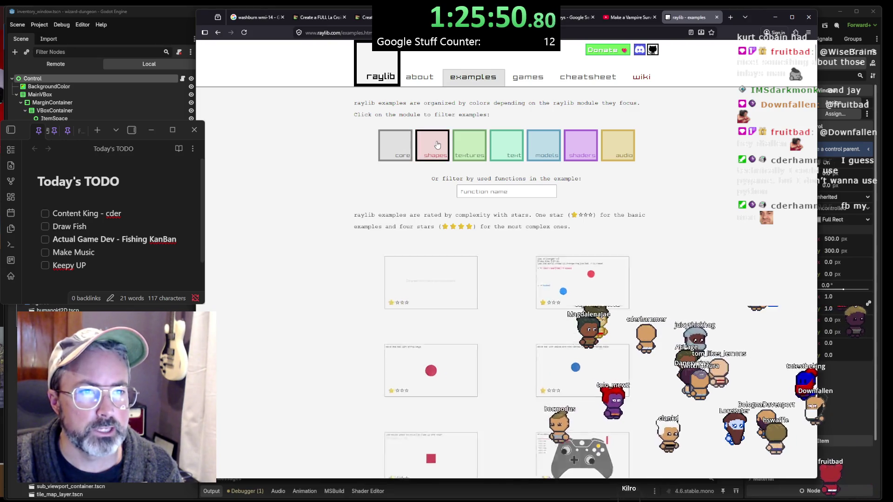
{"action": "scroll", "coordinate": [438, 149], "scroll_direction": "down", "scroll_amount": 3}
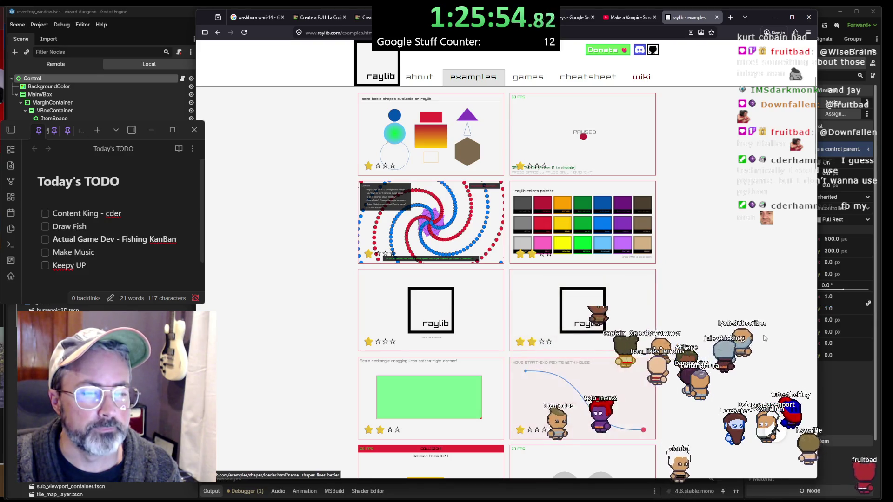
{"action": "scroll", "coordinate": [605, 317], "scroll_direction": "down", "scroll_amount": 6}
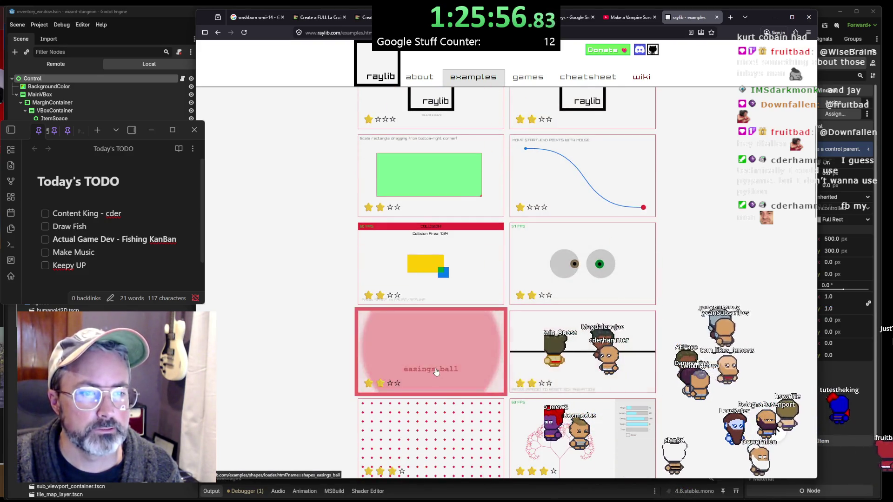
{"action": "scroll", "coordinate": [599, 291], "scroll_direction": "up", "scroll_amount": 6}
{"action": "scroll", "coordinate": [599, 292], "scroll_direction": "up", "scroll_amount": 3}
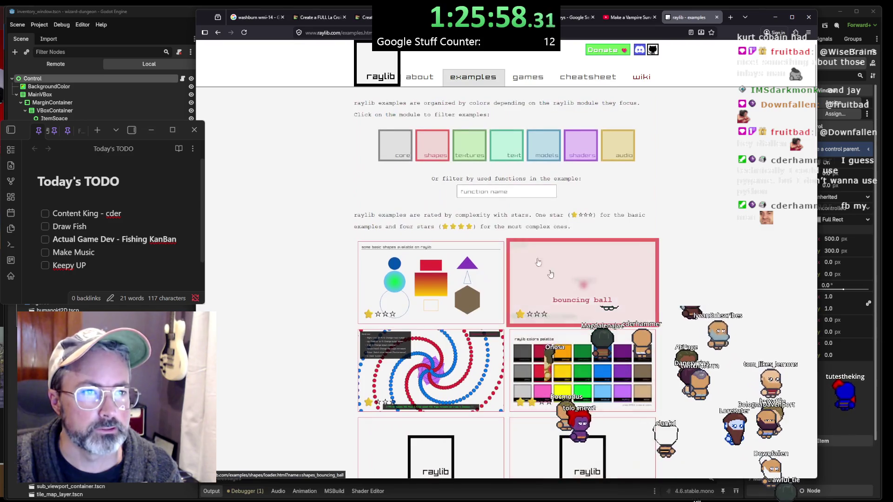
{"action": "left_click", "coordinate": [468, 143]}
{"action": "scroll", "coordinate": [646, 210], "scroll_direction": "down", "scroll_amount": 2}
{"action": "scroll", "coordinate": [646, 210], "scroll_direction": "down", "scroll_amount": 1}
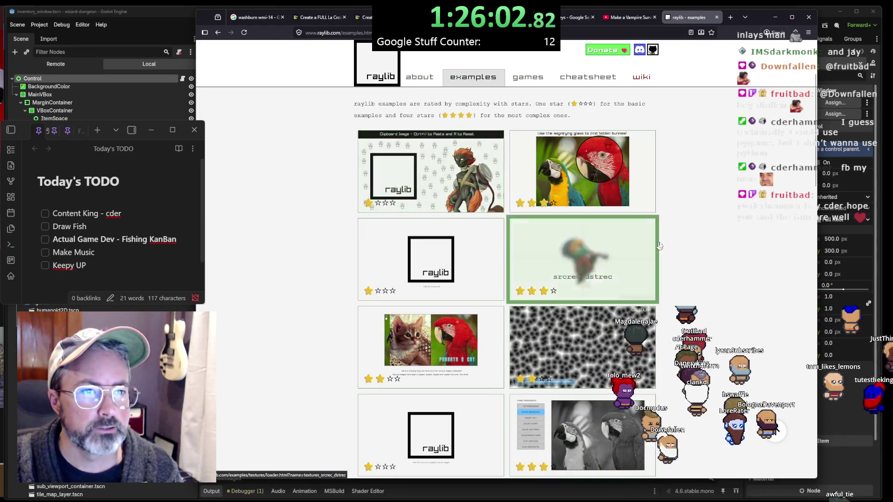
{"action": "scroll", "coordinate": [708, 253], "scroll_direction": "down", "scroll_amount": 4}
{"action": "scroll", "coordinate": [708, 252], "scroll_direction": "down", "scroll_amount": 7}
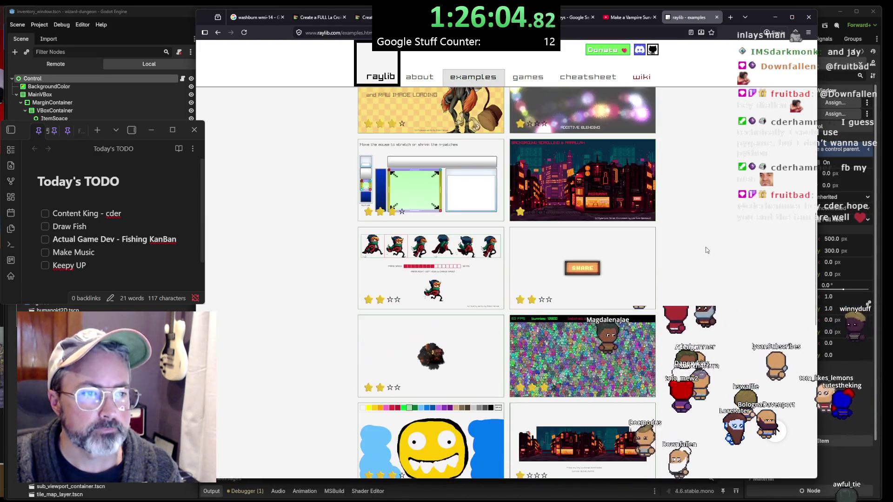
{"action": "scroll", "coordinate": [704, 249], "scroll_direction": "down", "scroll_amount": 4}
{"action": "scroll", "coordinate": [700, 246], "scroll_direction": "up", "scroll_amount": 15}
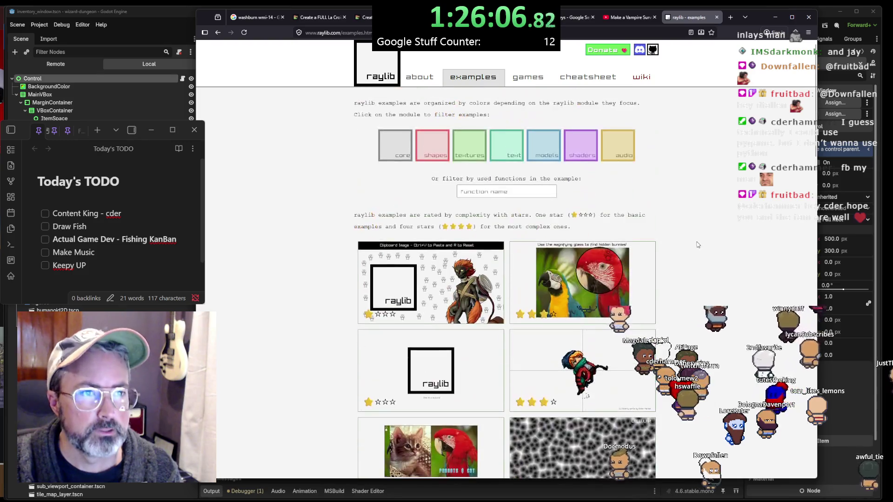
Browse the text, models and shaders example filters
{"action": "left_click", "coordinate": [498, 154]}
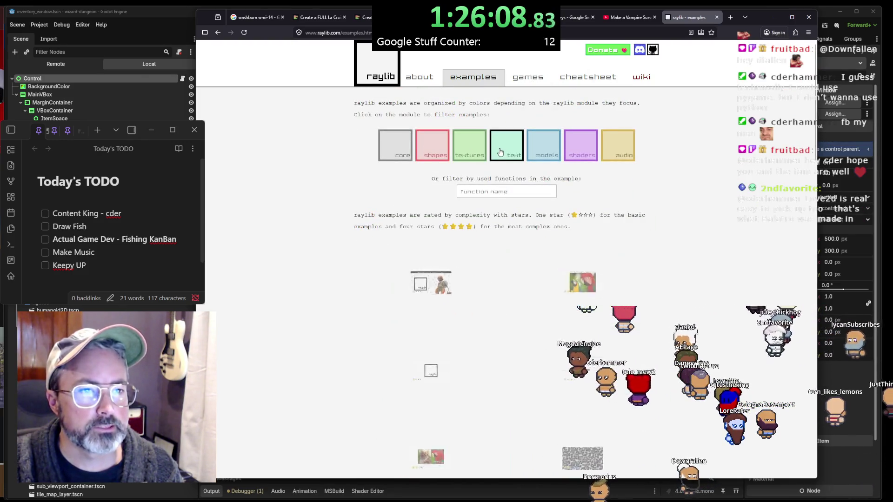
{"action": "scroll", "coordinate": [465, 302], "scroll_direction": "down", "scroll_amount": 2}
{"action": "scroll", "coordinate": [633, 307], "scroll_direction": "up", "scroll_amount": 2}
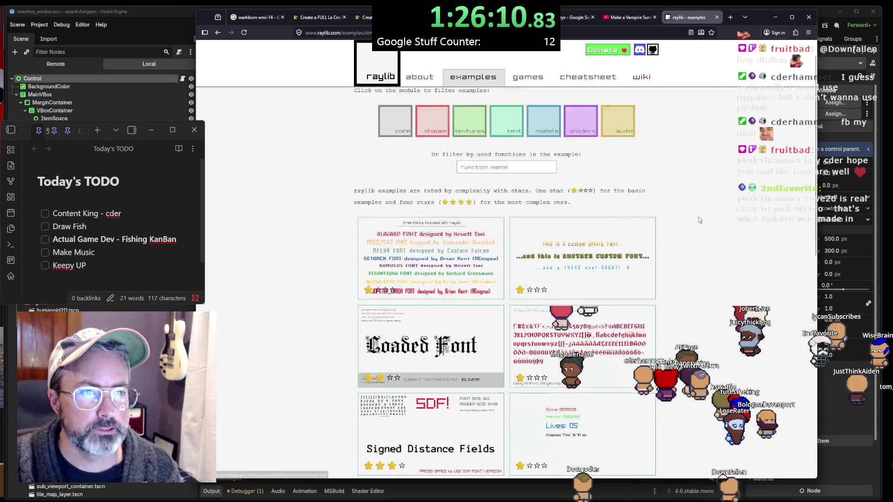
{"action": "left_click", "coordinate": [547, 146]}
{"action": "scroll", "coordinate": [535, 325], "scroll_direction": "down", "scroll_amount": 2}
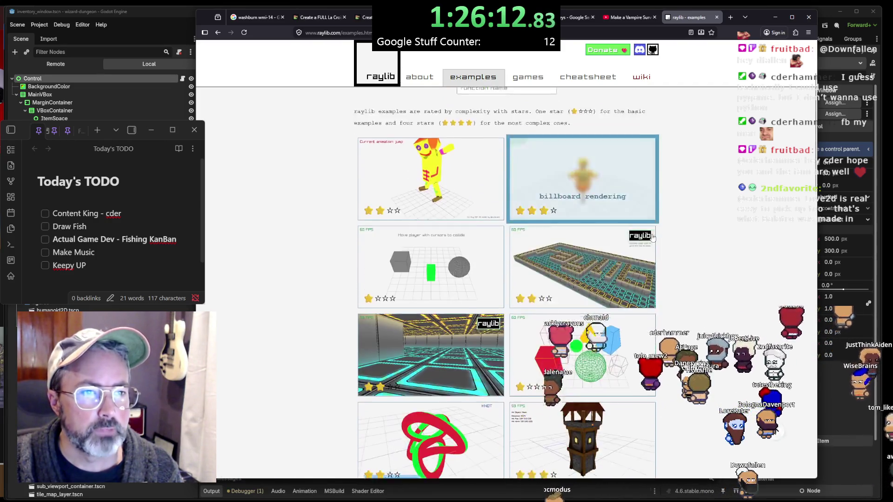
{"action": "scroll", "coordinate": [572, 186], "scroll_direction": "up", "scroll_amount": 2}
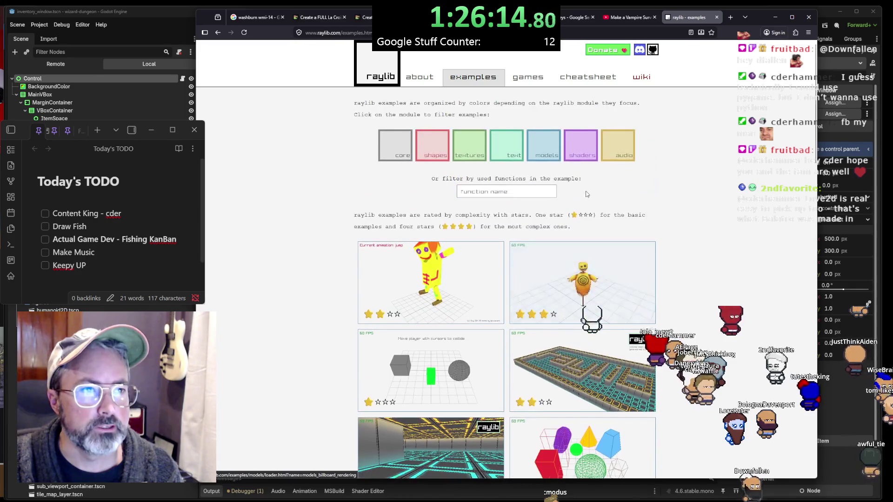
{"action": "left_click", "coordinate": [581, 146]}
{"action": "scroll", "coordinate": [651, 181], "scroll_direction": "down", "scroll_amount": 2}
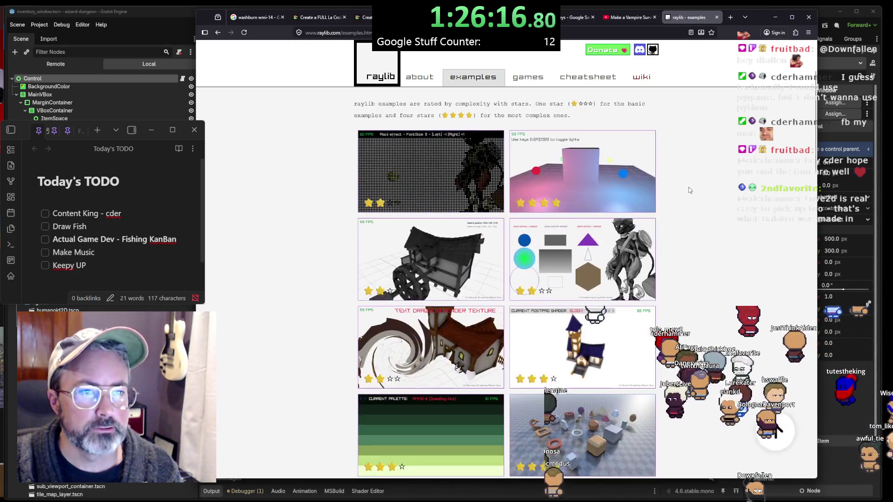
{"action": "scroll", "coordinate": [697, 232], "scroll_direction": "down", "scroll_amount": 2}
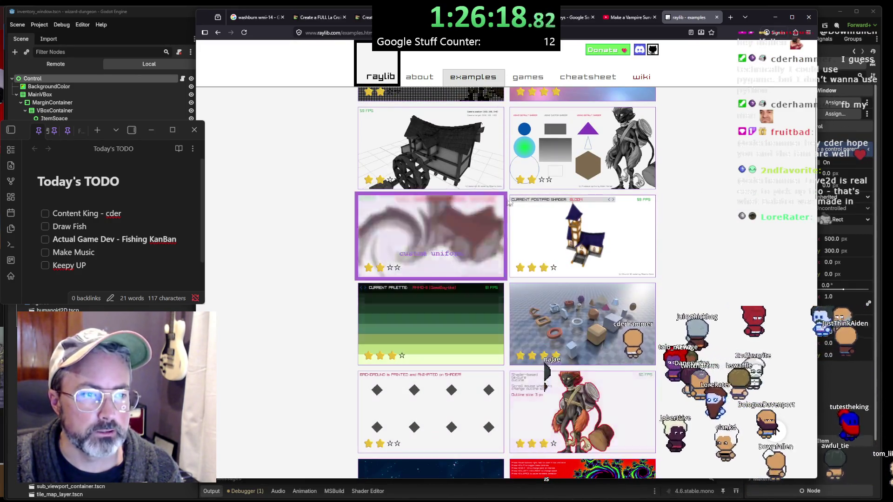
{"action": "scroll", "coordinate": [600, 208], "scroll_direction": "up", "scroll_amount": 4}
Switch from the audio filter to core and scroll down to the monitor and logging rows
{"action": "left_click", "coordinate": [622, 153]}
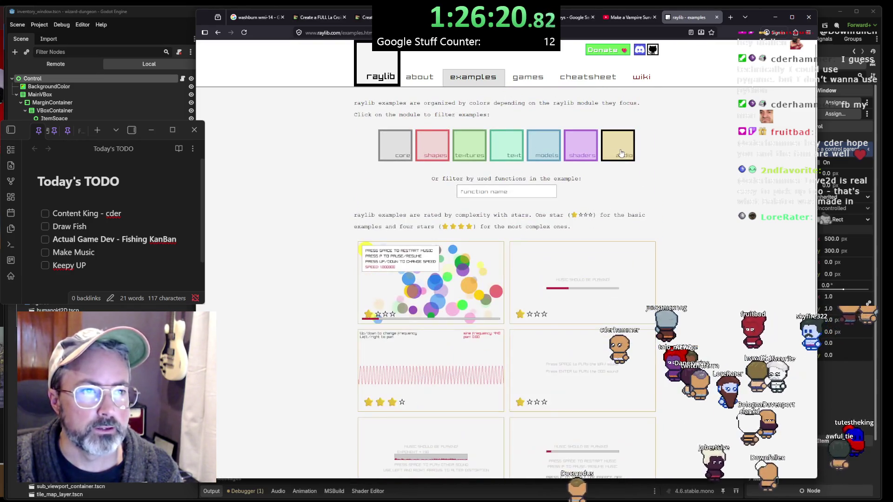
{"action": "left_click", "coordinate": [400, 143]}
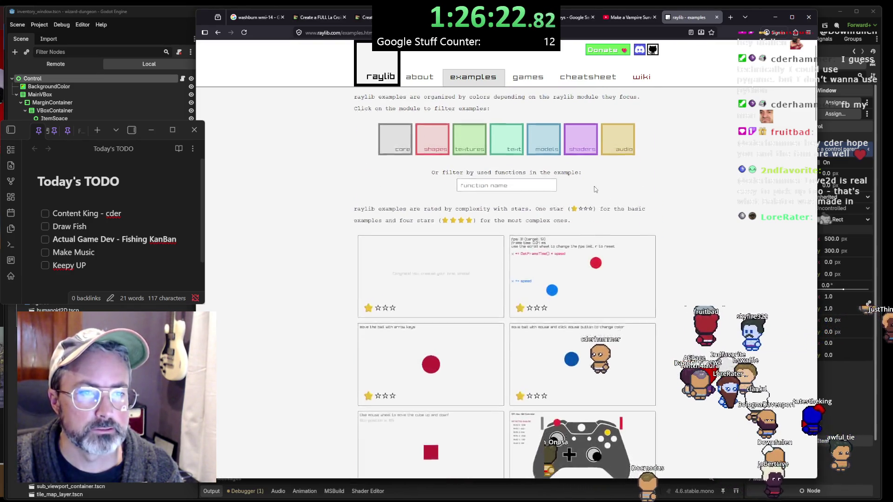
{"action": "scroll", "coordinate": [599, 201], "scroll_direction": "down", "scroll_amount": 4}
{"action": "scroll", "coordinate": [599, 201], "scroll_direction": "up", "scroll_amount": 4}
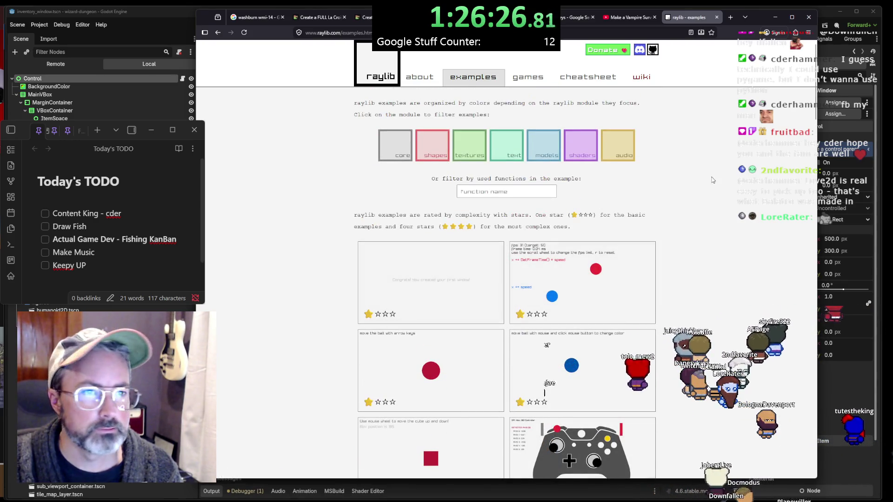
{"action": "scroll", "coordinate": [558, 237], "scroll_direction": "down", "scroll_amount": 14}
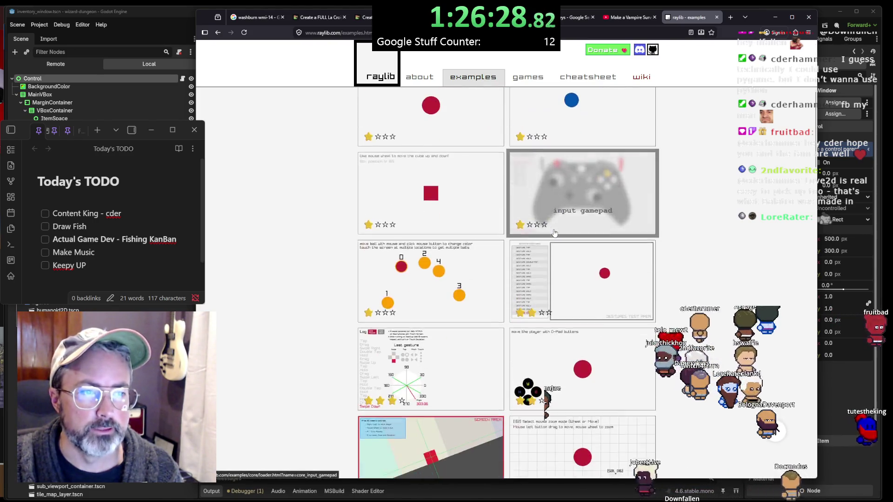
{"action": "scroll", "coordinate": [554, 227], "scroll_direction": "down", "scroll_amount": 10}
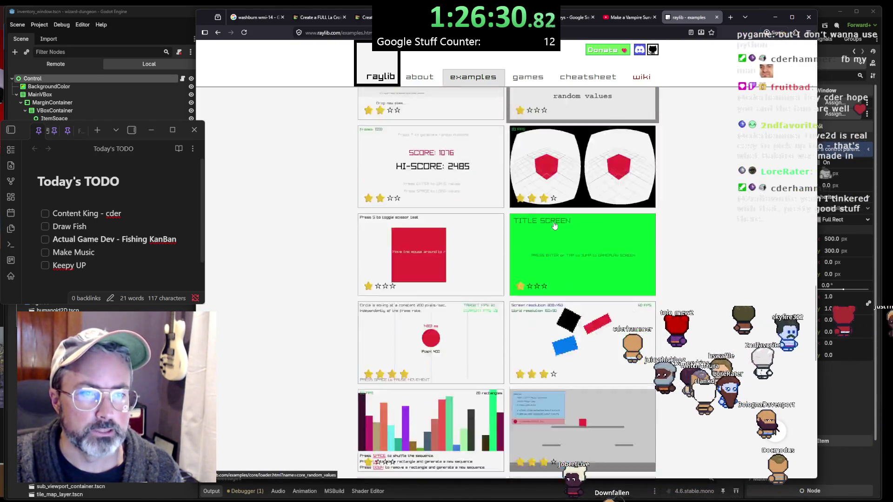
{"action": "scroll", "coordinate": [643, 192], "scroll_direction": "down", "scroll_amount": 10}
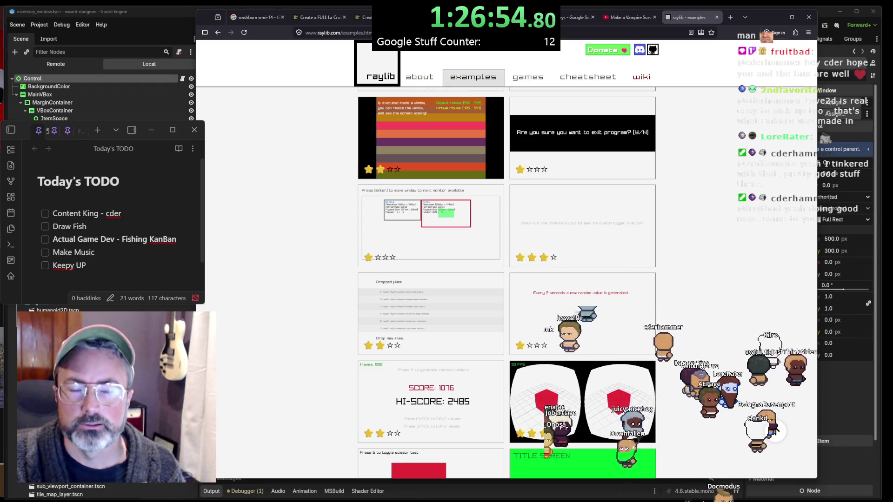
{"action": "key", "text": "alt+Tab"}
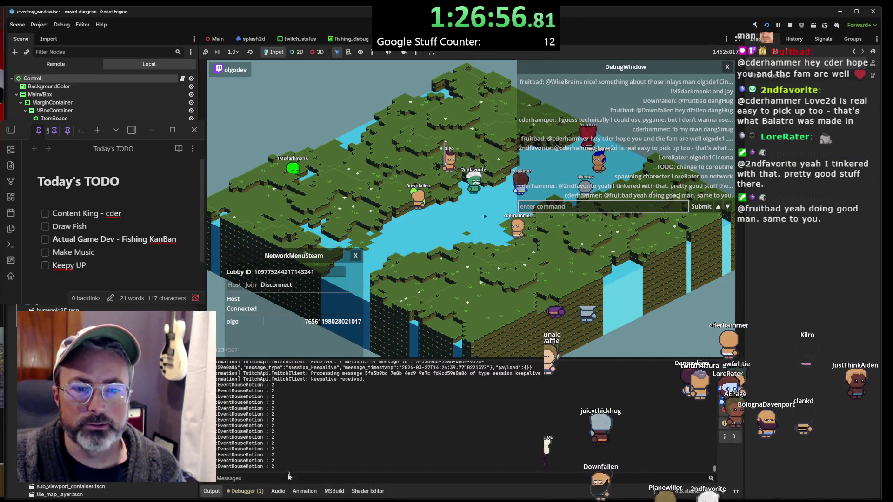
{"action": "left_click", "coordinate": [315, 493]}
{"action": "left_click", "coordinate": [261, 492]}
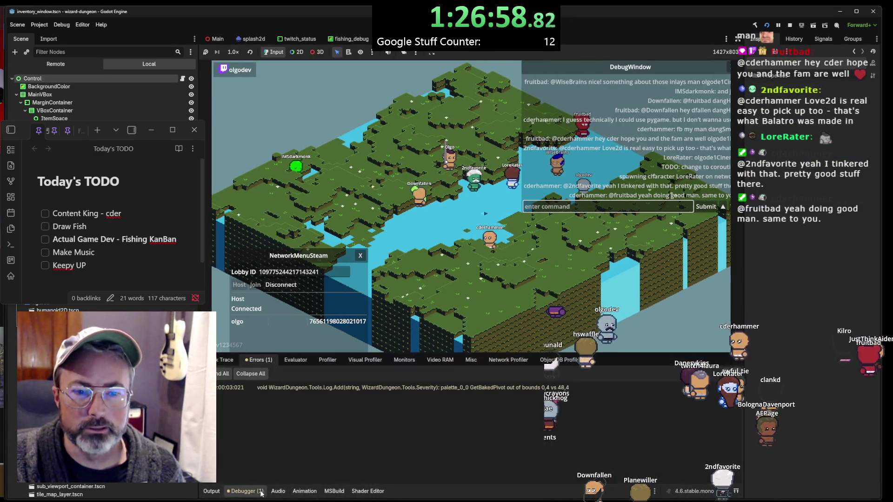
{"action": "left_click", "coordinate": [212, 493]}
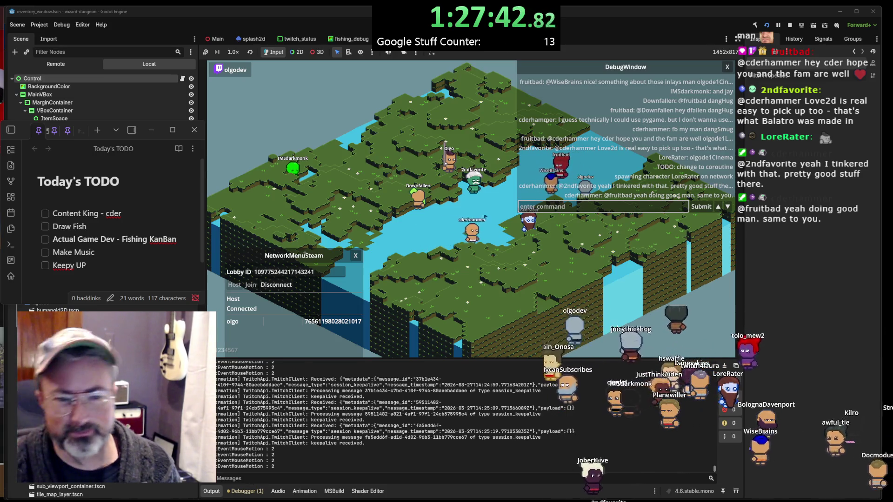
{"action": "key", "text": "alt+Tab"}
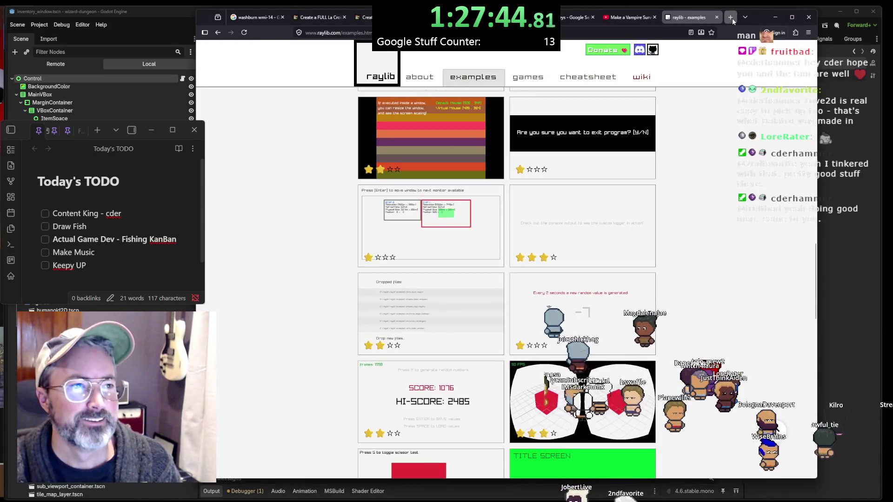
Search Google for 'kurt cobain jagstang' in a new tab and open the Fender Kurt Cobain Jaguar listing
{"action": "left_click", "coordinate": [732, 19]}
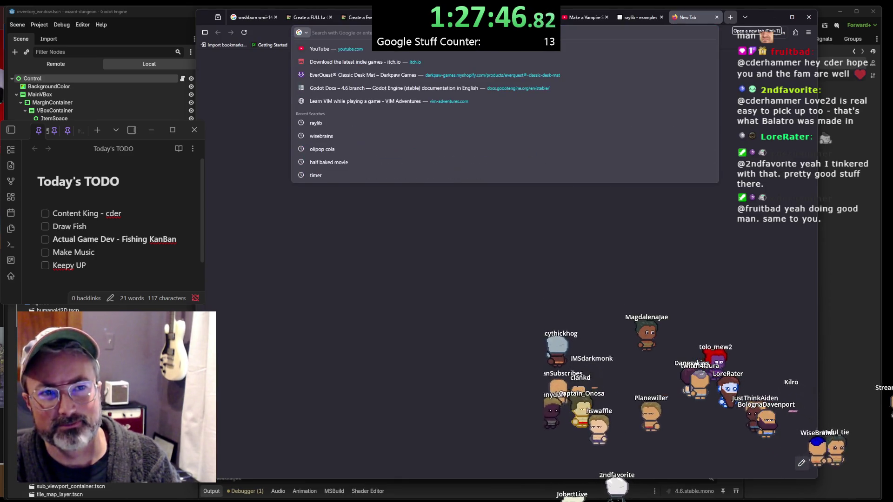
{"action": "type", "text": "kurt cobain jagstai"}
{"action": "key", "text": "BackSpace"}
{"action": "type", "text": "ng"}
{"action": "key", "text": "Return"}
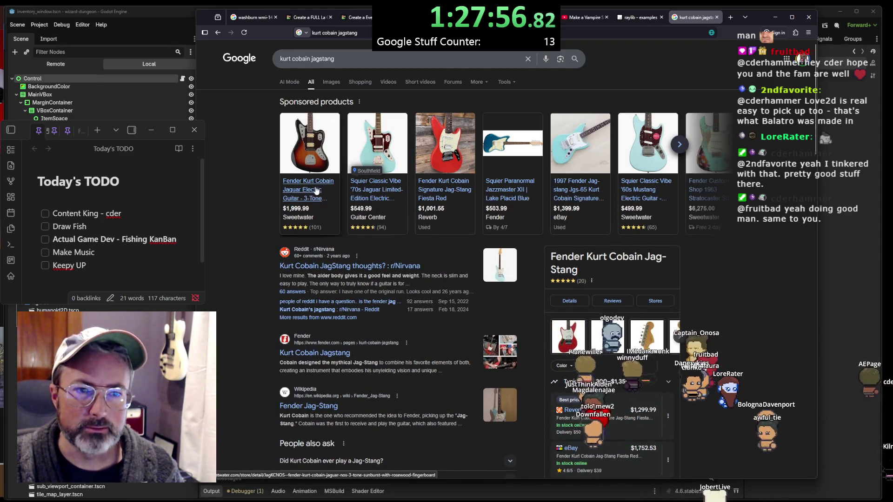
{"action": "left_click", "coordinate": [321, 200]}
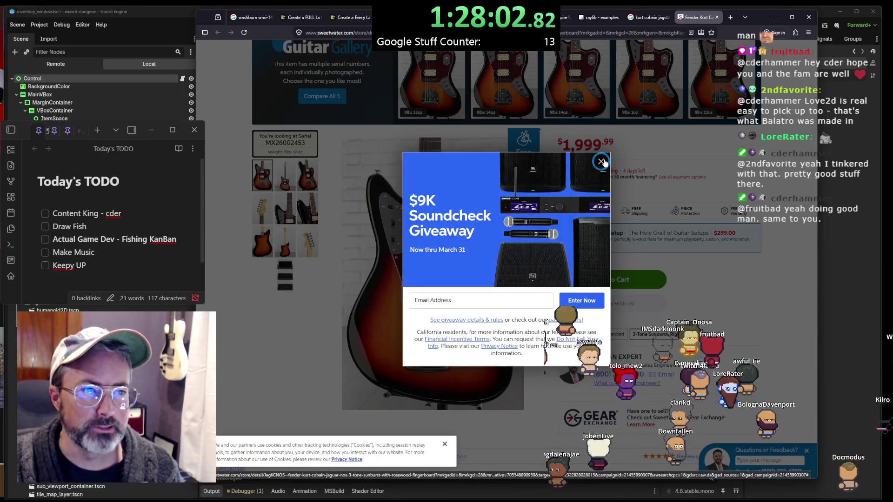
Close the Sweetwater giveaway popup and minimize the browser to return to the game
{"action": "left_click", "coordinate": [601, 162]}
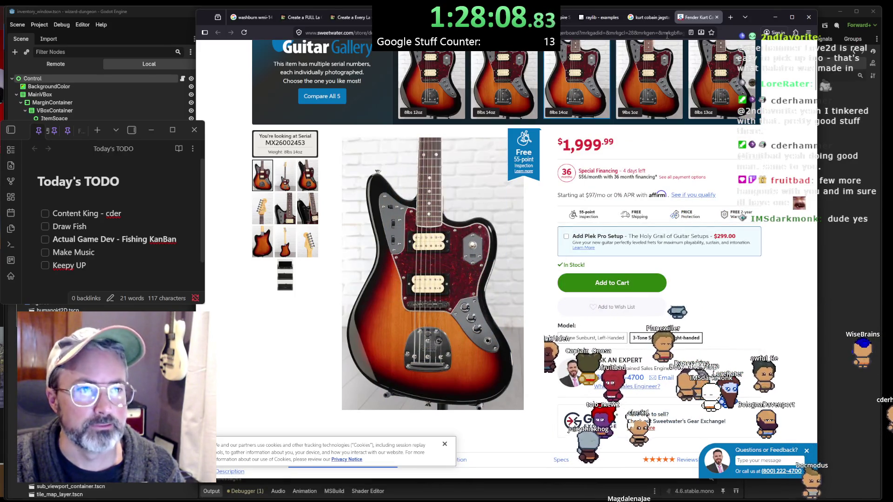
{"action": "left_click", "coordinate": [779, 18]}
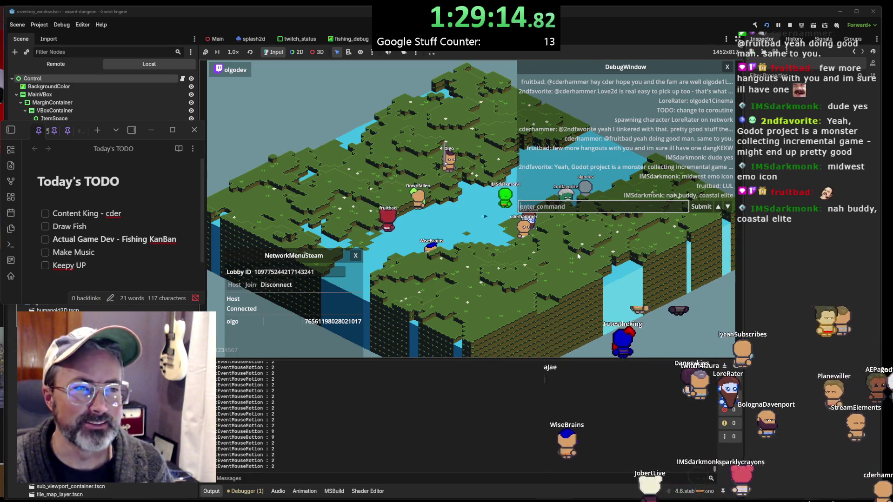
Close the in-game DebugWindow and drag the CharacterWindow toward the middle of the view
{"action": "key", "text": "Escape"}
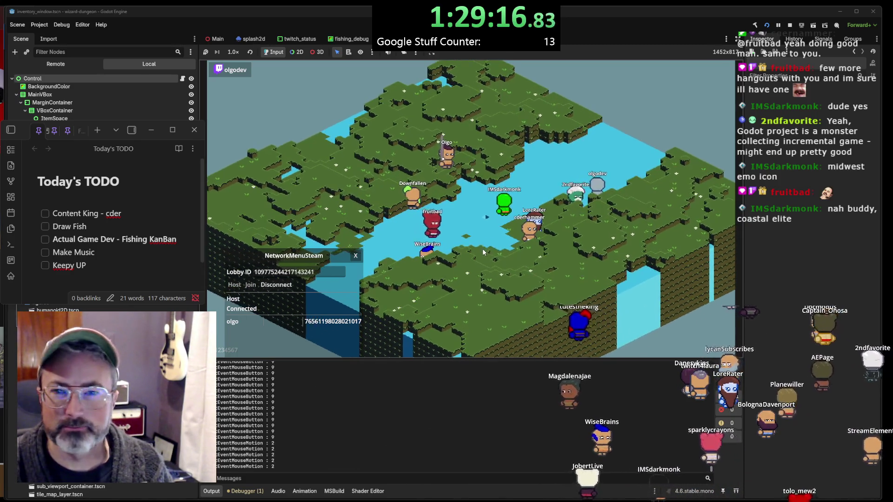
{"action": "scroll", "coordinate": [484, 256], "scroll_direction": "up", "scroll_amount": 5}
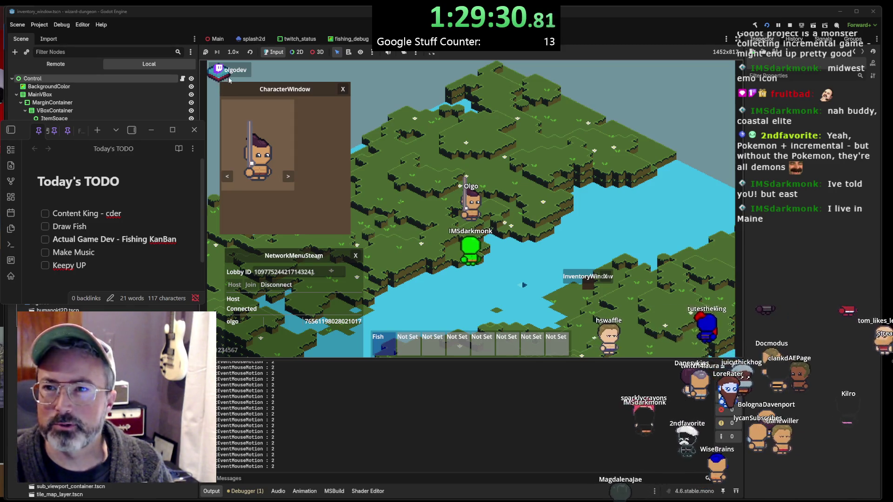
{"action": "mouse_move", "coordinate": [265, 96]}
{"action": "left_mouse_down"}
{"action": "mouse_move", "coordinate": [471, 212]}
{"action": "mouse_move", "coordinate": [664, 197]}
{"action": "mouse_move", "coordinate": [326, 118]}
{"action": "left_mouse_up"}
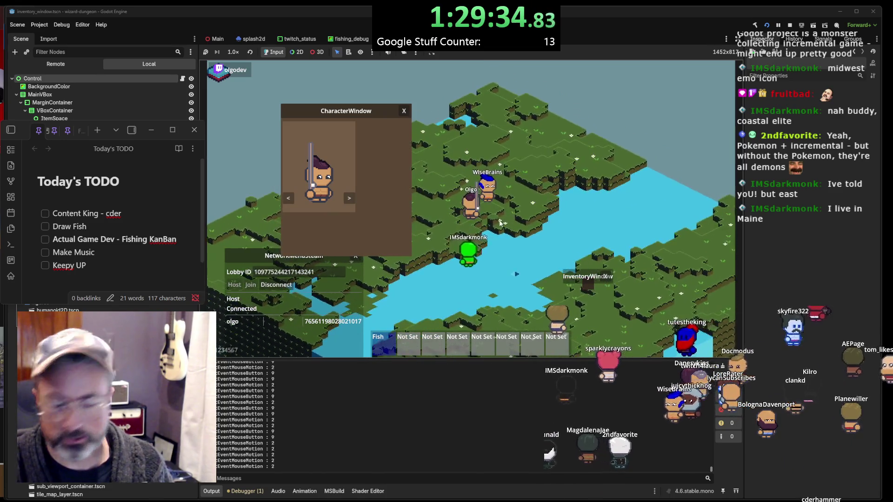
Test toggling the InventoryWindow with the i key several times, then stop the game
{"action": "key", "text": "i"}
{"action": "key", "text": "i"}
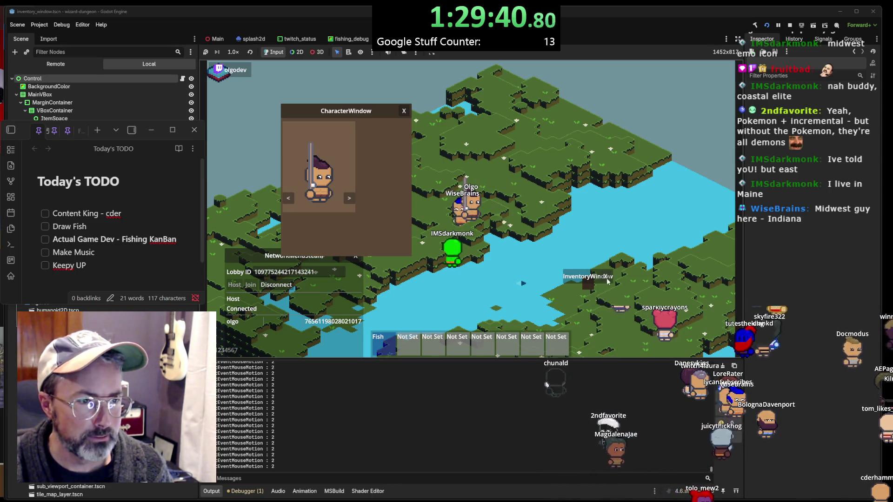
{"action": "left_click", "coordinate": [591, 274]}
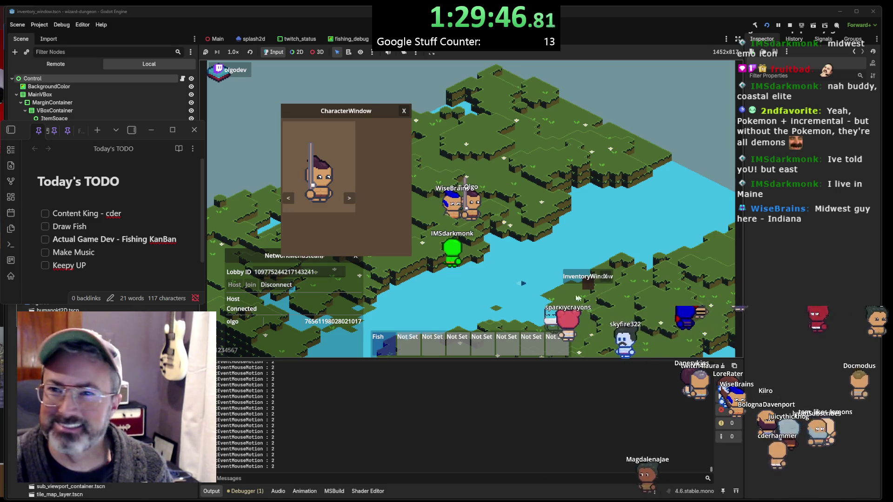
{"action": "key", "text": "i"}
{"action": "key", "text": "i"}
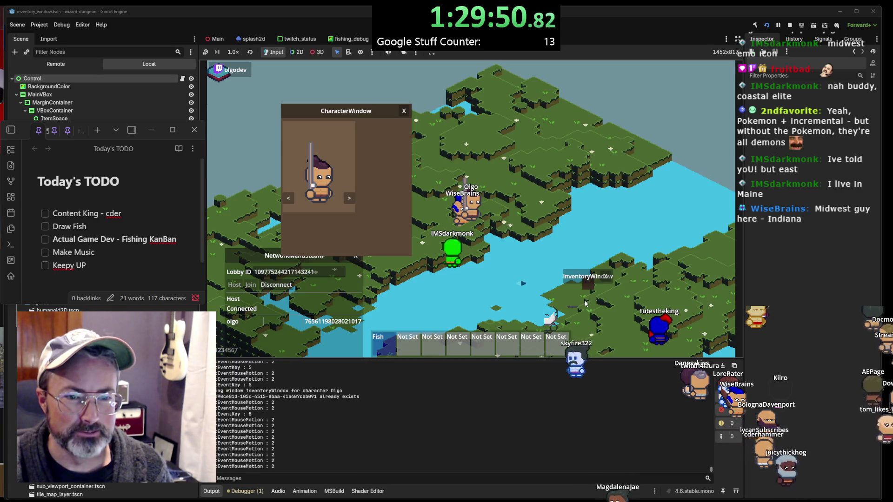
{"action": "key", "text": "i"}
{"action": "key", "text": "i"}
{"action": "key", "text": "i"}
{"action": "key", "text": "i"}
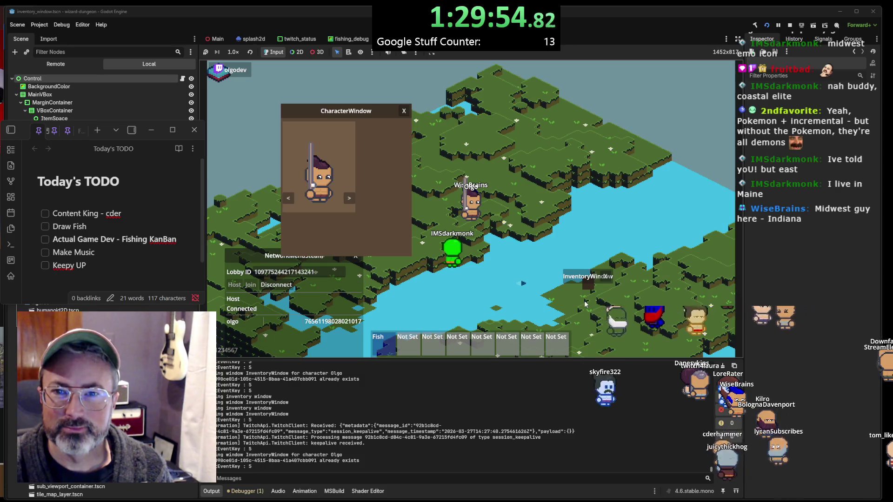
{"action": "key", "text": "i"}
{"action": "key", "text": "i"}
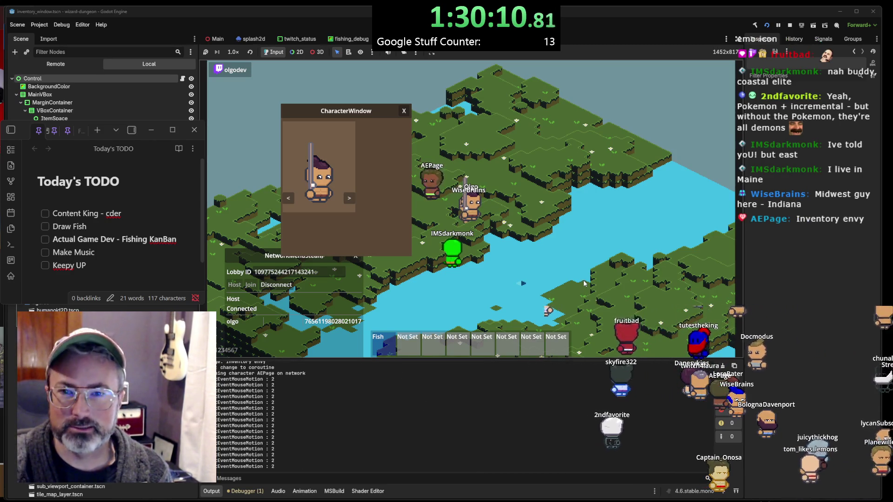
{"action": "key", "text": "i"}
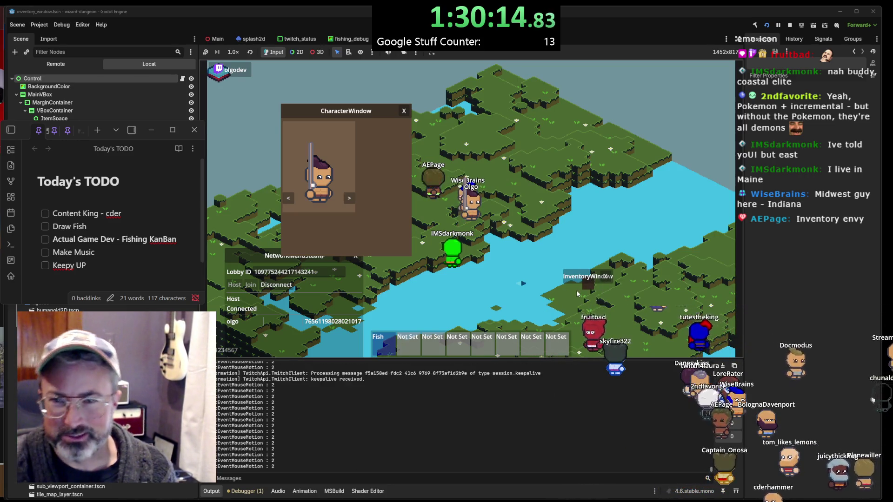
{"action": "left_click", "coordinate": [789, 25]}
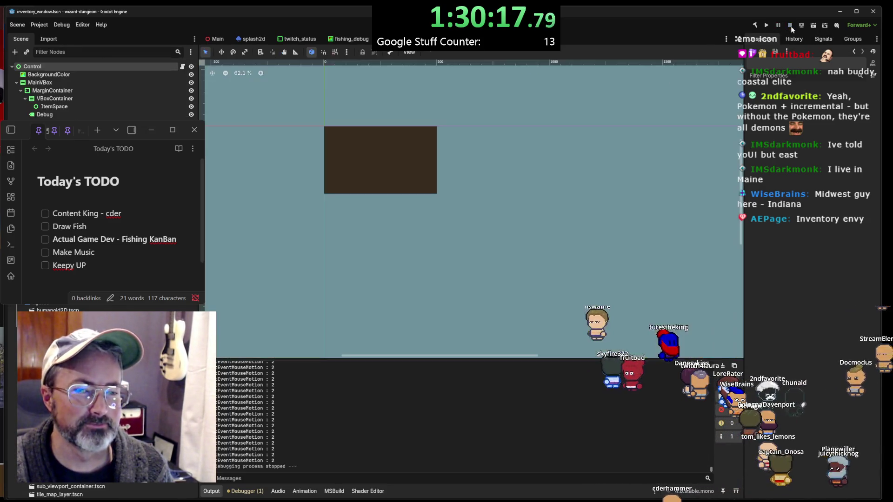
Select the root Control and review its anchor and layout direction presets, keeping Full Rect and Inherited
{"action": "left_click", "coordinate": [390, 156]}
{"action": "left_click", "coordinate": [104, 66]}
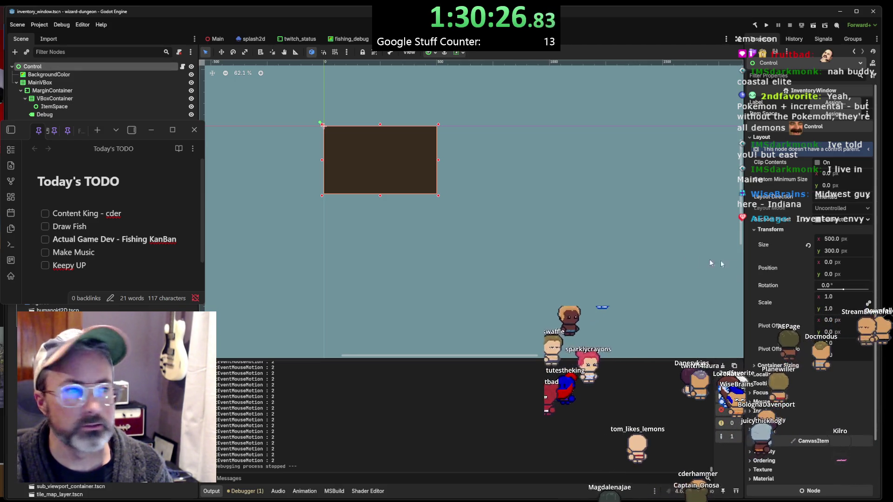
{"action": "left_click", "coordinate": [844, 221]}
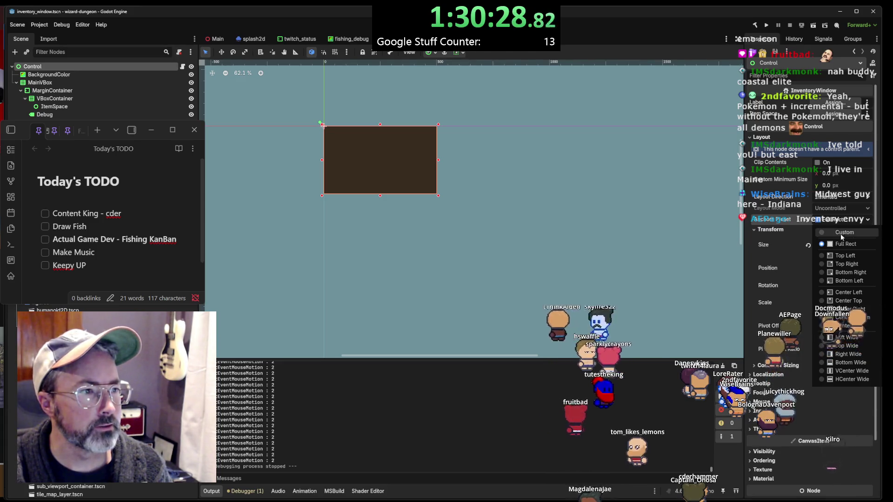
{"action": "left_click", "coordinate": [840, 203]}
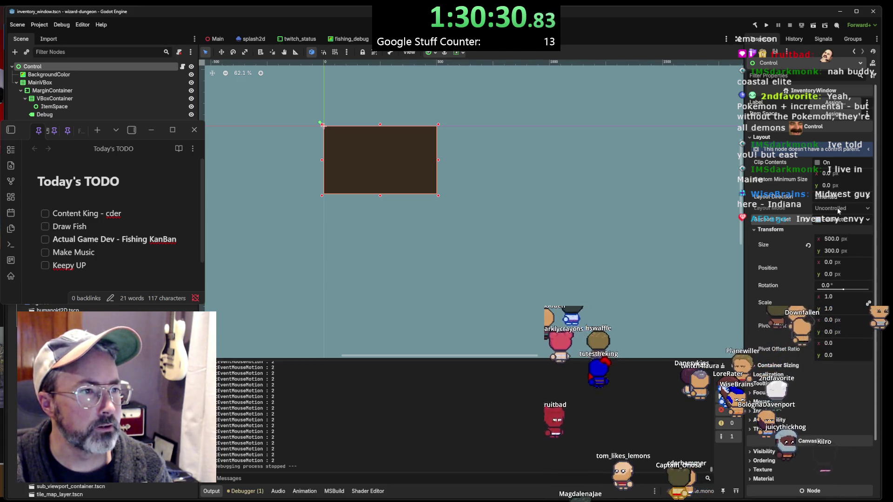
{"action": "left_click", "coordinate": [837, 199]}
{"action": "left_click", "coordinate": [836, 198]}
{"action": "left_click", "coordinate": [830, 220]}
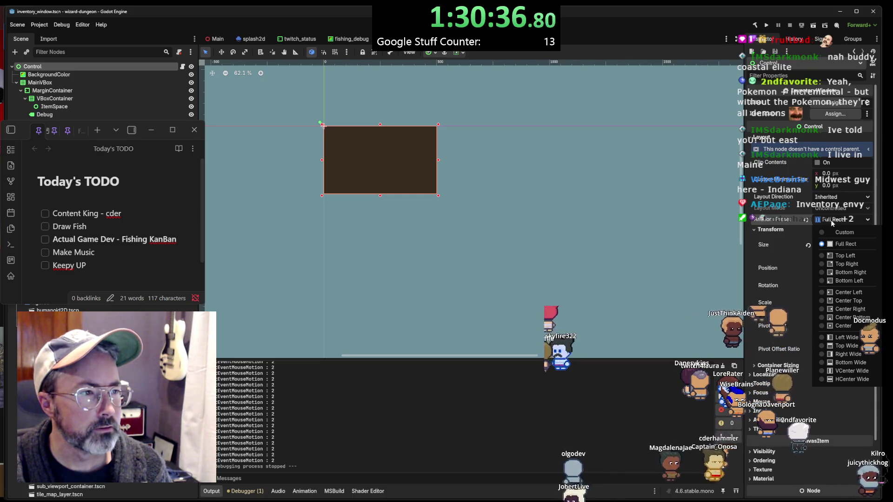
{"action": "left_click", "coordinate": [831, 219]}
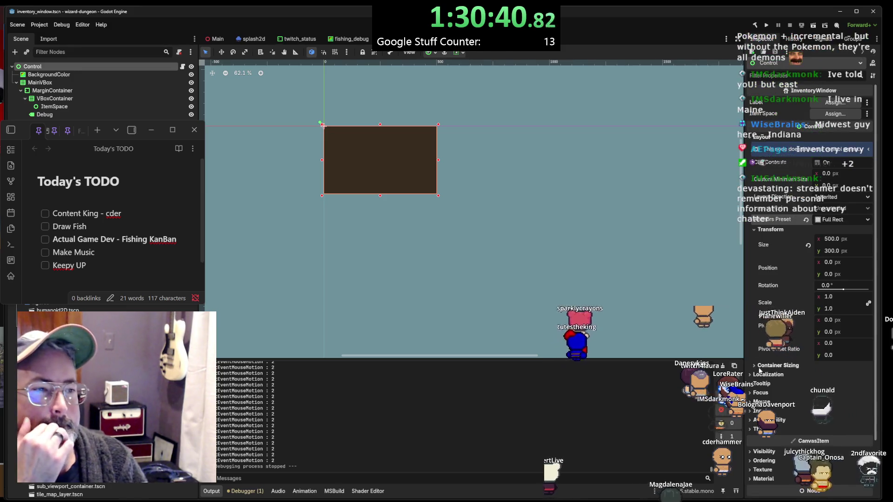
Enable horizontal and vertical Expand under Container Sizing, save the scene, and run the game
{"action": "left_click", "coordinate": [759, 368]}
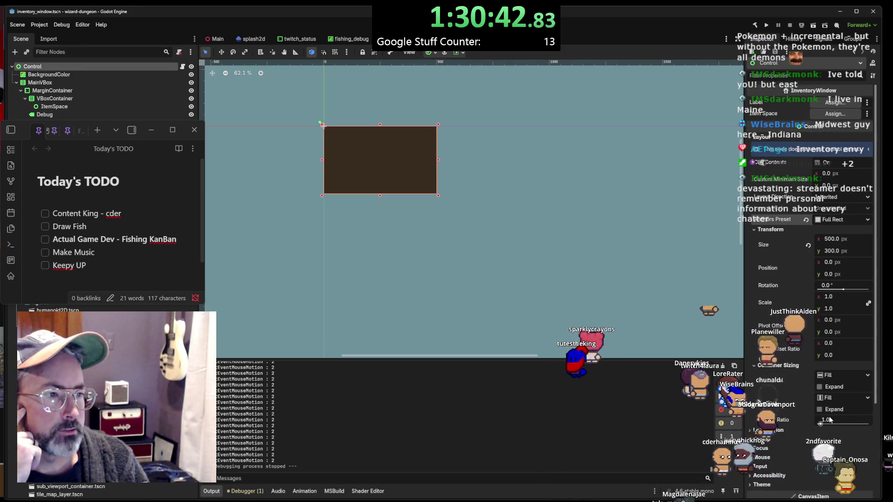
{"action": "left_click", "coordinate": [820, 387]}
{"action": "left_click", "coordinate": [819, 409]}
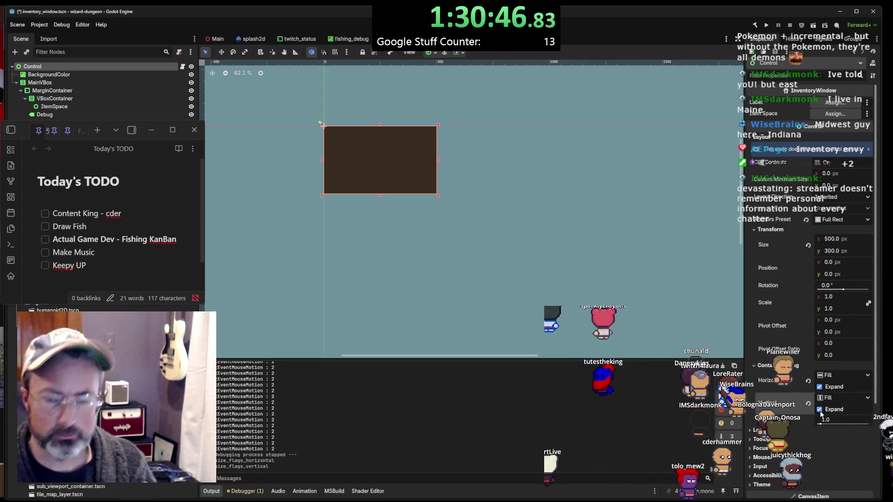
{"action": "key", "text": "ctrl+s"}
{"action": "key", "text": "F5"}
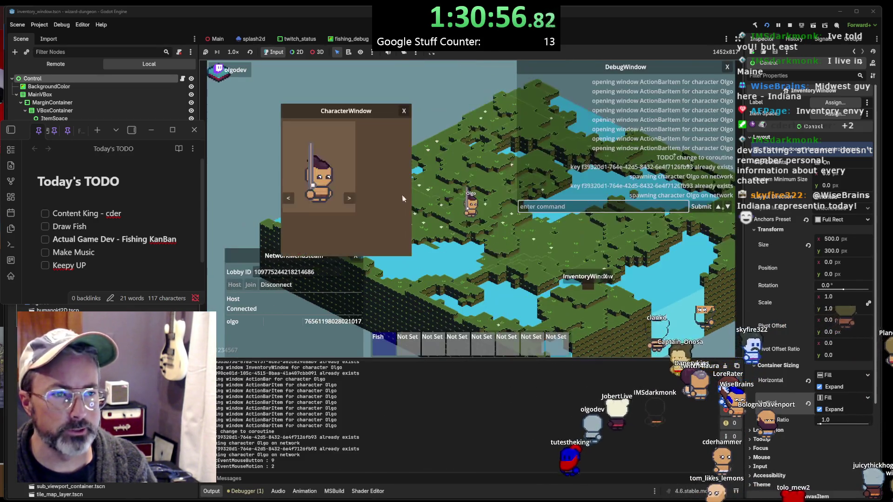
{"action": "mouse_move", "coordinate": [582, 277]}
{"action": "left_mouse_down"}
{"action": "mouse_move", "coordinate": [447, 128]}
{"action": "mouse_move", "coordinate": [445, 142]}
{"action": "mouse_move", "coordinate": [342, 157]}
{"action": "mouse_move", "coordinate": [486, 186]}
{"action": "mouse_move", "coordinate": [467, 244]}
{"action": "mouse_move", "coordinate": [474, 248]}
{"action": "left_mouse_up"}
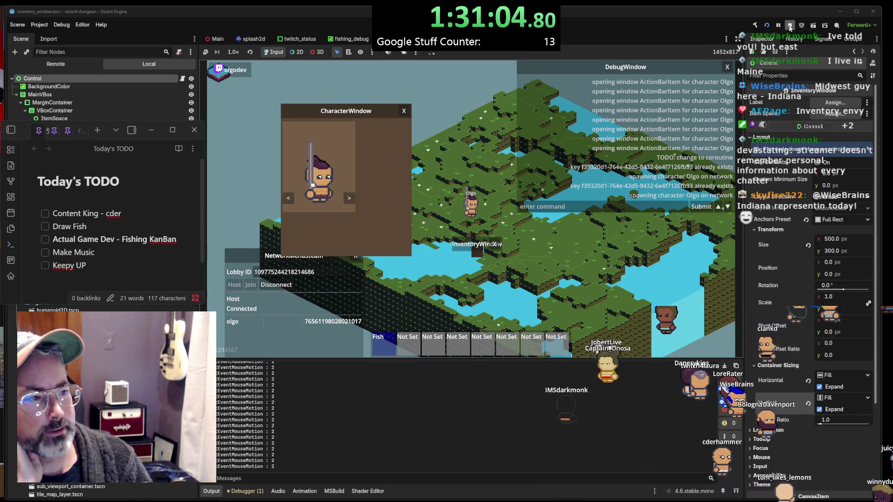
{"action": "key", "text": "F8"}
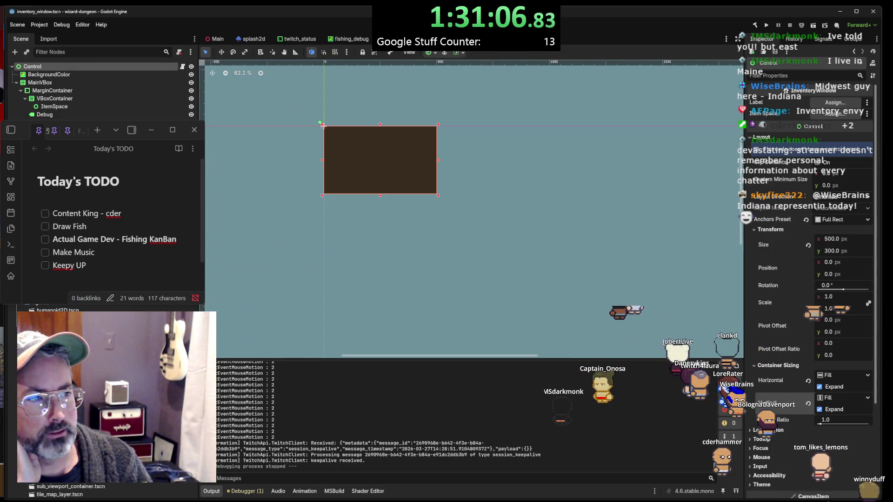
{"action": "mouse_move", "coordinate": [779, 387]}
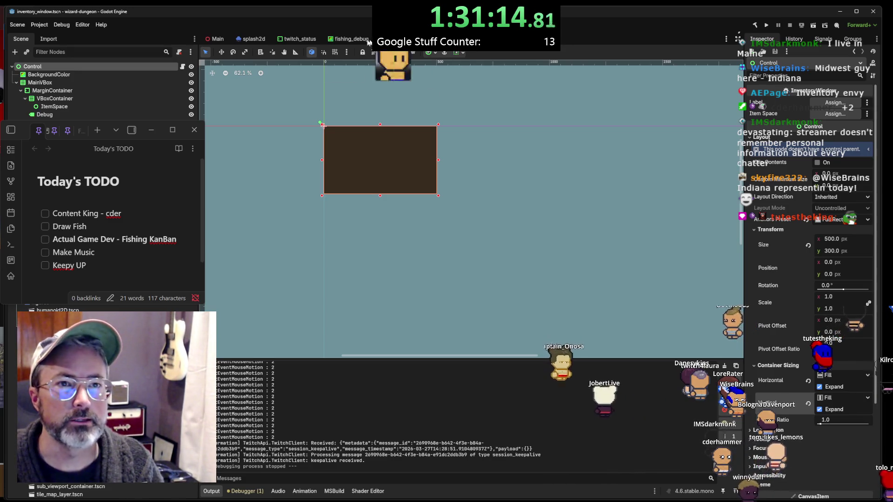
{"action": "left_click", "coordinate": [297, 39]}
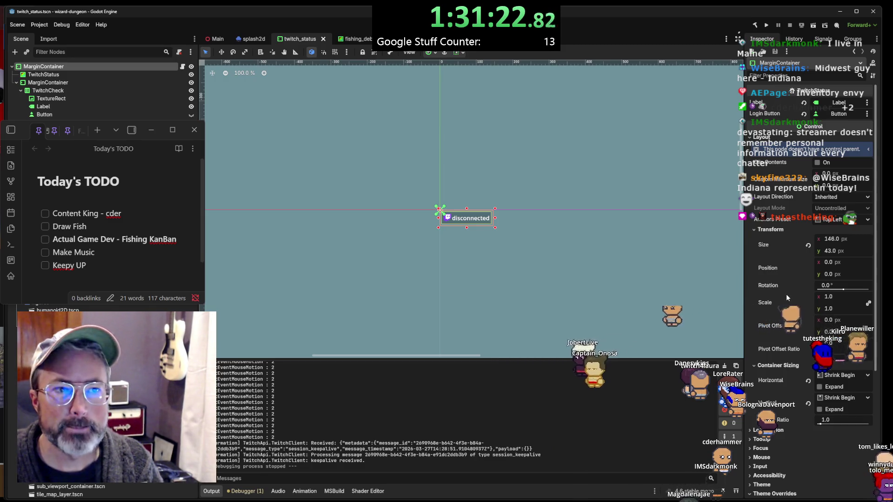
{"action": "left_click", "coordinate": [191, 83]}
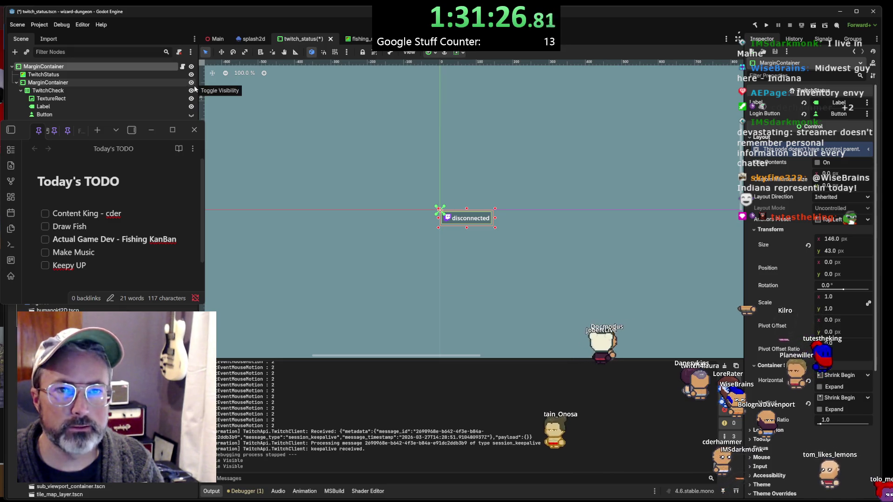
{"action": "left_click", "coordinate": [191, 83]}
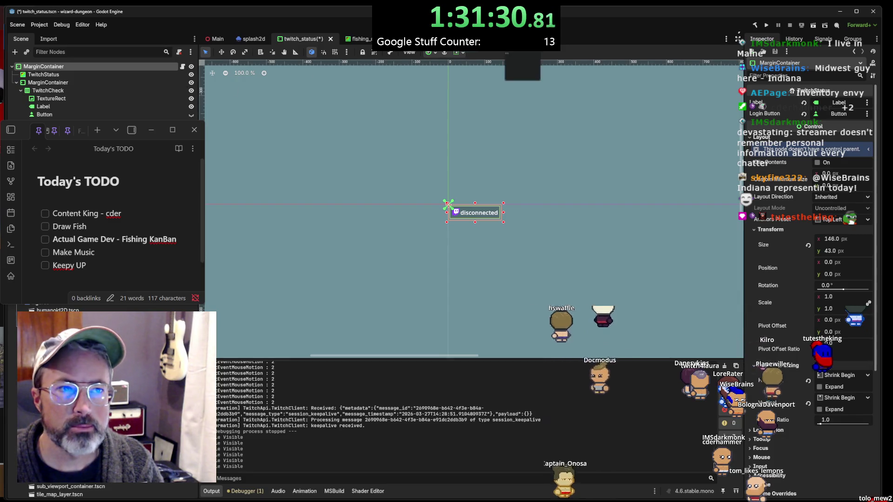
{"action": "left_click", "coordinate": [502, 39]}
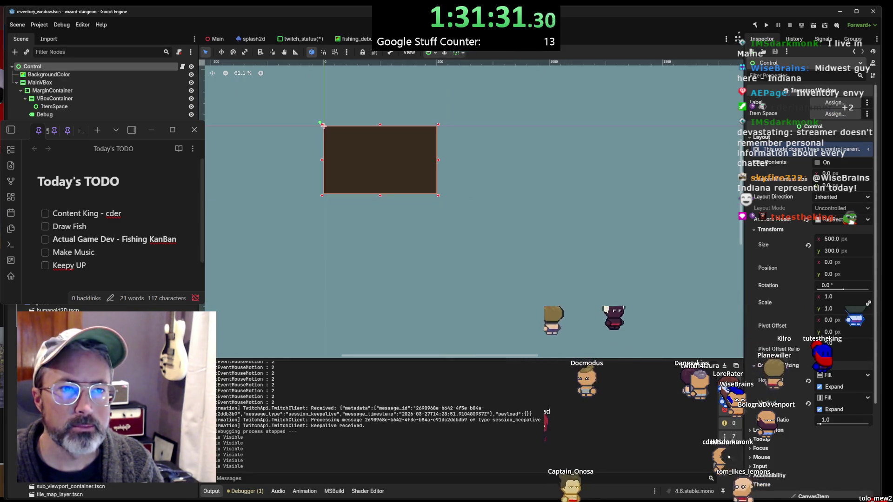
Untick horizontal and vertical Expand on the inventory panel, leaving sizing at Fill
{"action": "left_click", "coordinate": [113, 74]}
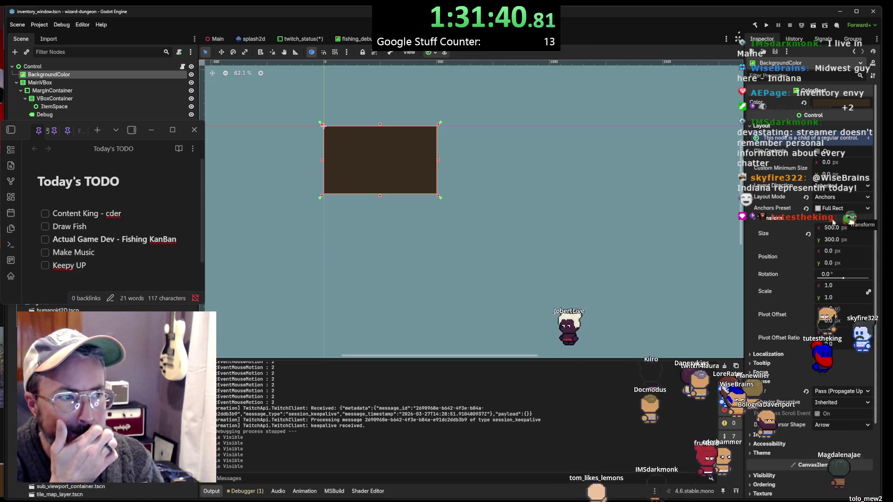
{"action": "left_click", "coordinate": [93, 66]}
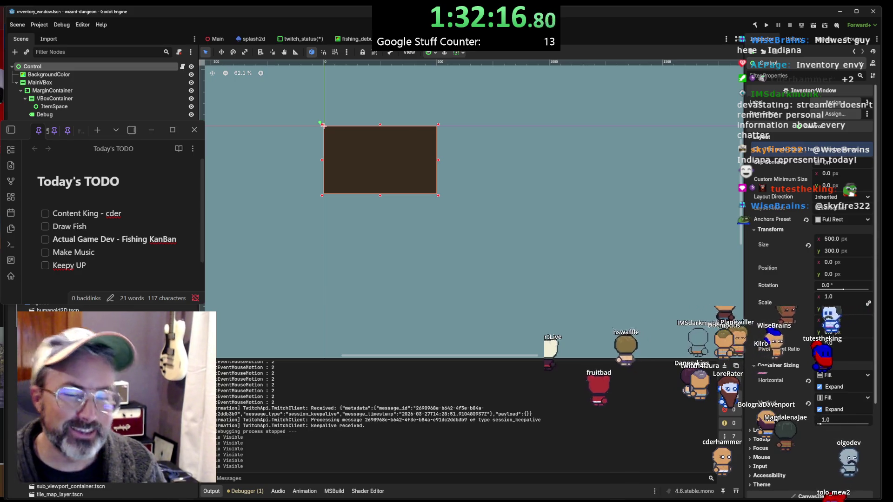
{"action": "left_click", "coordinate": [321, 123]}
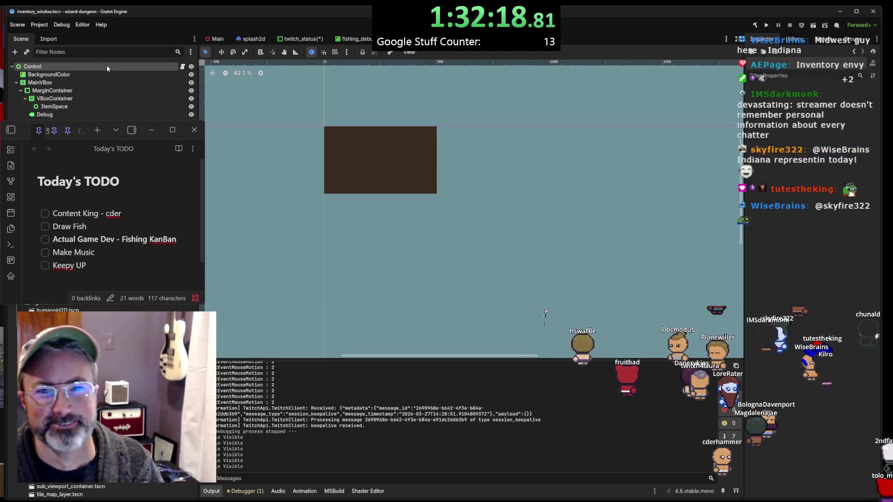
{"action": "left_click", "coordinate": [322, 125]}
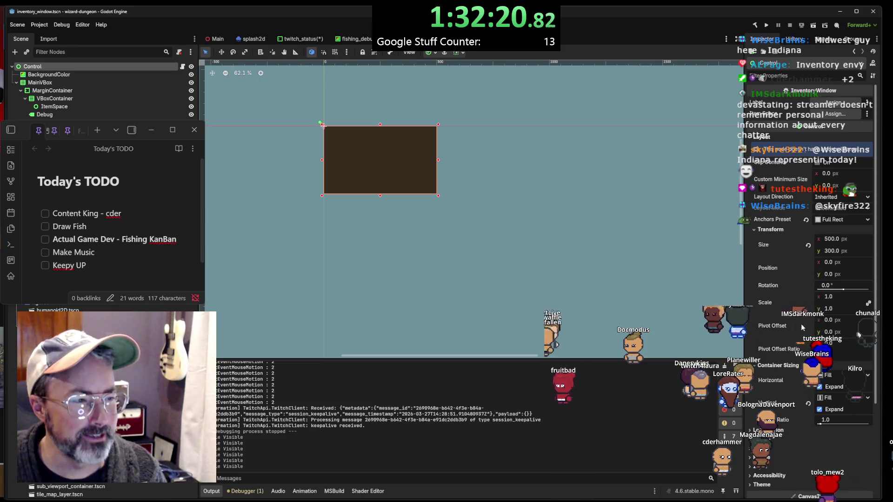
{"action": "left_click", "coordinate": [821, 387]}
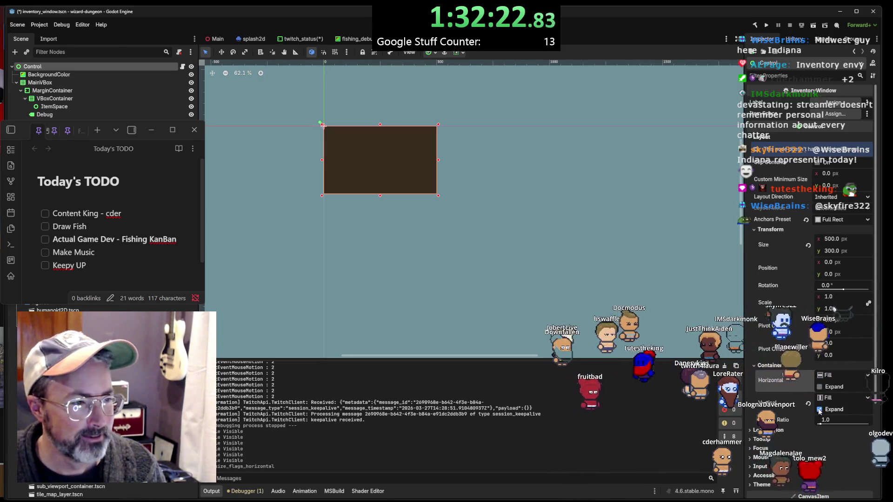
{"action": "left_click", "coordinate": [820, 409]}
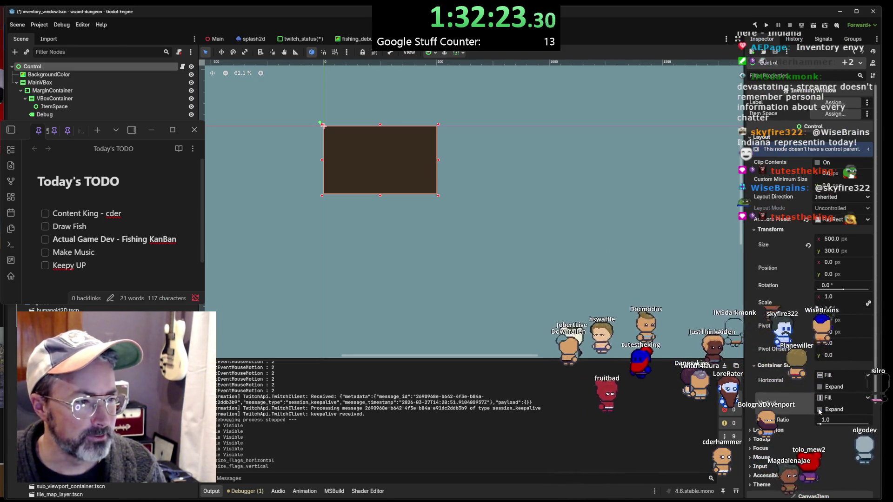
{"action": "left_click", "coordinate": [846, 375]}
{"action": "left_click", "coordinate": [847, 378]}
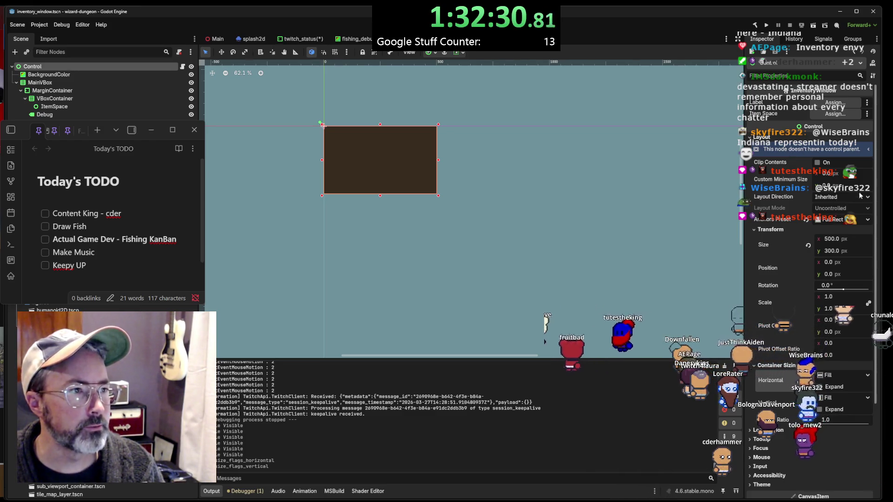
Check the BackgroundColor node's layout mode options, then right-click the root Control node
{"action": "left_click", "coordinate": [49, 74]}
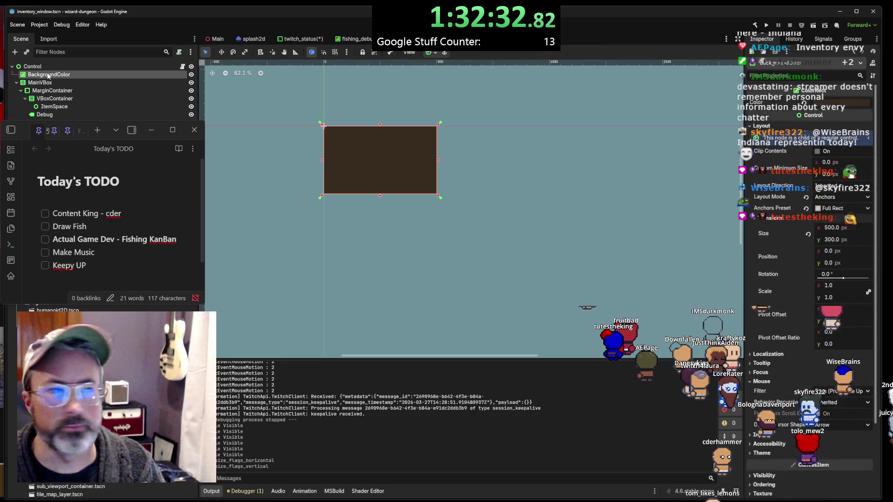
{"action": "left_click", "coordinate": [834, 198]}
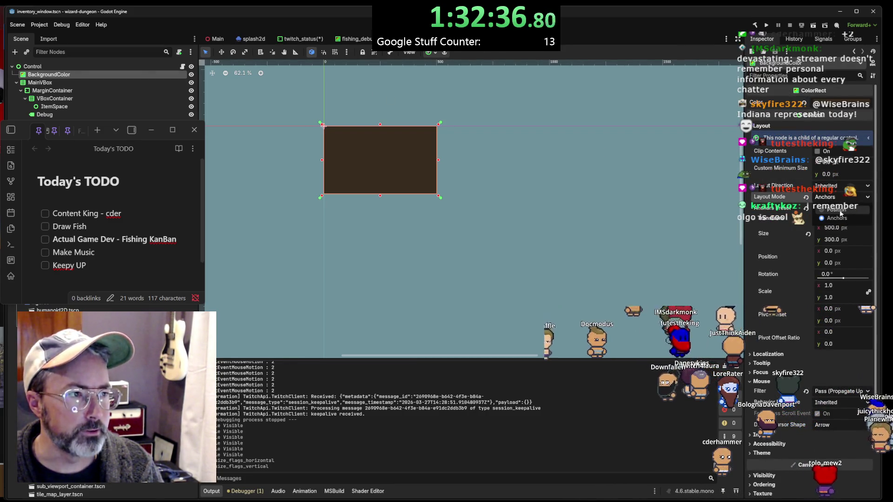
{"action": "left_click", "coordinate": [61, 66]}
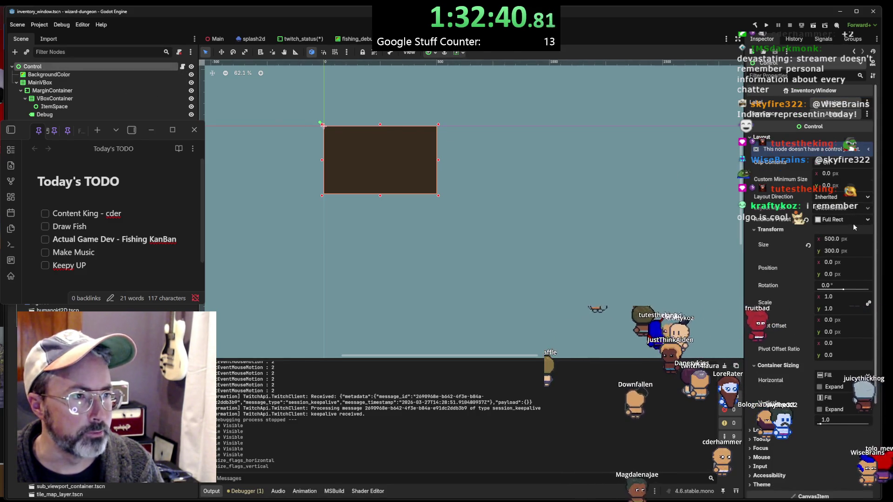
{"action": "right_click", "coordinate": [66, 70]}
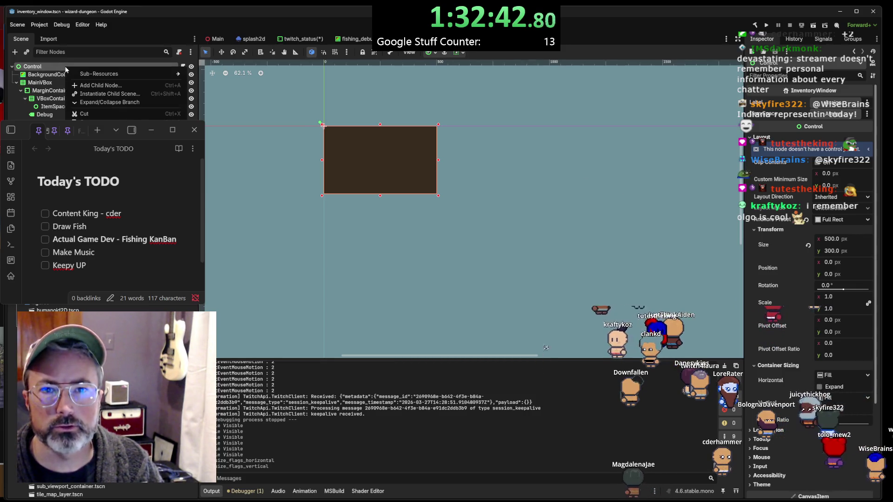
Look at PanelContainer in the Add Child Node dialog and follow its StyleBox documentation link
{"action": "left_click", "coordinate": [100, 85]}
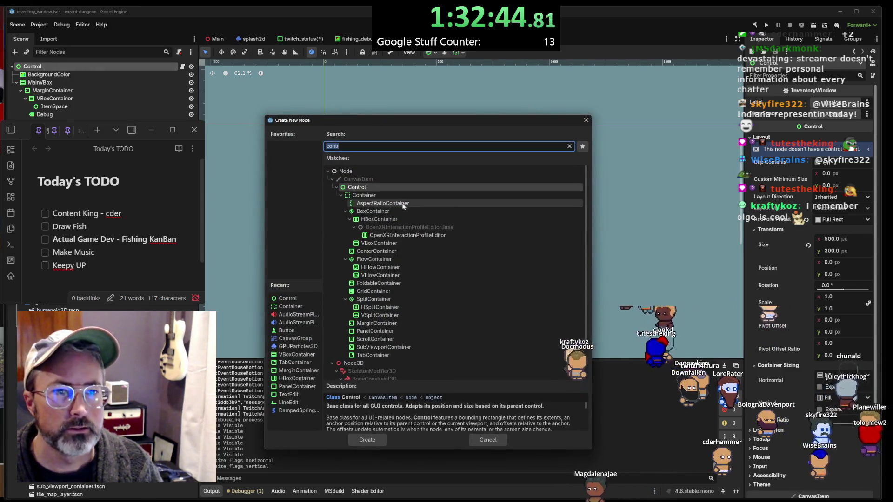
{"action": "left_click", "coordinate": [345, 212]}
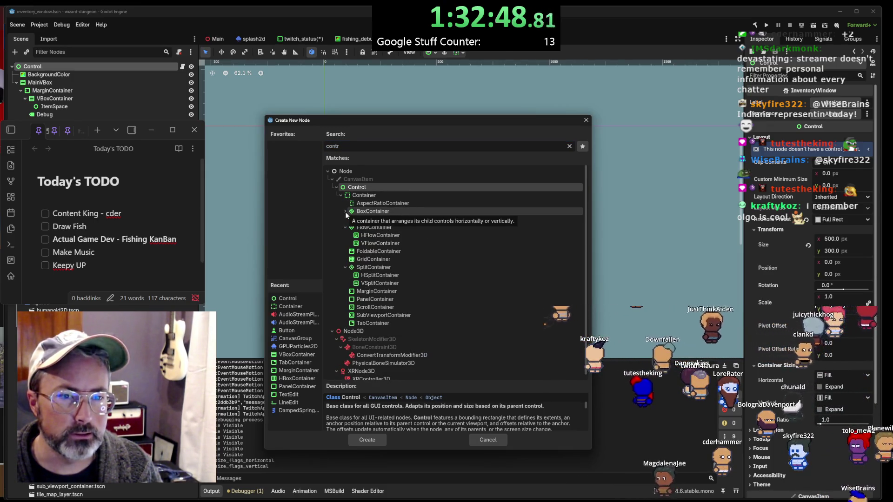
{"action": "left_click", "coordinate": [378, 301]}
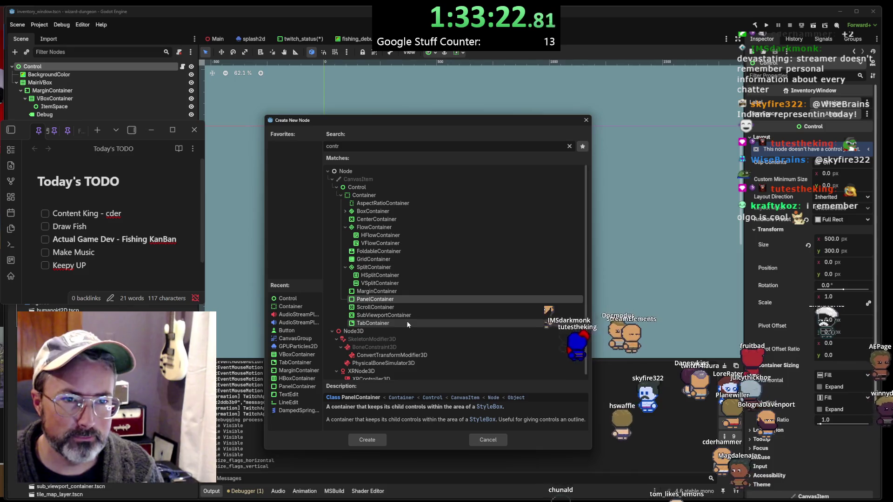
{"action": "left_click", "coordinate": [409, 219]}
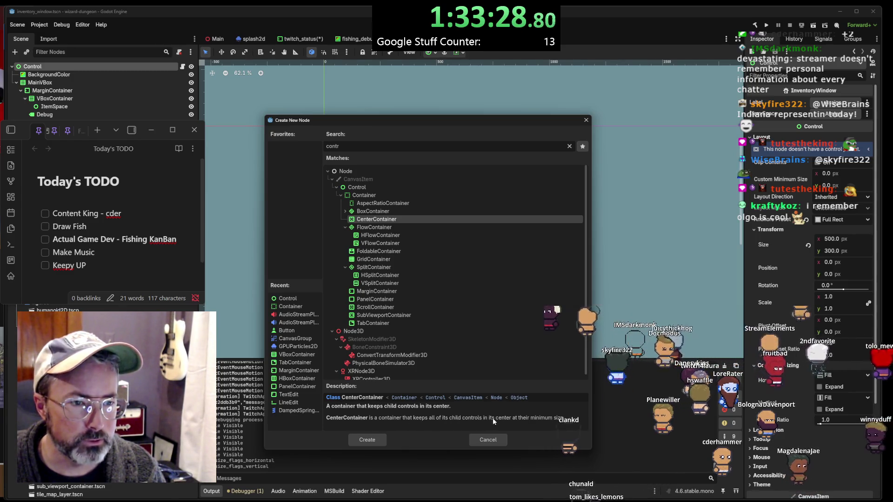
{"action": "left_click", "coordinate": [392, 300]}
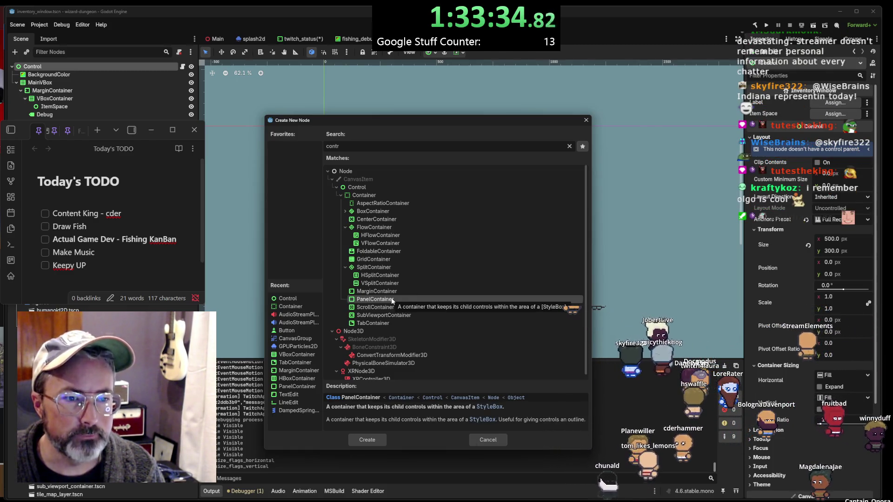
{"action": "left_click", "coordinate": [483, 420]}
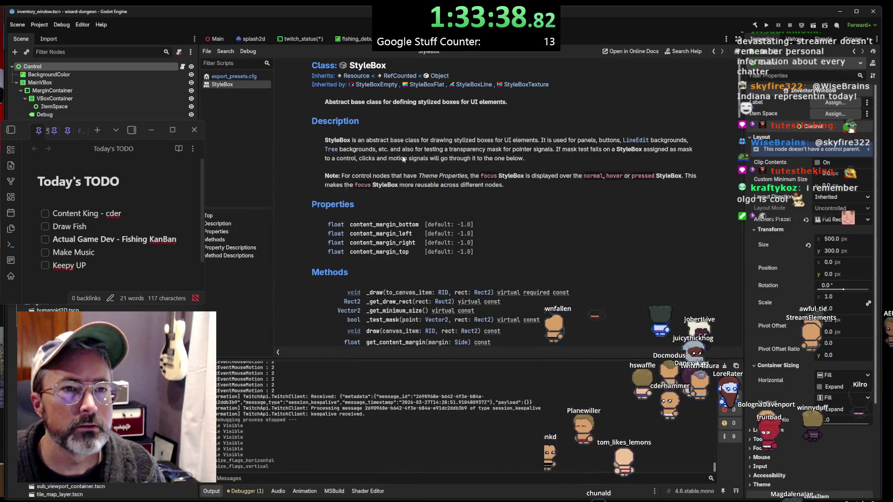
Switch to the twitch_status scene and close it to bring up its unsaved-changes prompt
{"action": "scroll", "coordinate": [419, 186], "scroll_direction": "down", "scroll_amount": 10}
{"action": "scroll", "coordinate": [453, 236], "scroll_direction": "up", "scroll_amount": 10}
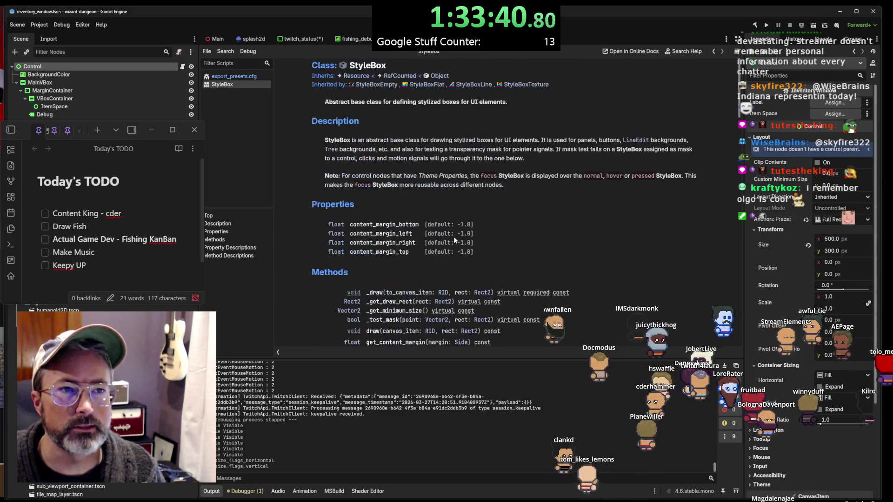
{"action": "scroll", "coordinate": [452, 231], "scroll_direction": "down", "scroll_amount": 8}
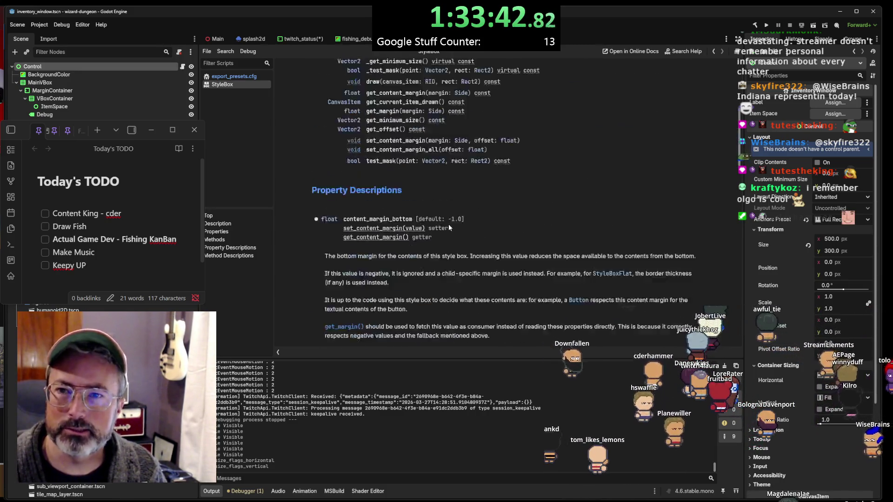
{"action": "scroll", "coordinate": [450, 227], "scroll_direction": "up", "scroll_amount": 10}
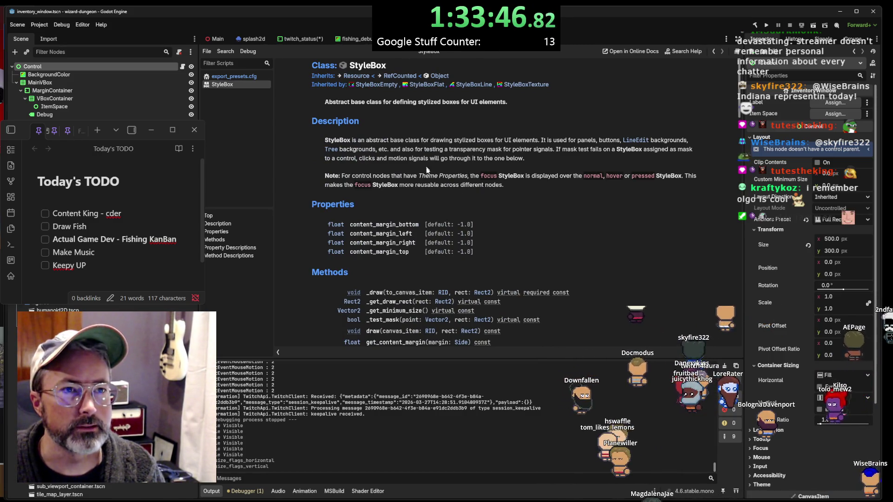
{"action": "scroll", "coordinate": [454, 222], "scroll_direction": "down", "scroll_amount": 8}
{"action": "scroll", "coordinate": [453, 219], "scroll_direction": "up", "scroll_amount": 8}
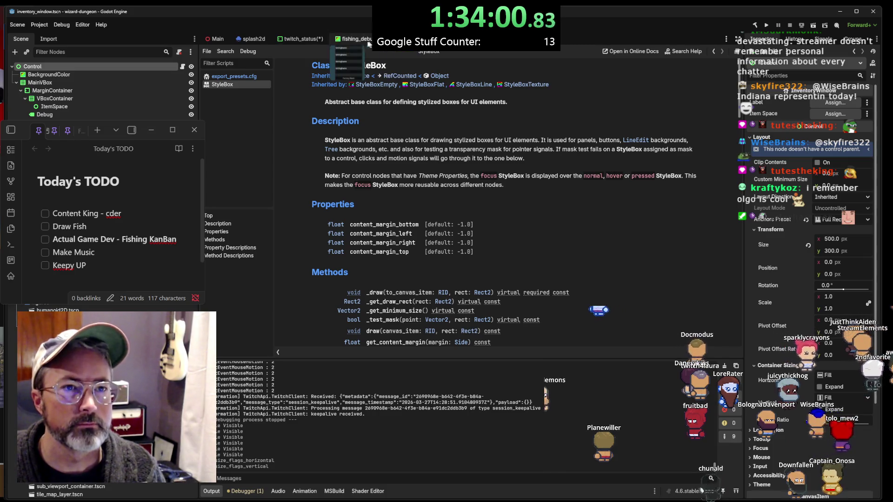
{"action": "left_click", "coordinate": [306, 41]}
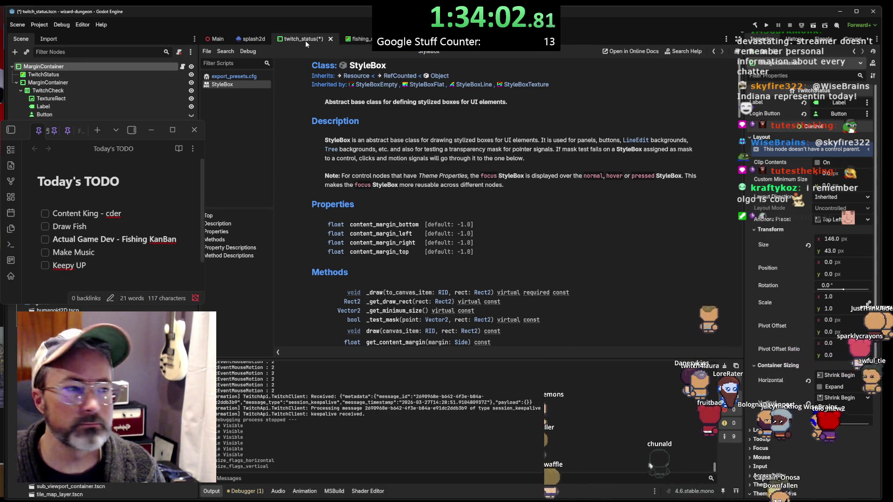
{"action": "left_click", "coordinate": [331, 39]}
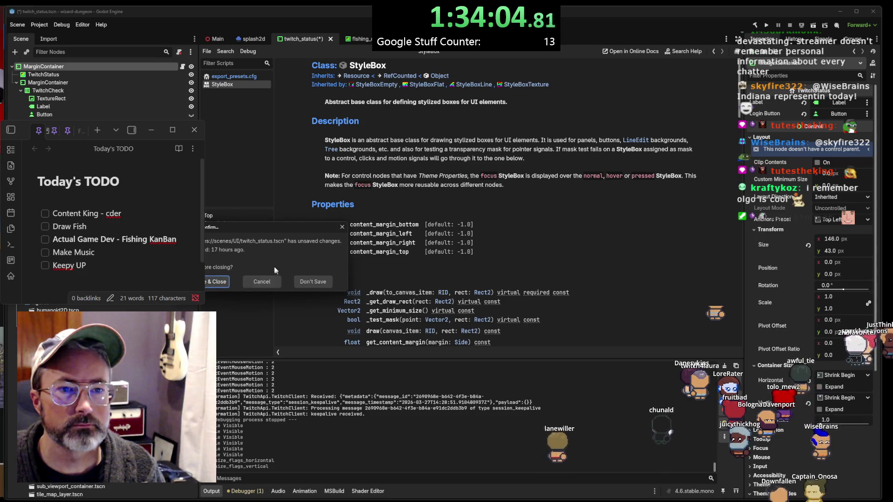
Close twitch_status without saving and add a Container child under Control, keeping Position layout
{"action": "left_click", "coordinate": [325, 282]}
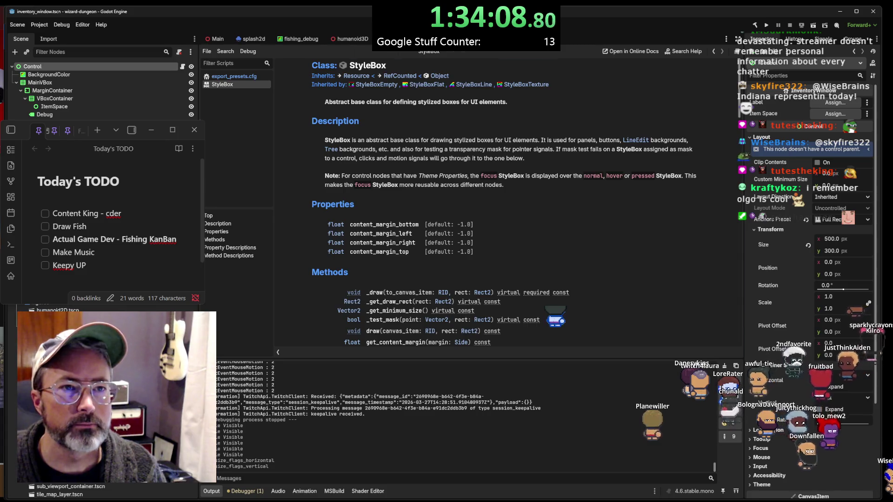
{"action": "key", "text": "ctrl+F1"}
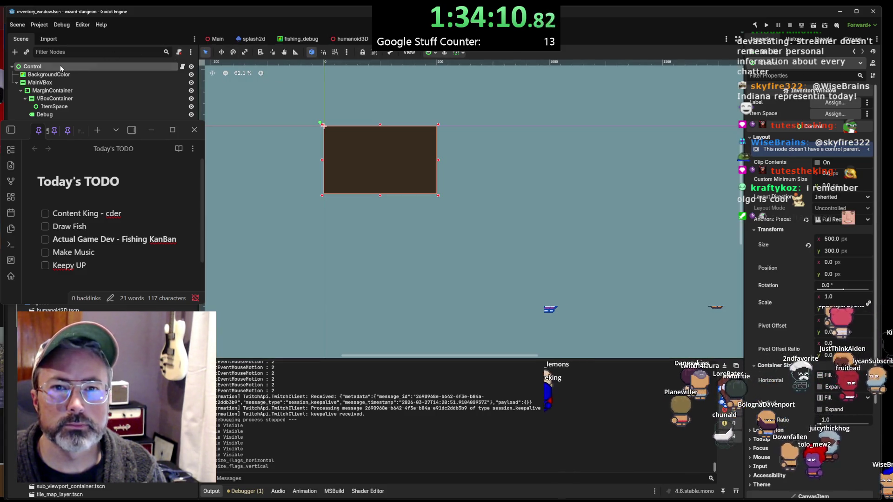
{"action": "right_click", "coordinate": [61, 69]}
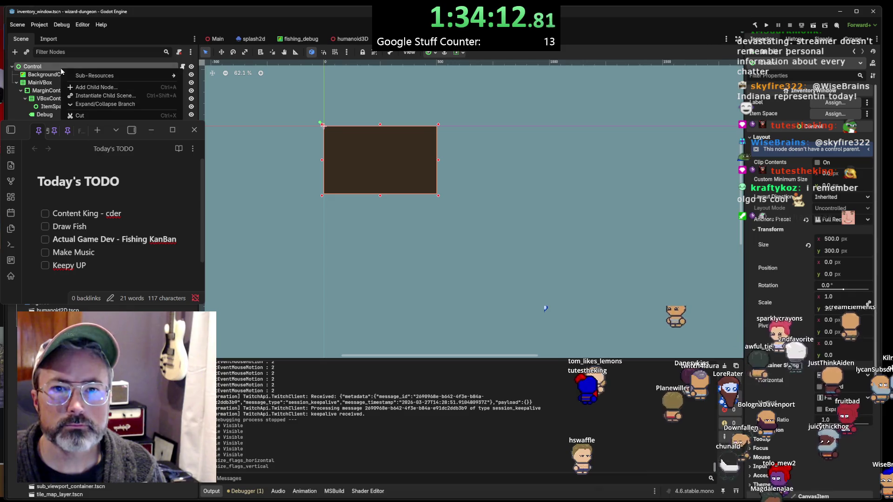
{"action": "left_click", "coordinate": [83, 89]}
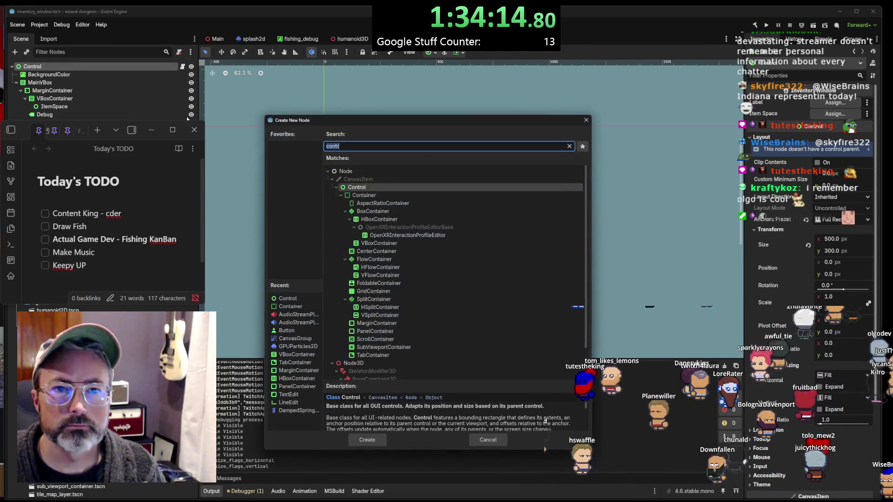
{"action": "left_click", "coordinate": [374, 196]}
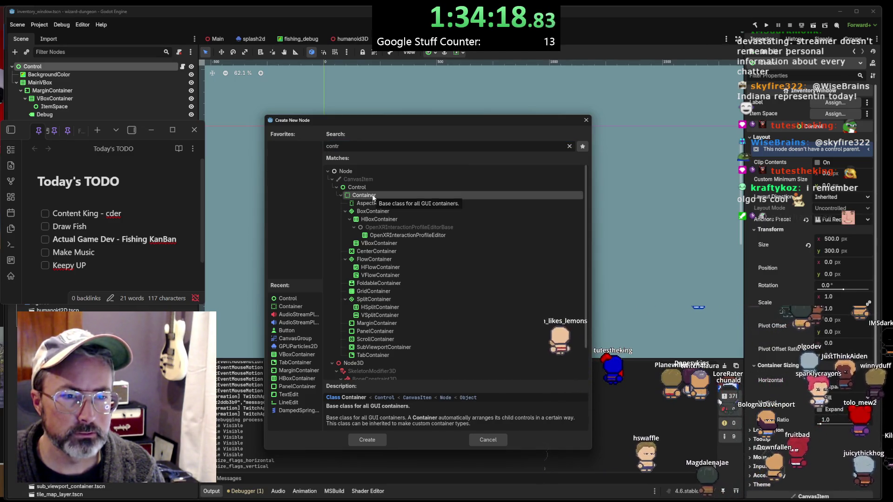
{"action": "double_click", "coordinate": [373, 196]}
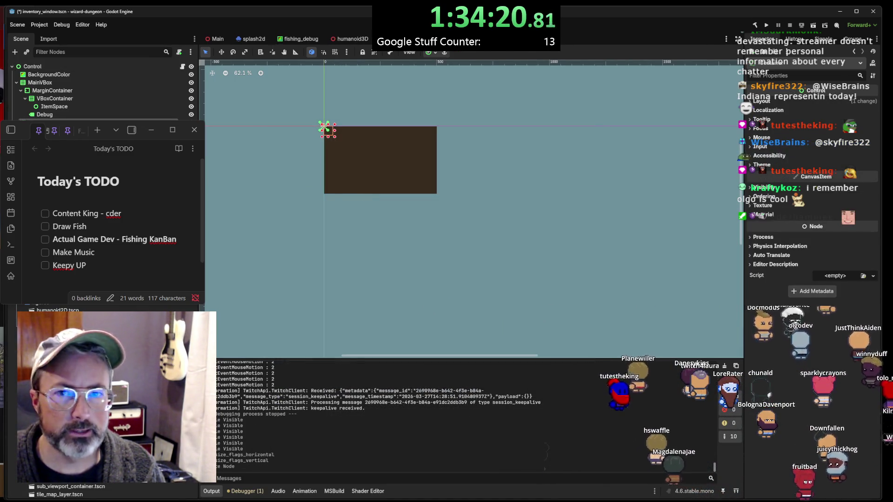
{"action": "left_click", "coordinate": [761, 100]}
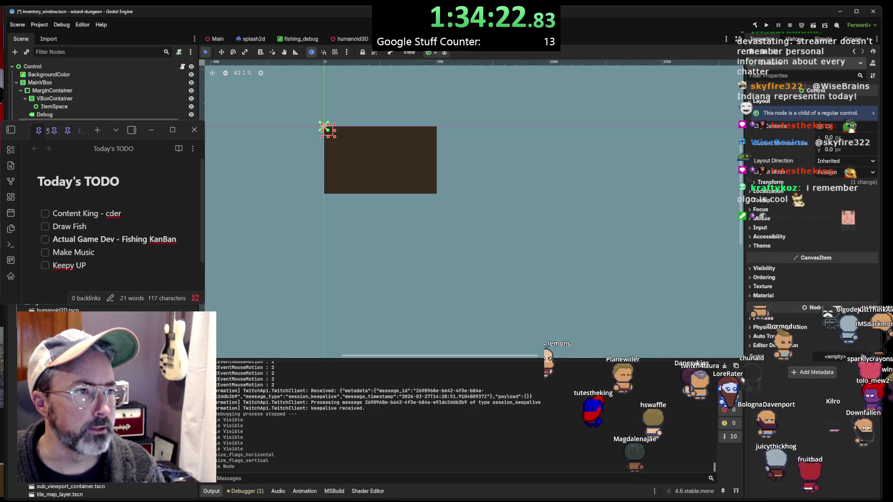
{"action": "left_click", "coordinate": [837, 171]}
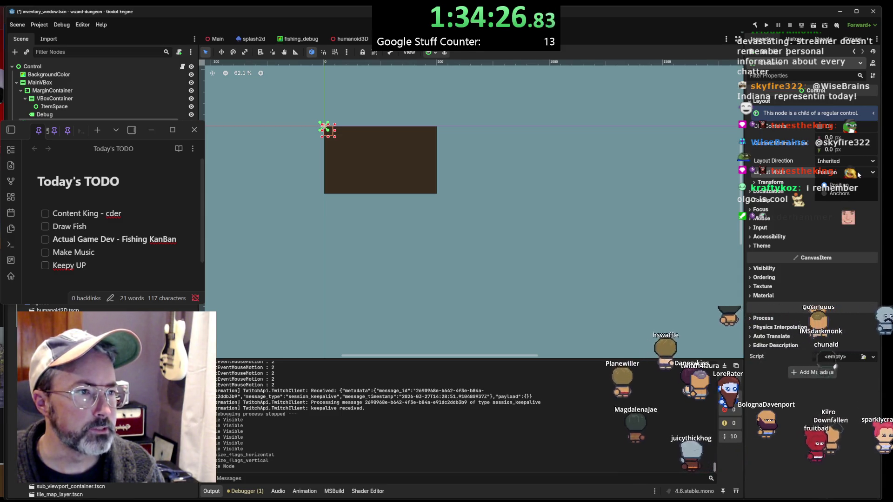
{"action": "left_click", "coordinate": [858, 172]}
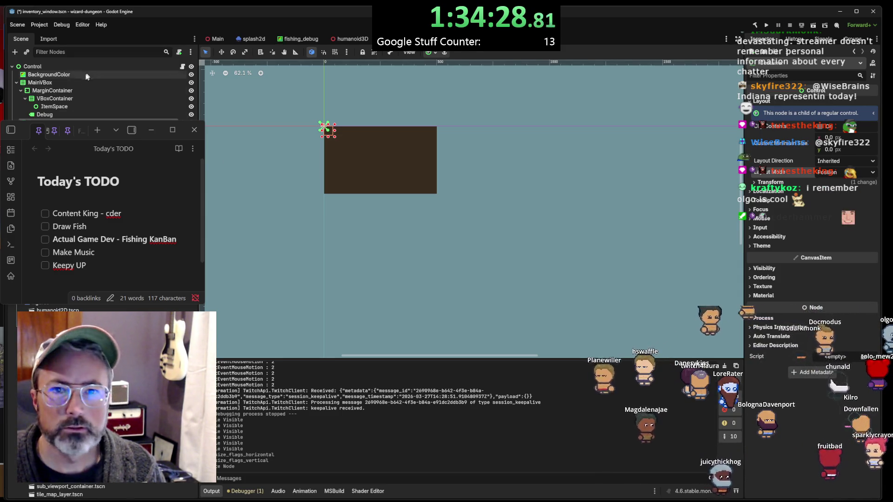
Delete the extra Control node and make Container the scene root above the original Control
{"action": "right_click", "coordinate": [70, 395]}
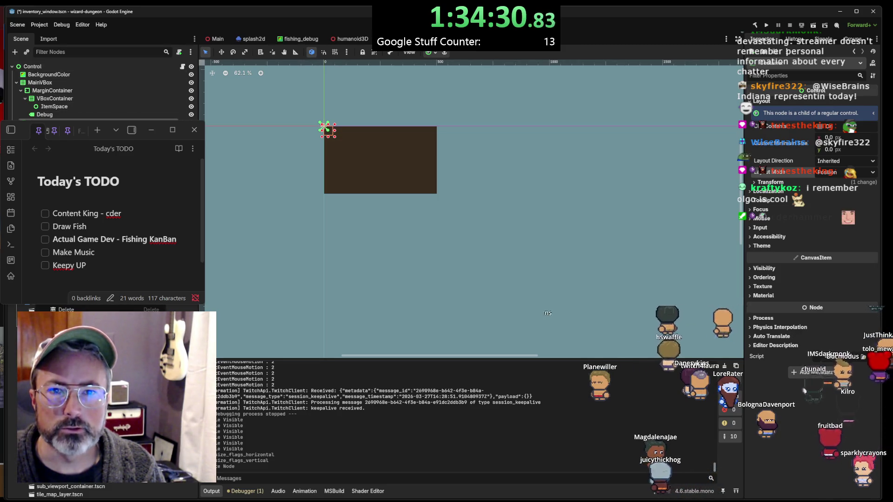
{"action": "key", "text": "ctrl+a"}
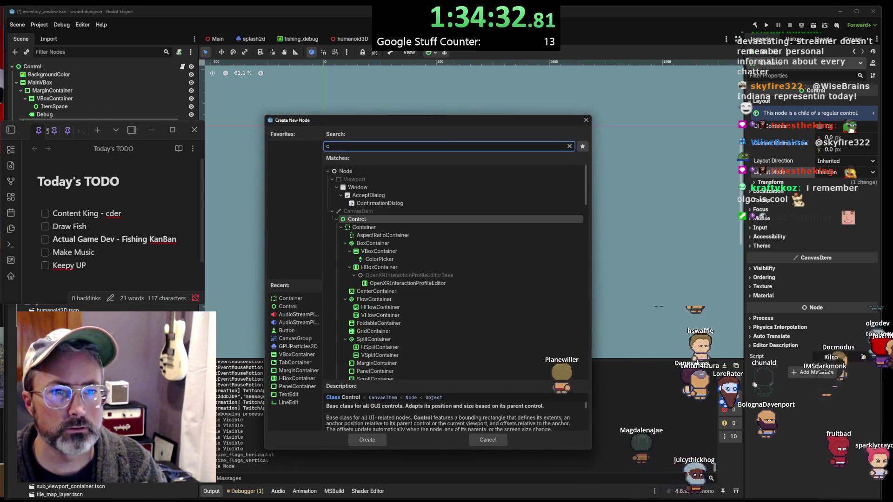
{"action": "key", "text": "Return"}
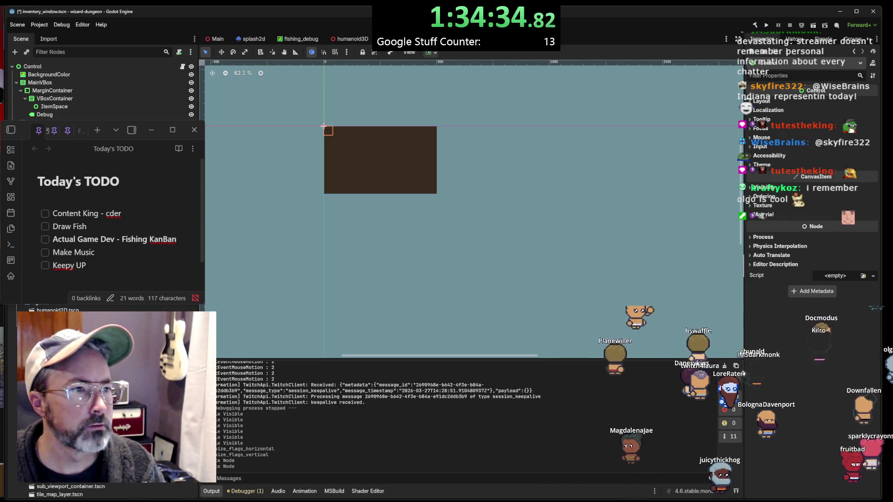
{"action": "left_click", "coordinate": [774, 101]}
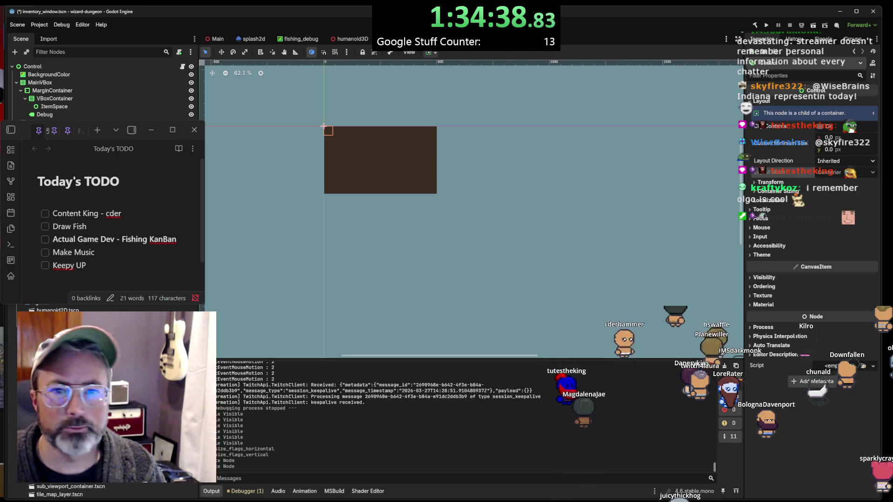
{"action": "key", "text": "Delete"}
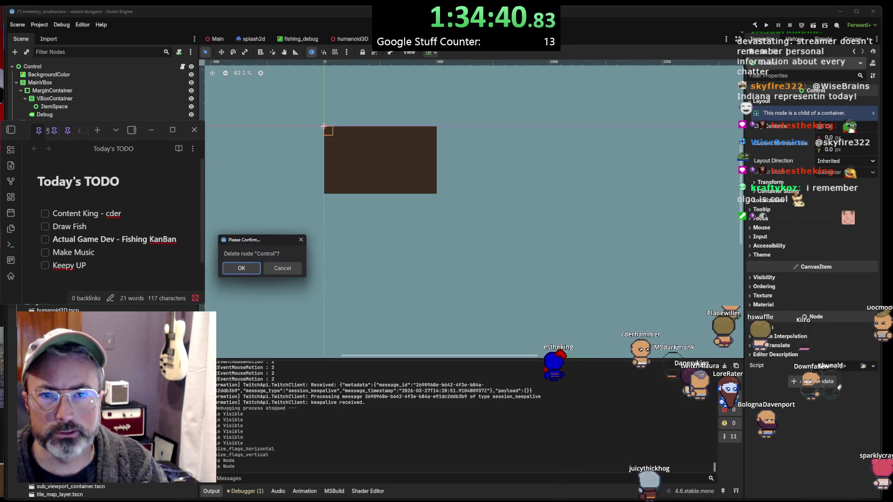
{"action": "left_click", "coordinate": [239, 272]}
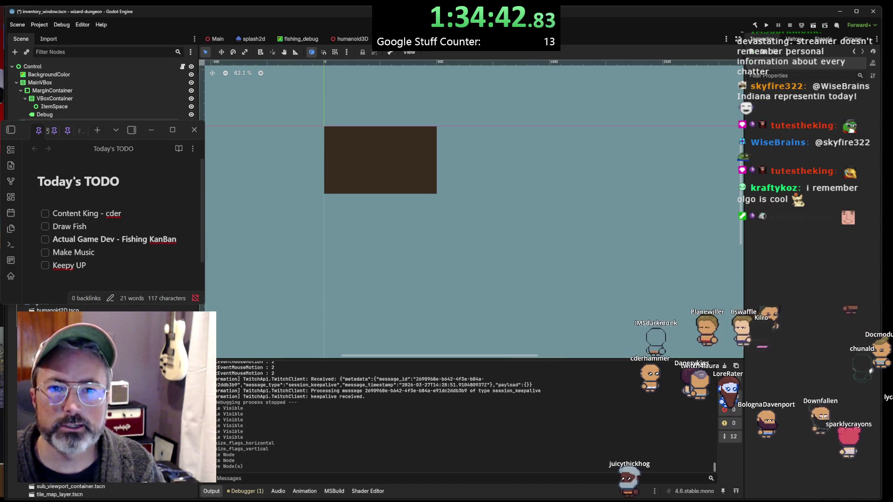
{"action": "left_click_drag", "start_coordinate": [46, 122], "coordinate": [55, 109]}
{"action": "left_click_drag", "start_coordinate": [38, 64], "coordinate": [47, 118]}
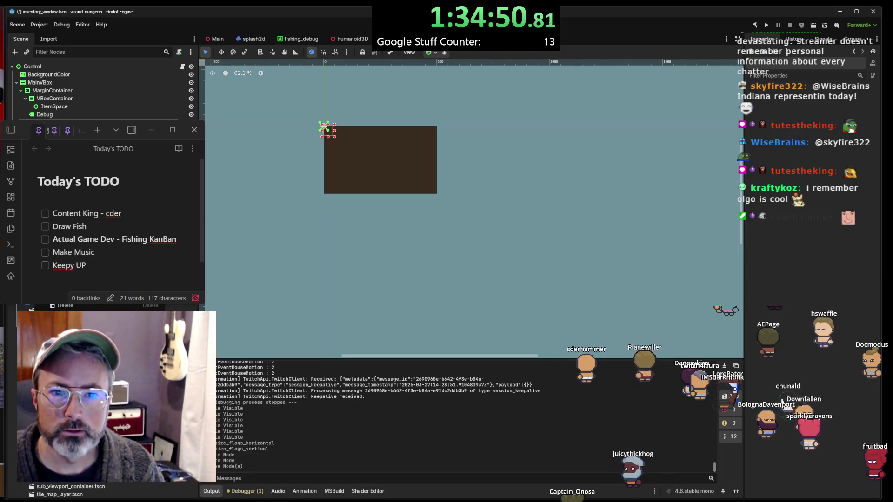
{"action": "key", "text": "ctrl+z"}
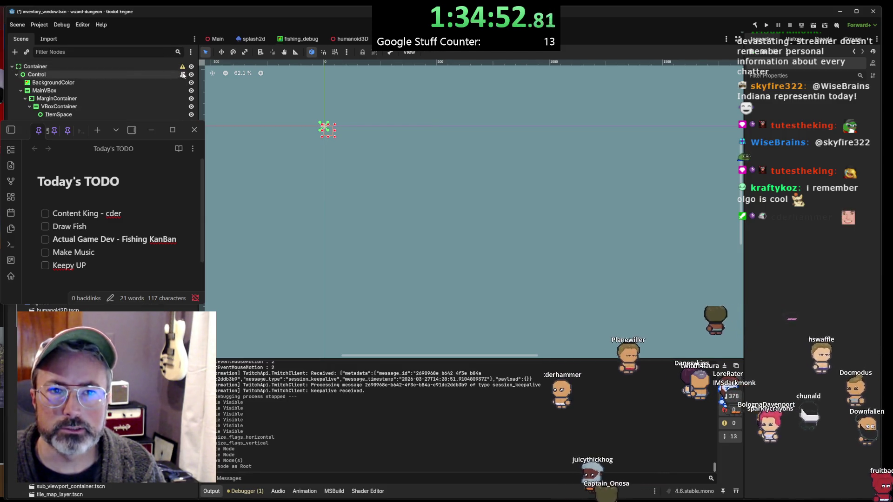
Add a BoxContainer child under the Container root and look at its layout settings
{"action": "mouse_move", "coordinate": [182, 70]}
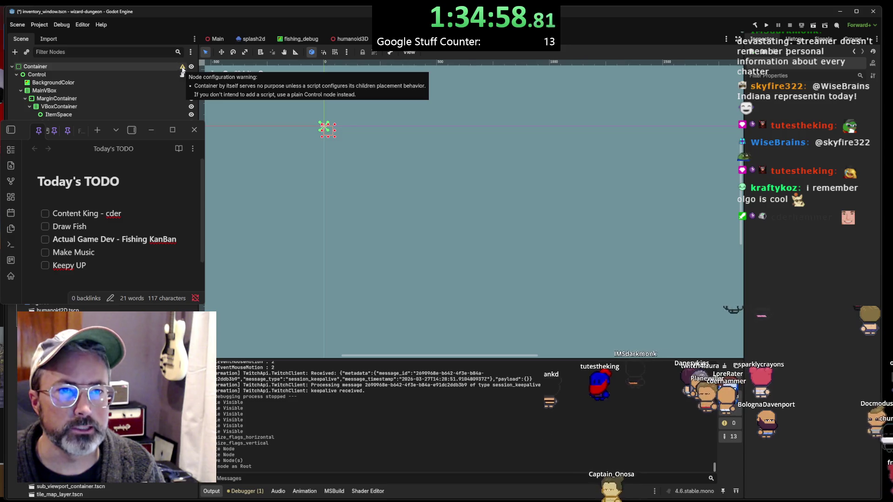
{"action": "left_click", "coordinate": [153, 67]}
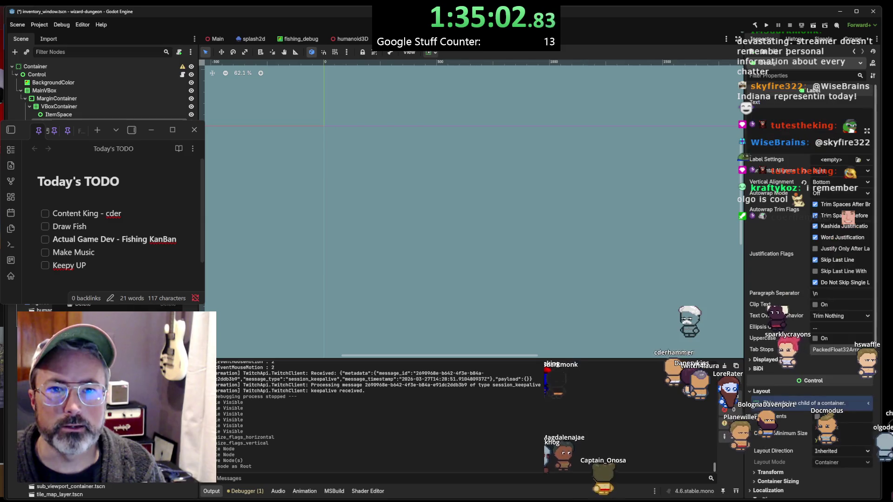
{"action": "key", "text": "ctrl+a"}
{"action": "type", "text": "c"}
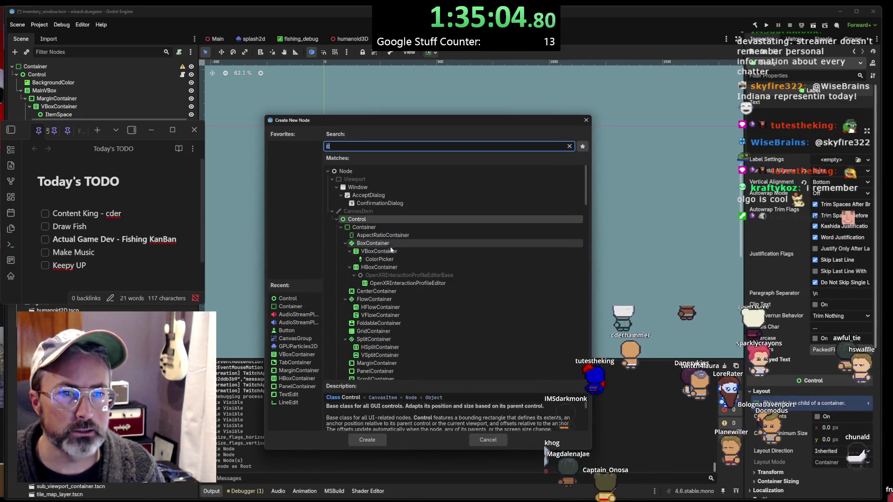
{"action": "left_click", "coordinate": [389, 242]}
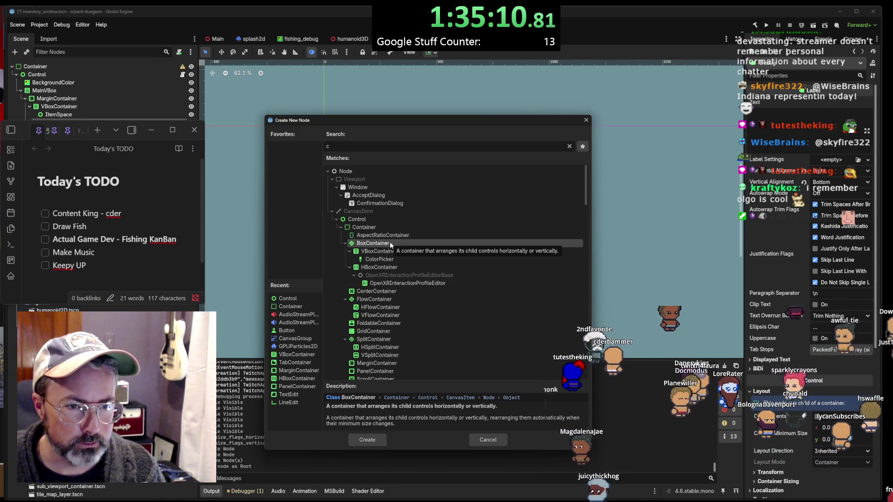
{"action": "double_click", "coordinate": [390, 242]}
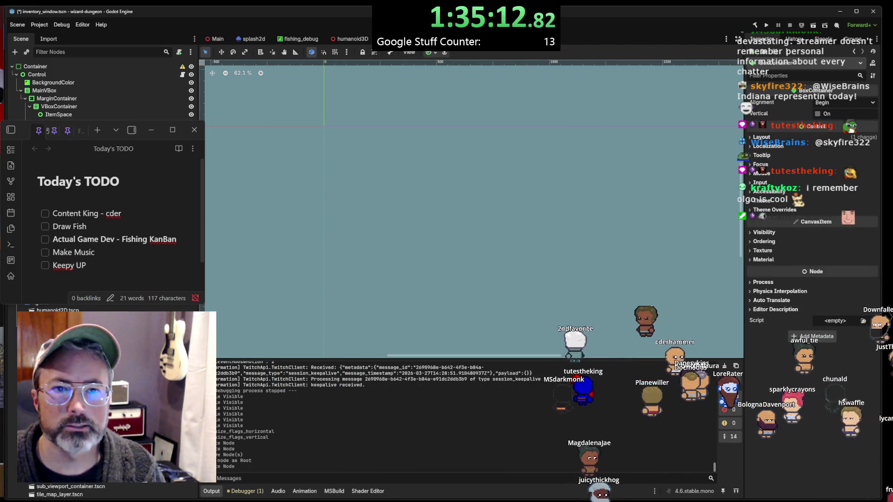
{"action": "left_click", "coordinate": [756, 138]}
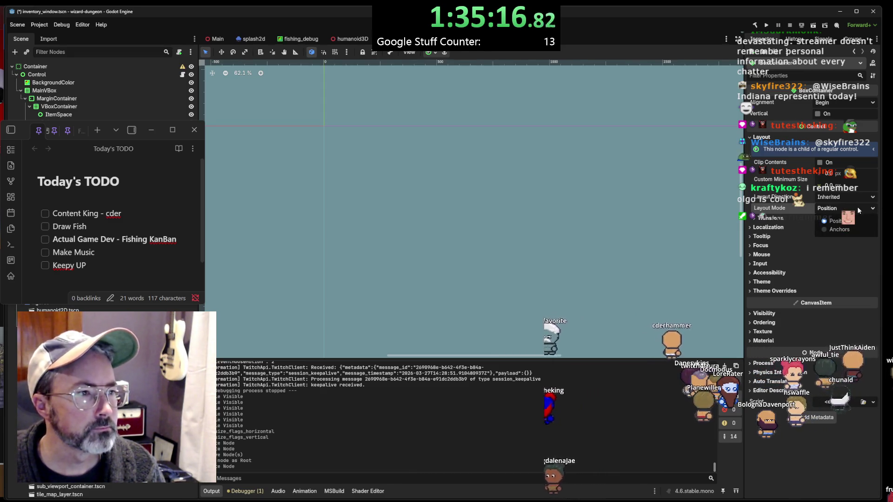
{"action": "left_click", "coordinate": [834, 217]}
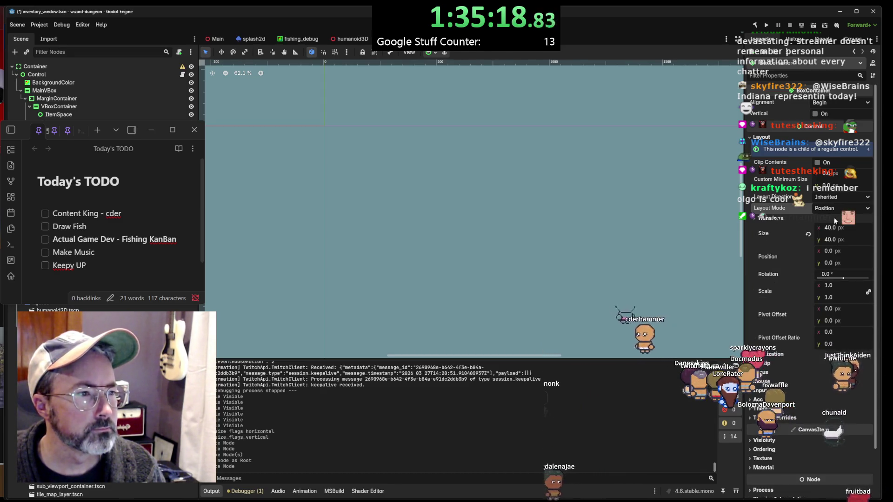
{"action": "left_click", "coordinate": [833, 217]}
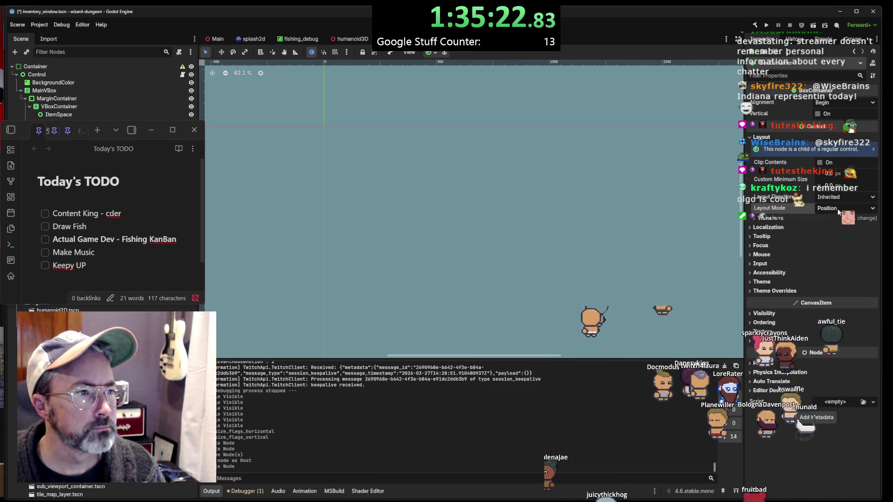
Add a VBoxContainer via a 'cvb' search and make it the scene root
{"action": "right_click", "coordinate": [117, 132]}
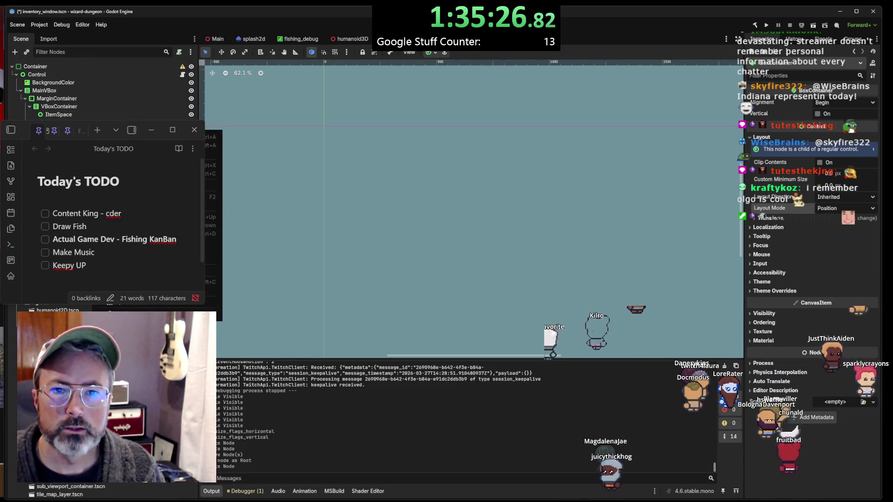
{"action": "key", "text": "Escape"}
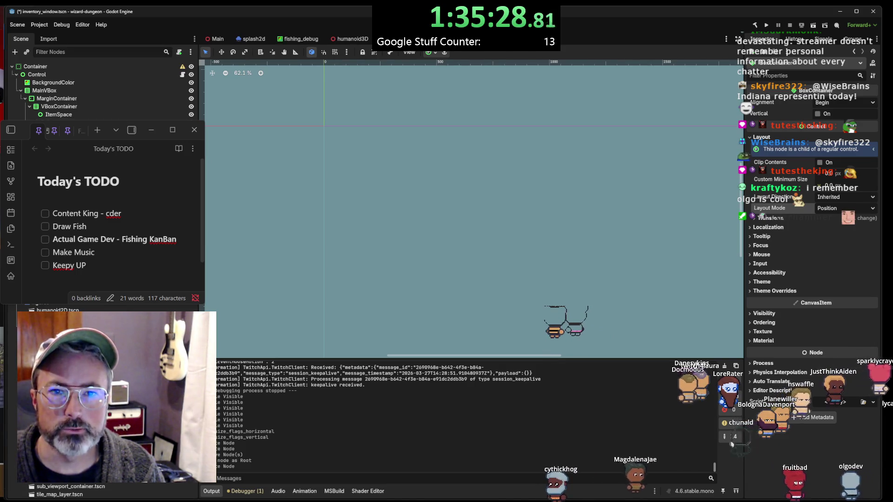
{"action": "key", "text": "ctrl+a"}
{"action": "type", "text": "c"}
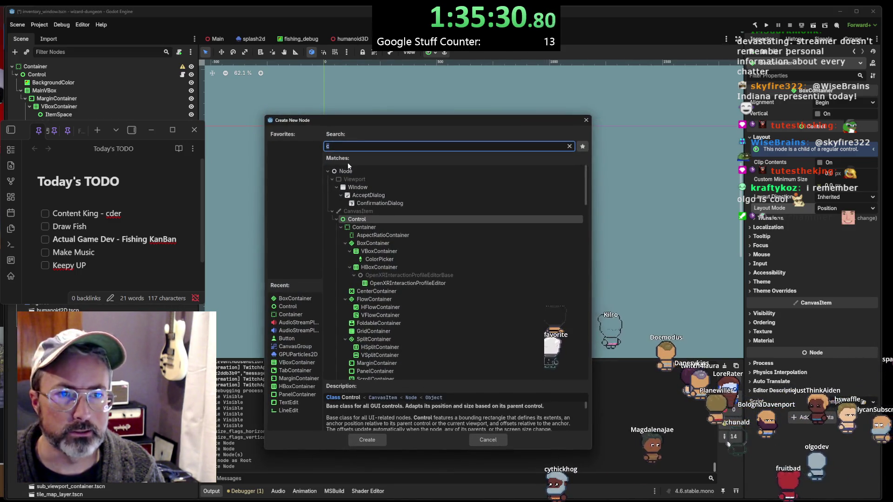
{"action": "type", "text": "vb"}
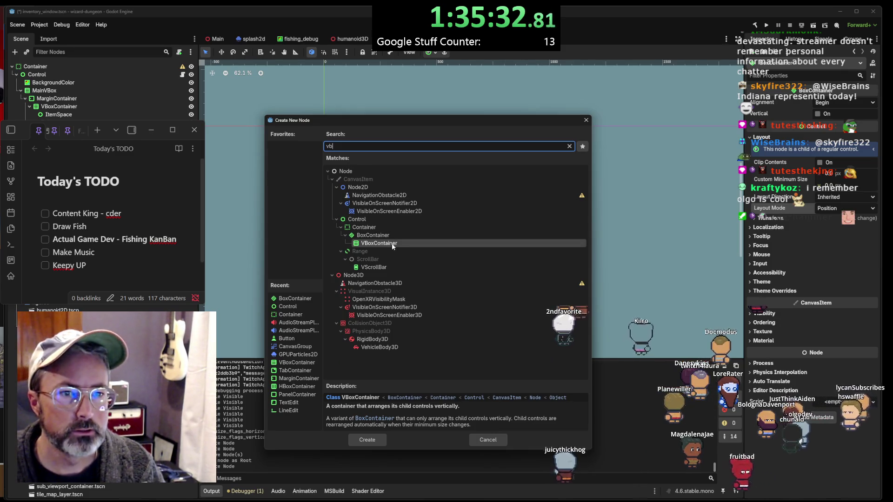
{"action": "double_click", "coordinate": [391, 244]}
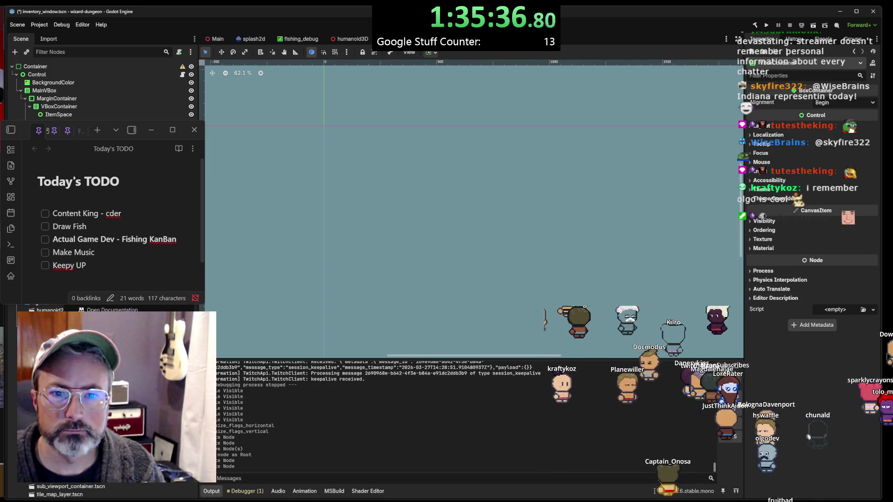
{"action": "left_click", "coordinate": [52, 77]}
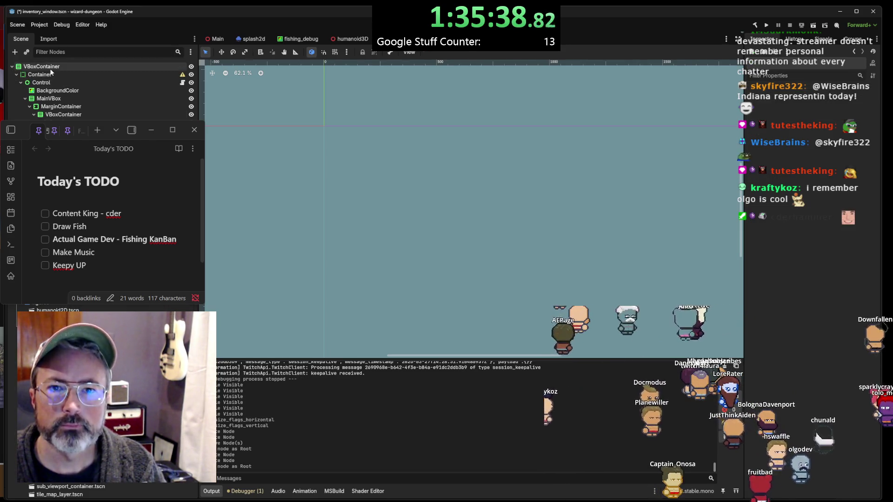
Move BackgroundColor under the root VBoxContainer and delete the old Container node
{"action": "left_click", "coordinate": [46, 83]}
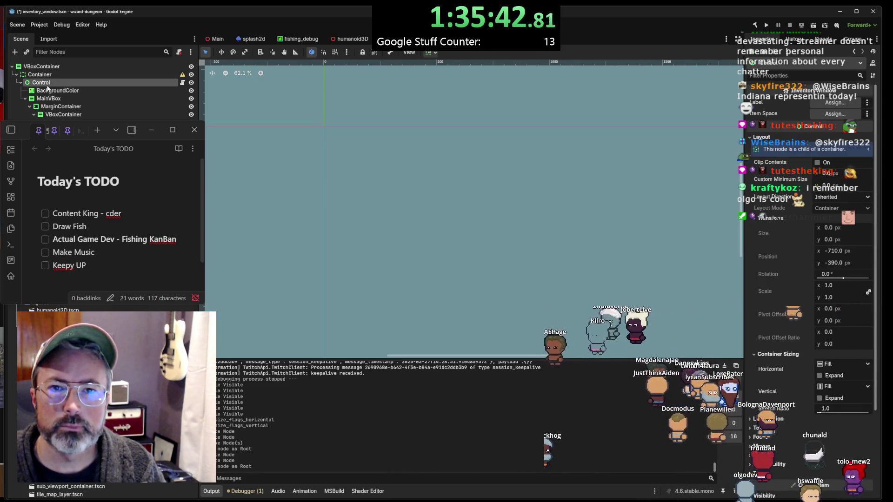
{"action": "left_click_drag", "start_coordinate": [45, 90], "coordinate": [47, 68]}
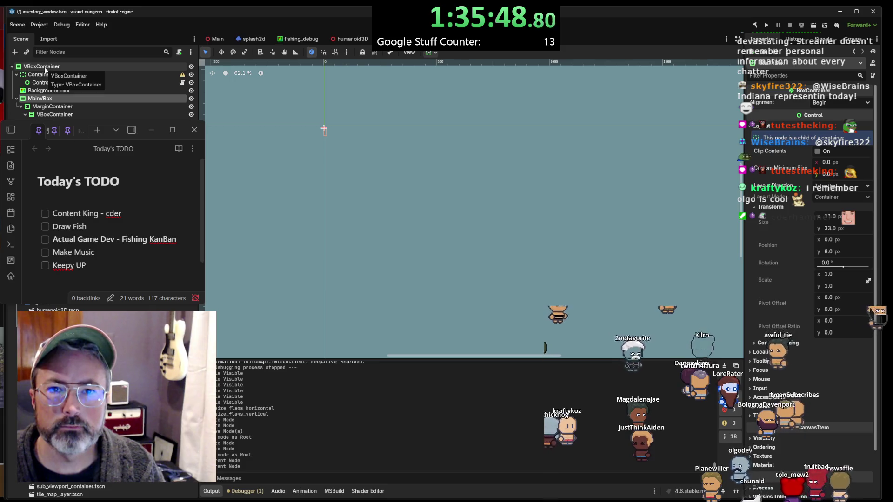
{"action": "left_click", "coordinate": [51, 77]}
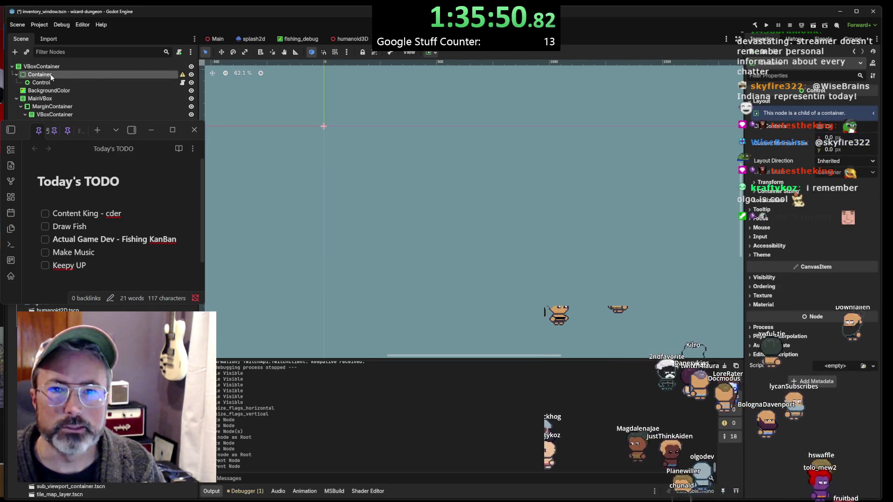
{"action": "key", "text": "Delete"}
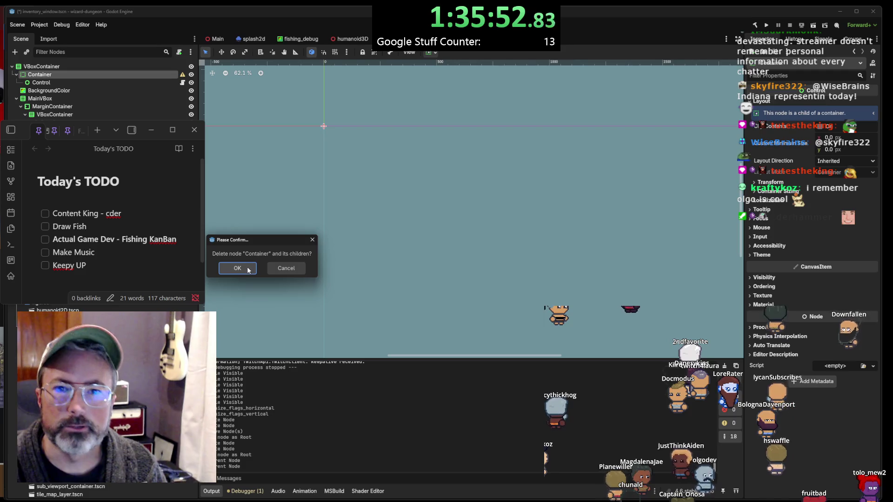
{"action": "left_click", "coordinate": [237, 268]}
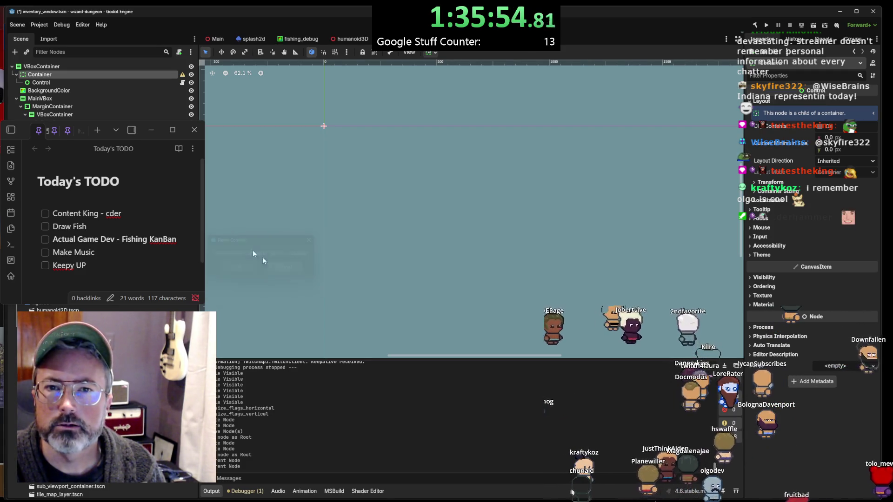
{"action": "double_click", "coordinate": [44, 76]}
{"action": "key", "text": "Return"}
{"action": "key", "text": "Delete"}
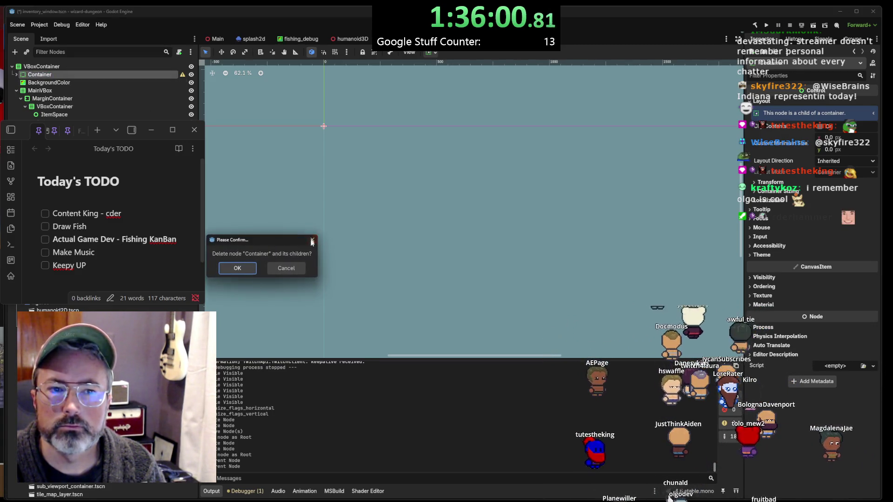
{"action": "left_click", "coordinate": [238, 269]}
{"action": "left_click", "coordinate": [54, 75]}
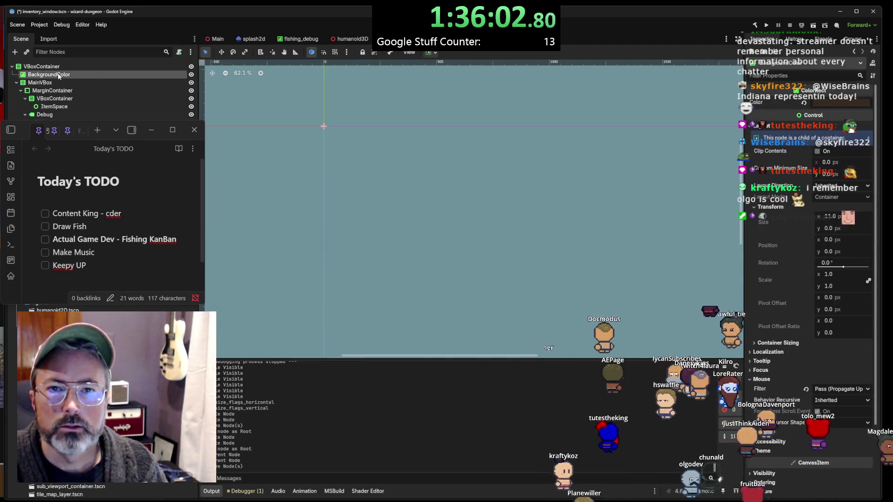
Keep the root VBoxContainer anchored Top Left and size it to 500 × 300 px
{"action": "left_click", "coordinate": [54, 67]}
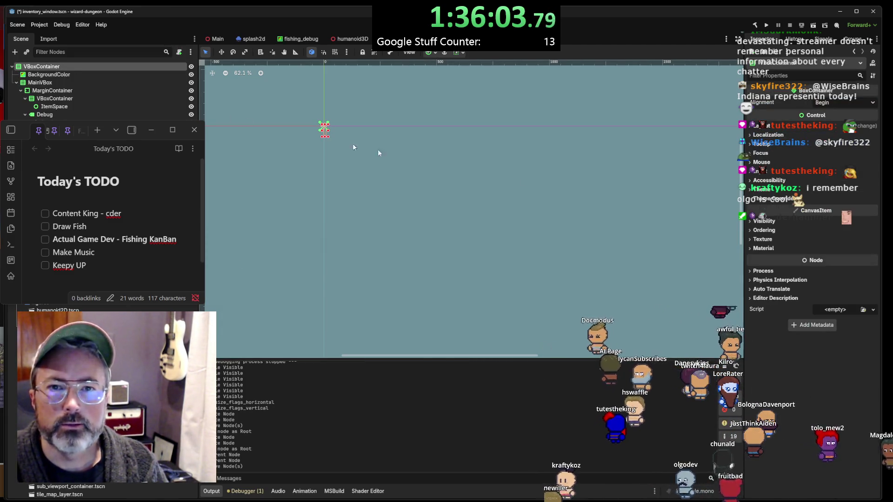
{"action": "left_click", "coordinate": [764, 129]}
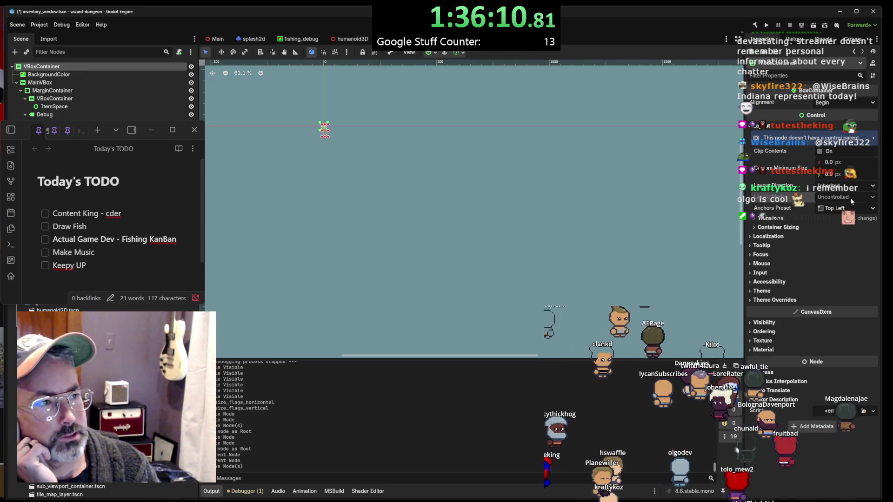
{"action": "left_click", "coordinate": [846, 208]}
{"action": "left_click", "coordinate": [824, 218]}
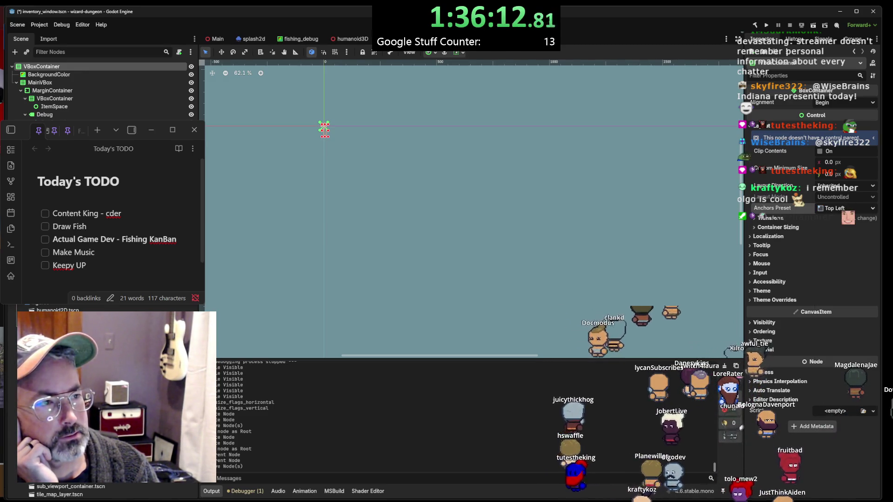
{"action": "left_click", "coordinate": [824, 219]}
{"action": "left_click", "coordinate": [828, 227]}
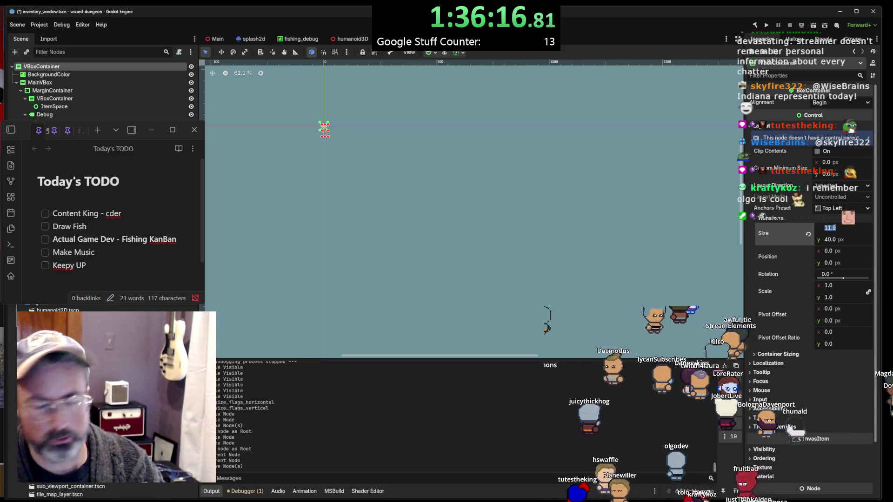
{"action": "type", "text": "0"}
{"action": "key", "text": "Tab"}
{"action": "type", "text": "300"}
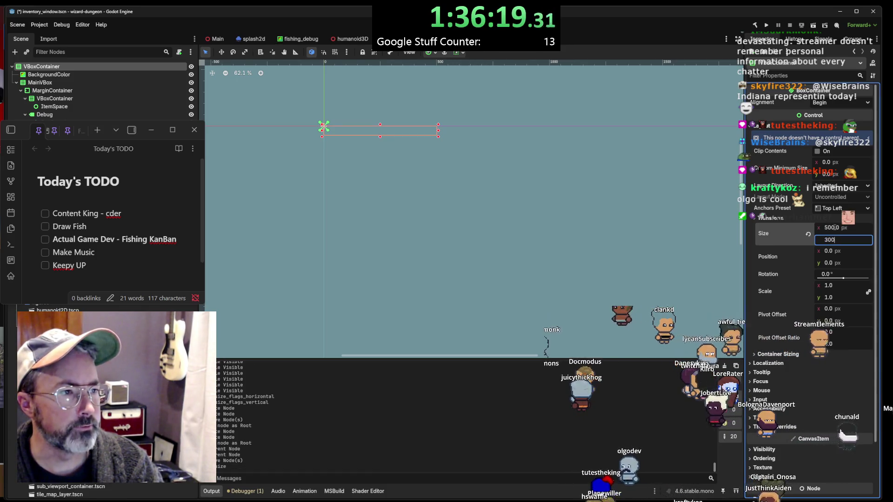
{"action": "key", "text": "Return"}
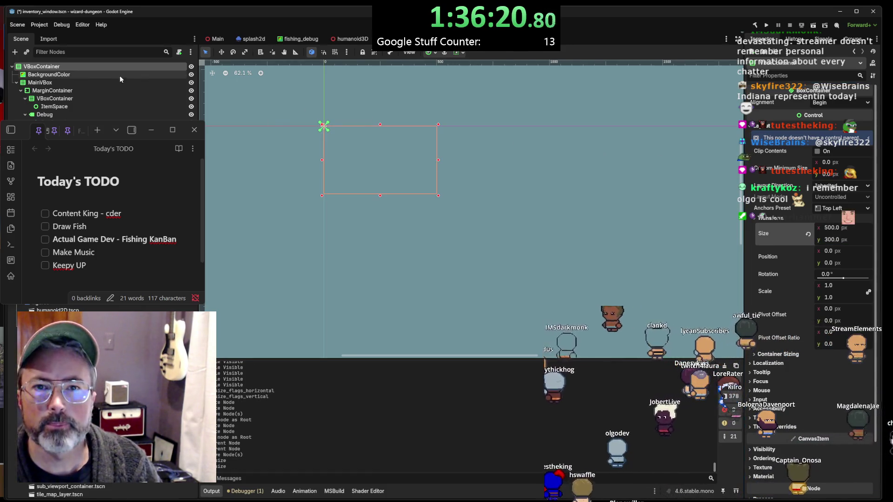
{"action": "left_click", "coordinate": [115, 76]}
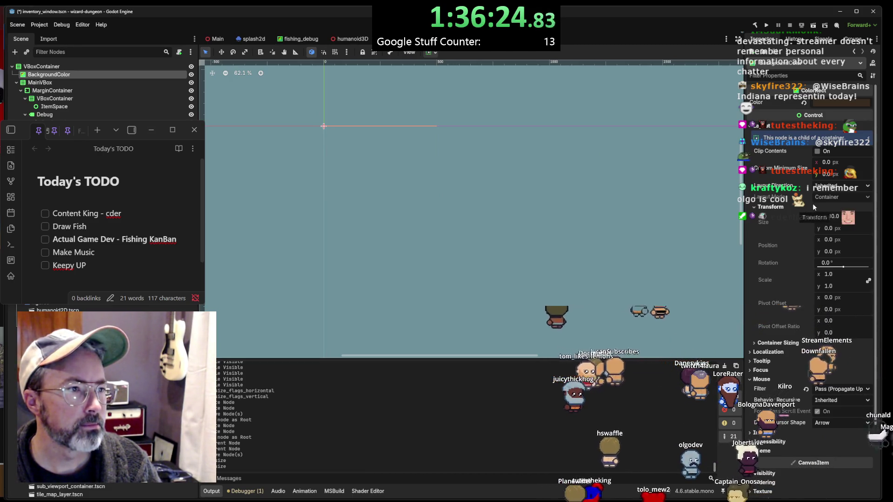
{"action": "left_click", "coordinate": [91, 66]}
{"action": "left_click", "coordinate": [91, 74]}
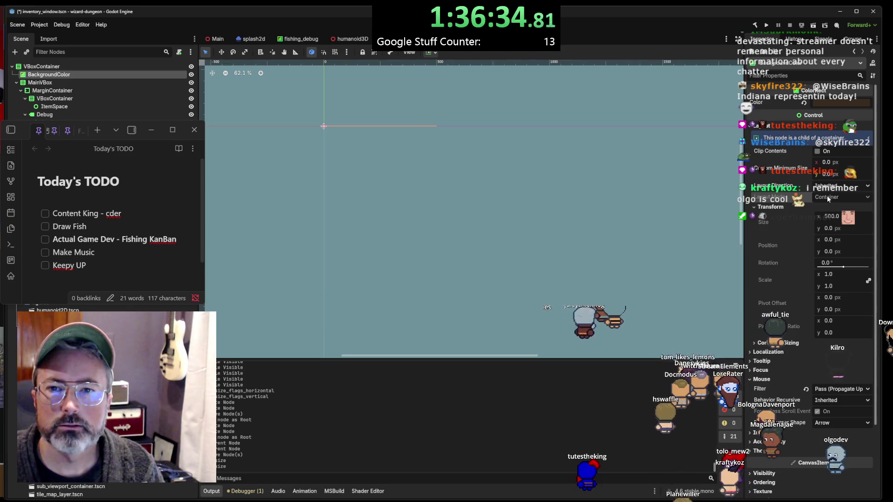
Open the new-node chooser for the root and browse the Control and TextEdit node types
{"action": "left_click", "coordinate": [46, 66]}
{"action": "right_click", "coordinate": [61, 69]}
{"action": "left_click", "coordinate": [66, 77]}
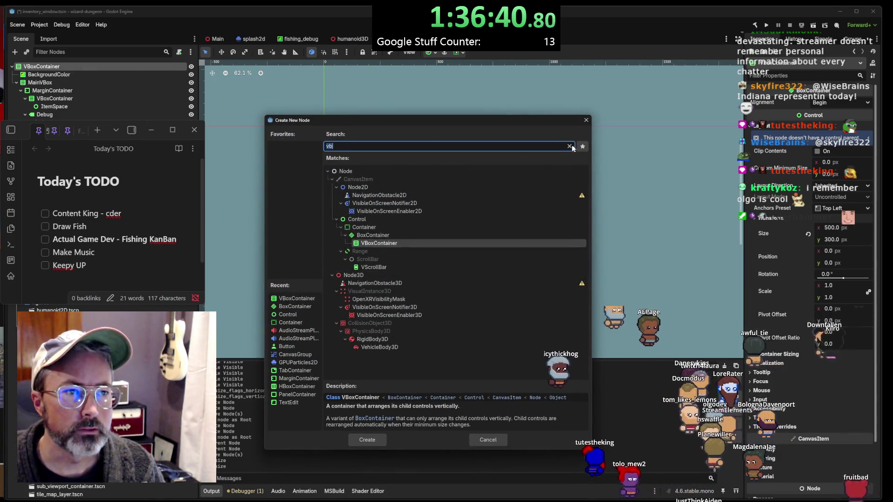
{"action": "key", "text": "BackSpace"}
{"action": "left_click", "coordinate": [337, 227]}
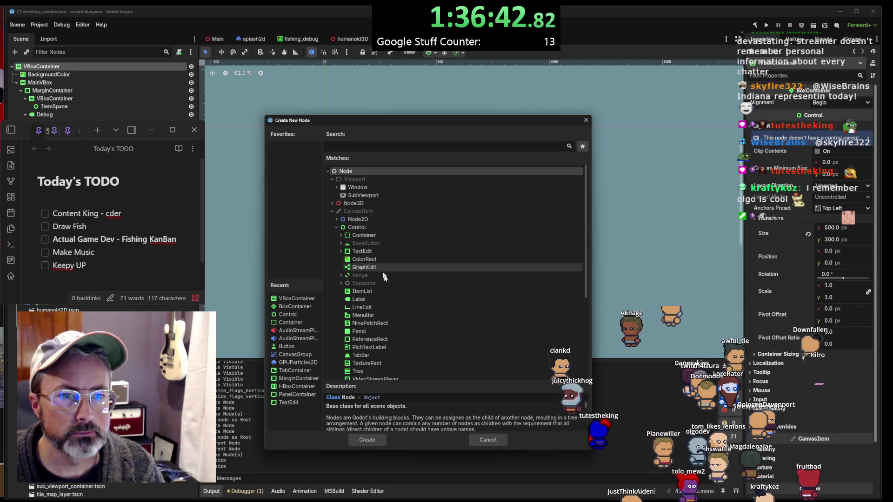
{"action": "scroll", "coordinate": [400, 288], "scroll_direction": "down", "scroll_amount": 1}
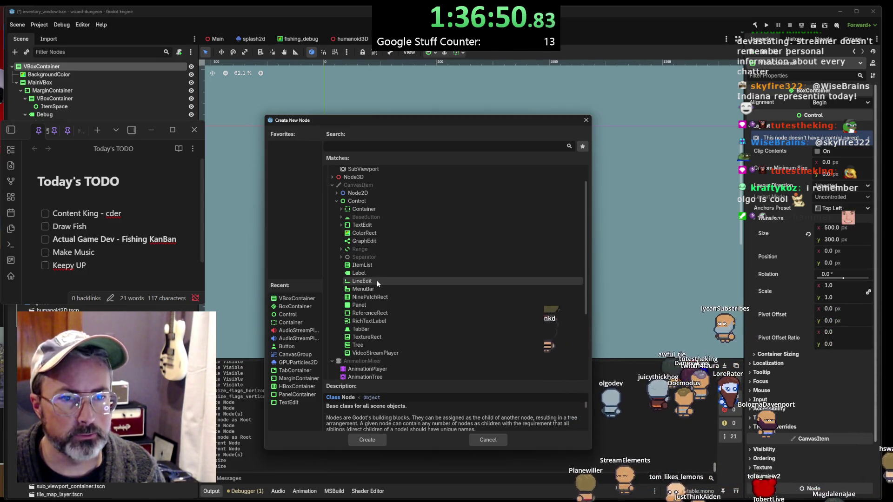
{"action": "left_click", "coordinate": [340, 225]}
{"action": "left_click", "coordinate": [341, 225]}
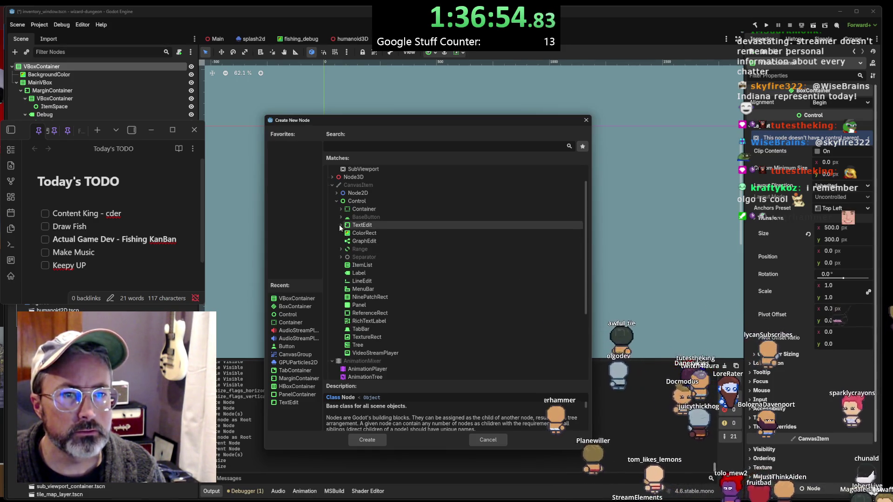
Expand the Container, PanelContainer, FlowContainer and BoxContainer groups, then cancel without adding anything
{"action": "left_click", "coordinate": [341, 209]}
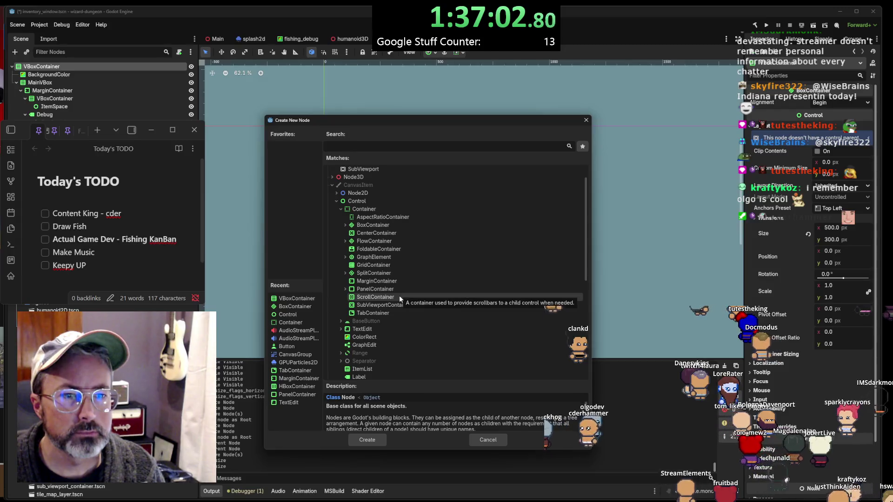
{"action": "left_click", "coordinate": [389, 289]}
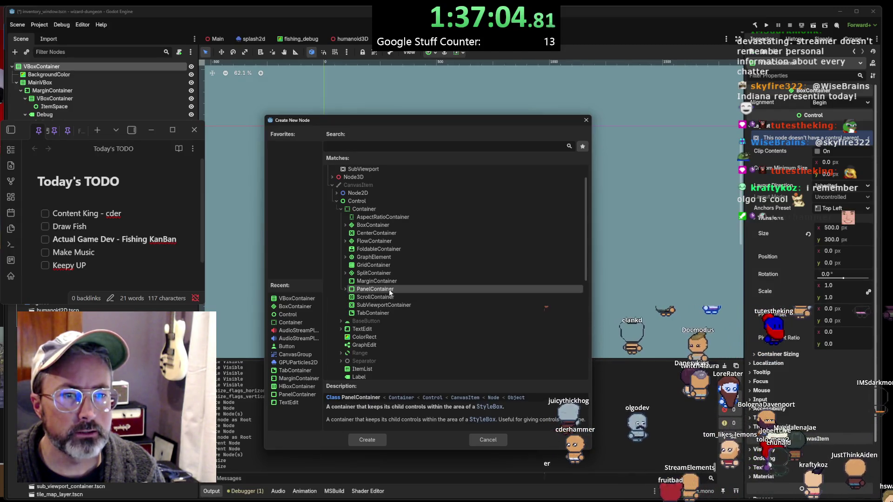
{"action": "left_click", "coordinate": [345, 289]}
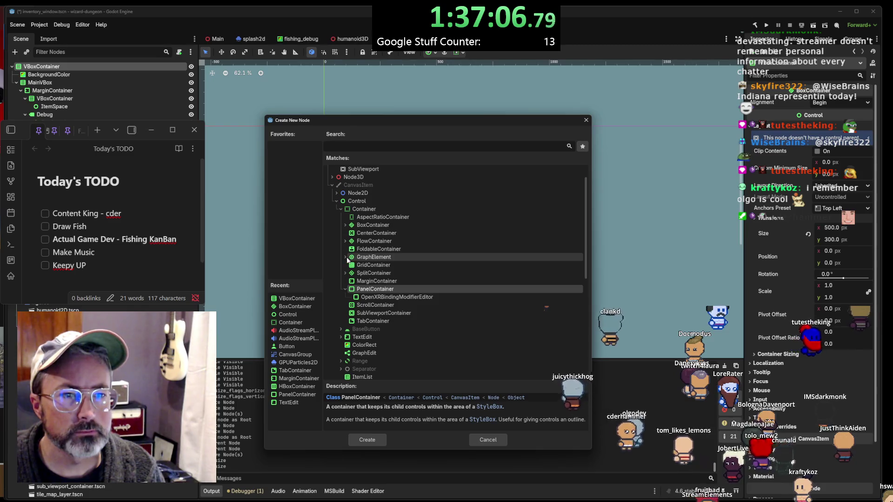
{"action": "left_click", "coordinate": [342, 242]}
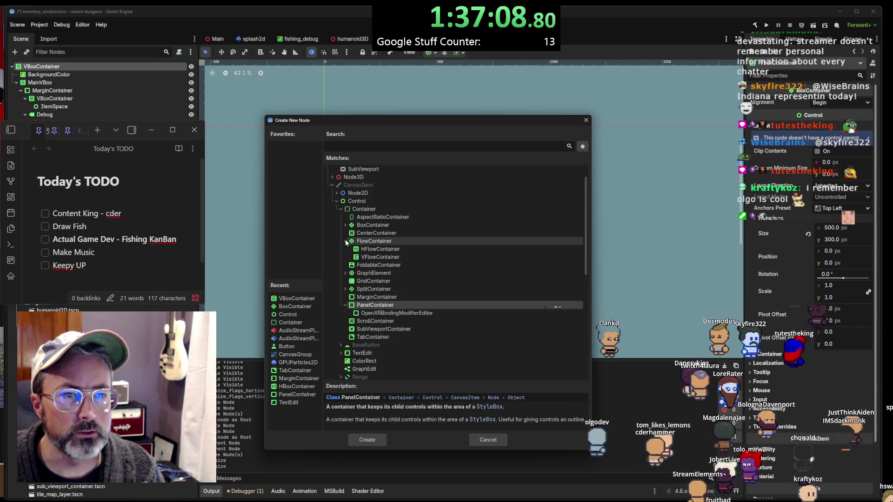
{"action": "left_click", "coordinate": [346, 224]}
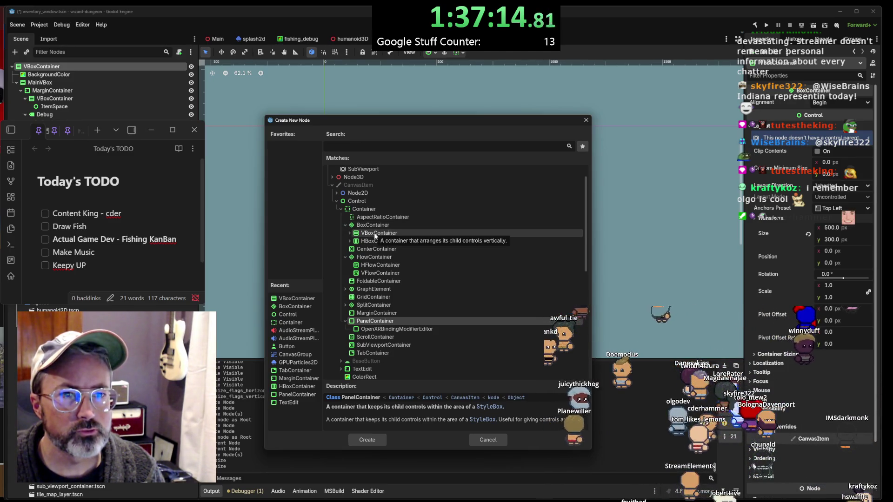
{"action": "left_click", "coordinate": [488, 439]}
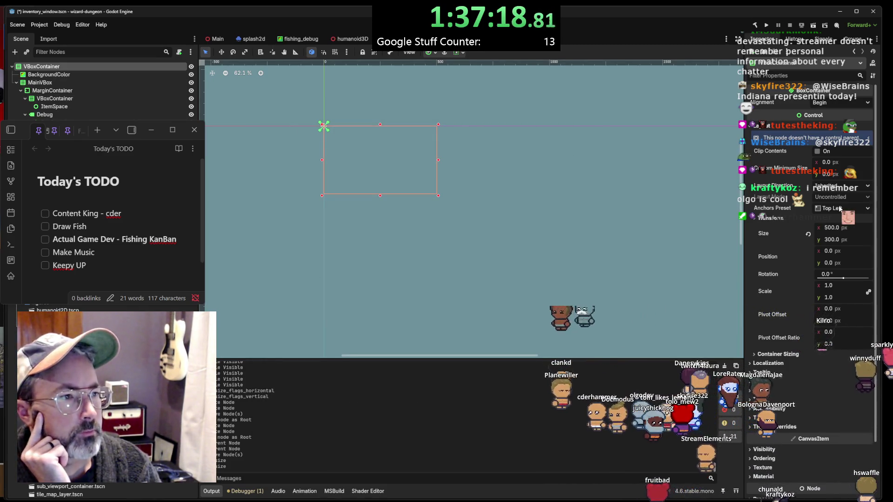
Try the Full Rect anchor preset, revert to Top Left, and reset the root width to 500 px
{"action": "left_click", "coordinate": [840, 209]}
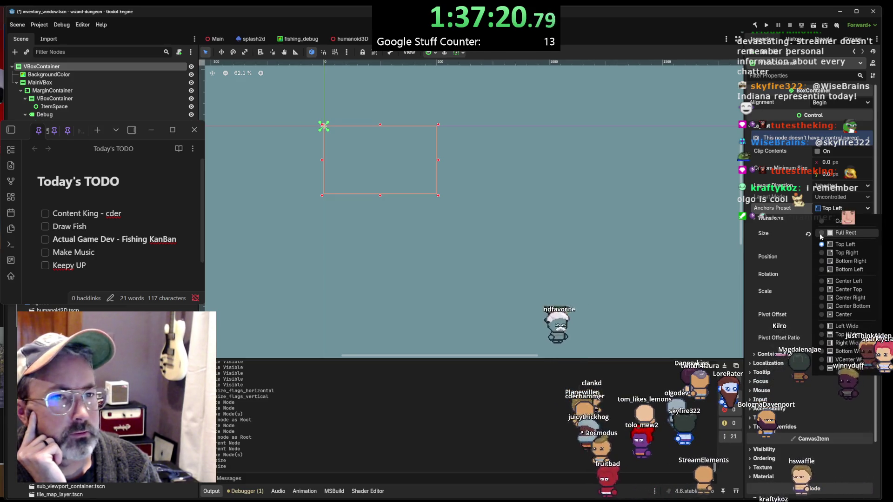
{"action": "left_click", "coordinate": [821, 234]}
{"action": "left_click", "coordinate": [830, 209]}
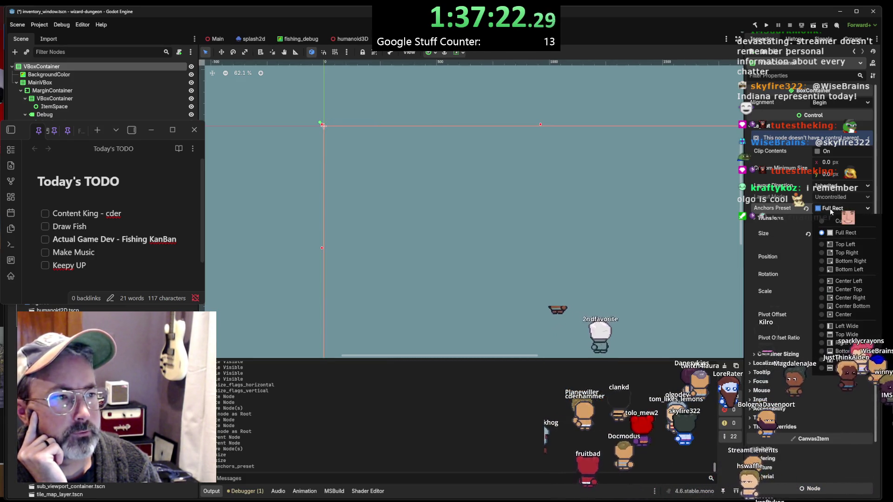
{"action": "left_click", "coordinate": [833, 244]}
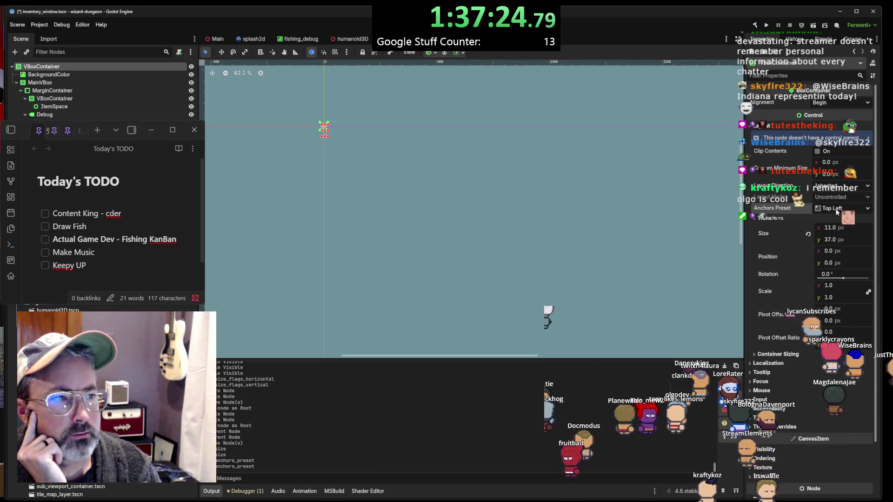
{"action": "left_click", "coordinate": [836, 227]}
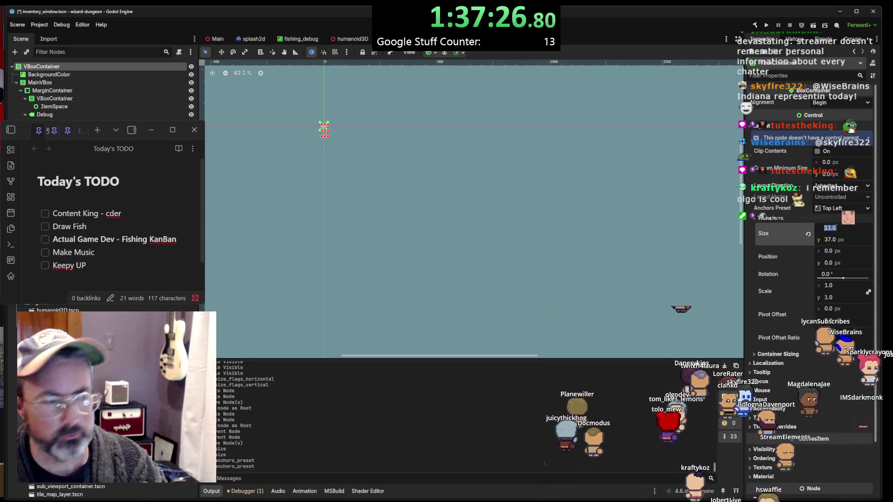
{"action": "type", "text": "500"}
{"action": "key", "text": "Tab"}
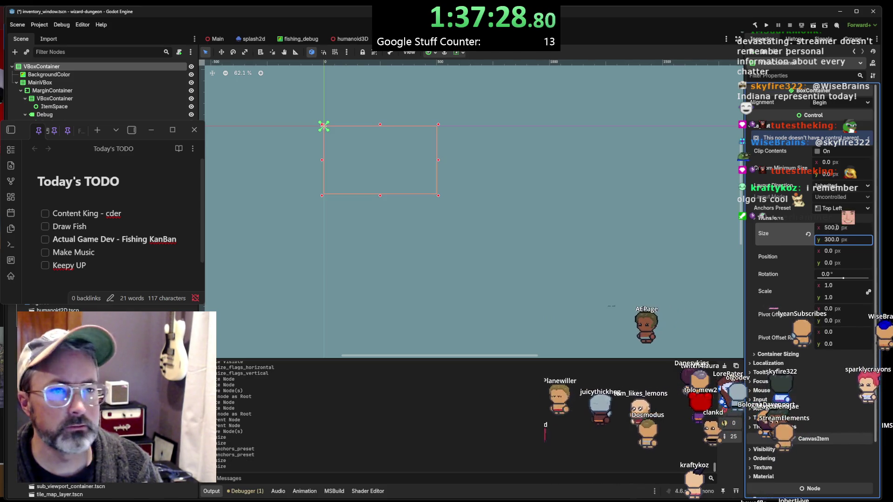
{"action": "left_click", "coordinate": [80, 77]}
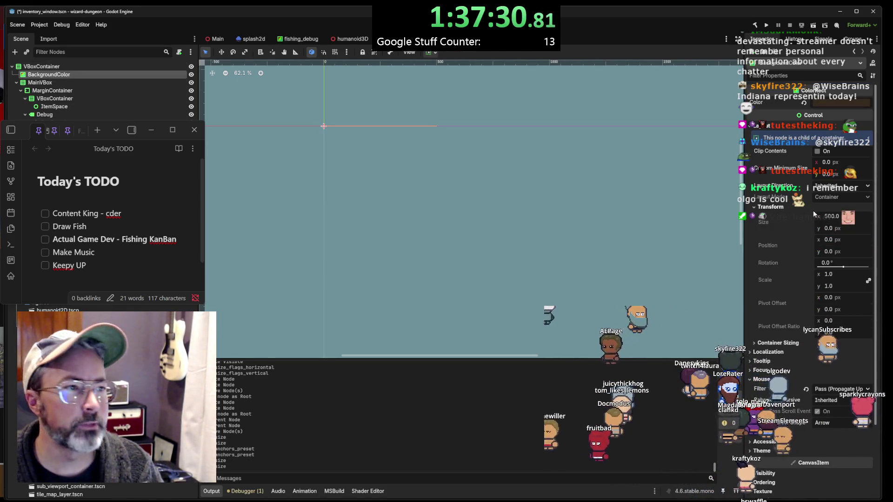
Keep BackgroundColor's layout direction Inherited and enable Vertical Expand under Container Sizing
{"action": "left_click", "coordinate": [831, 189]}
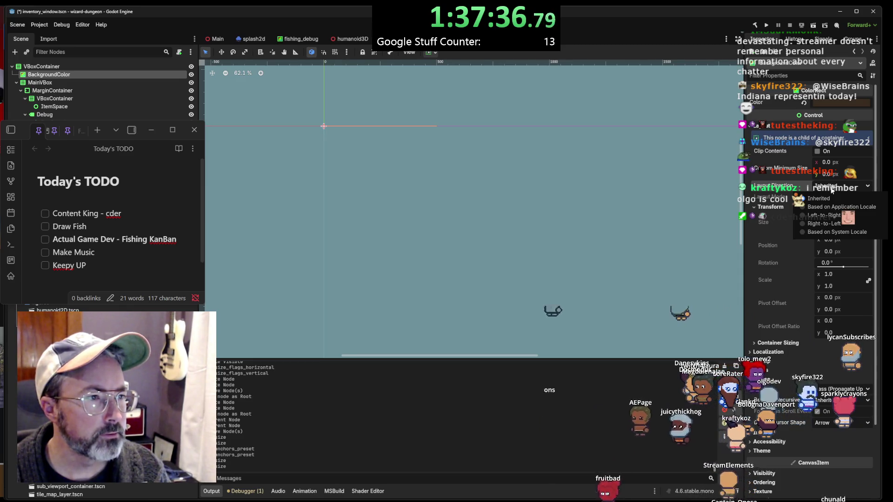
{"action": "left_click", "coordinate": [832, 189]}
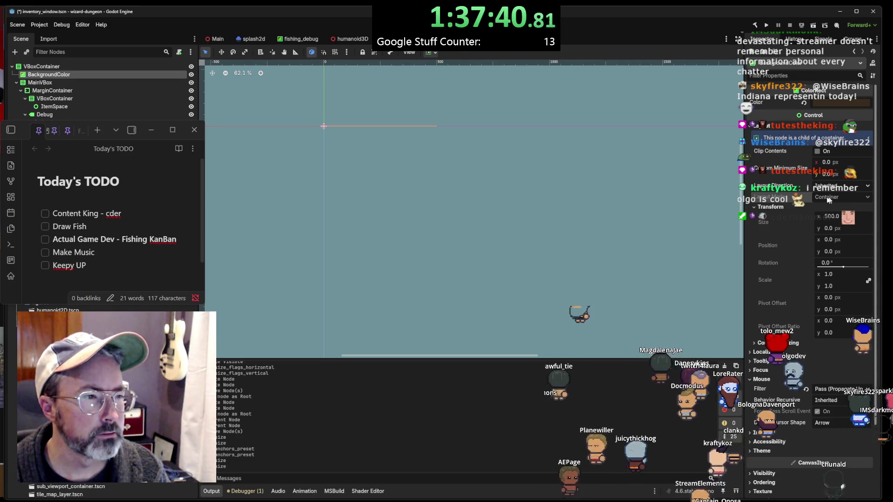
{"action": "mouse_move", "coordinate": [802, 199]}
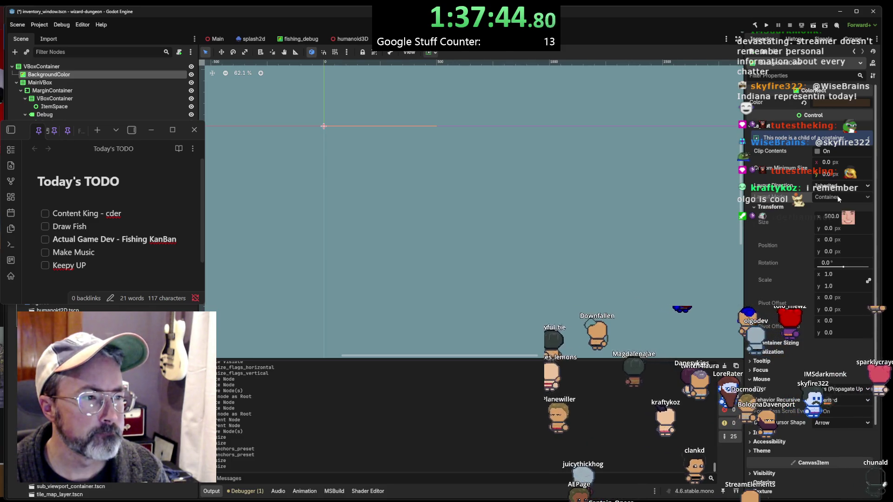
{"action": "left_click", "coordinate": [785, 344]}
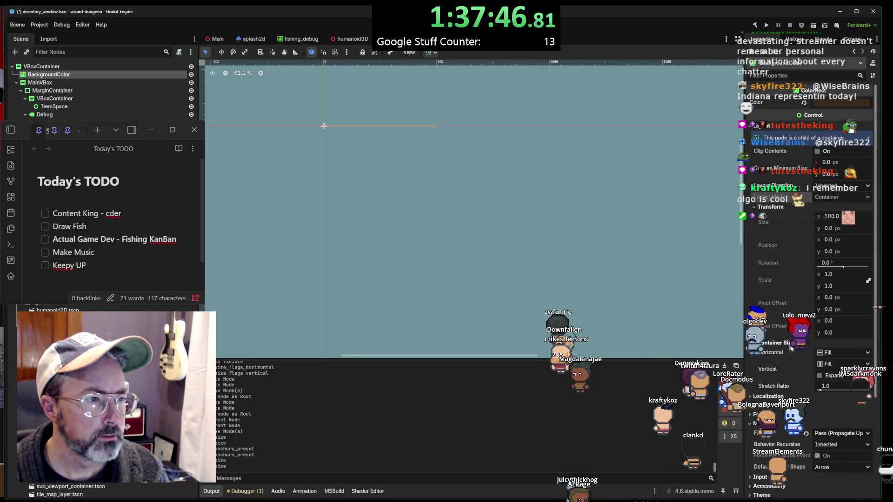
{"action": "left_click", "coordinate": [820, 376]}
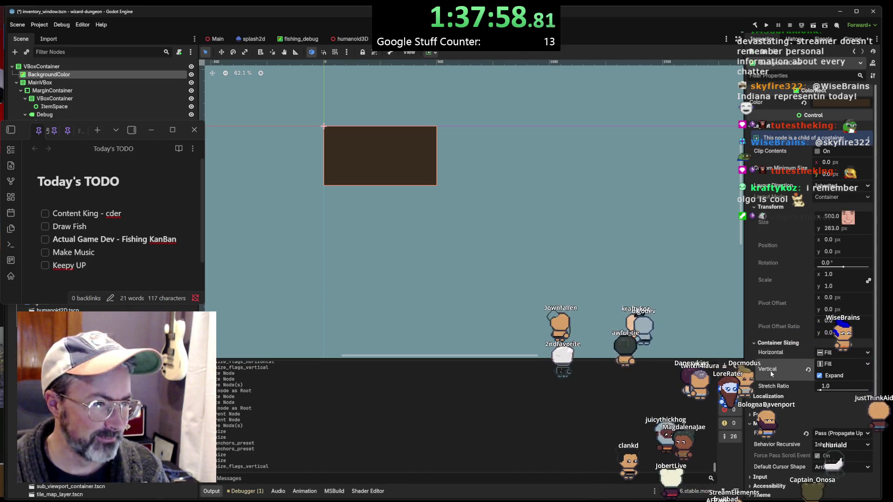
{"action": "mouse_move", "coordinate": [771, 372]}
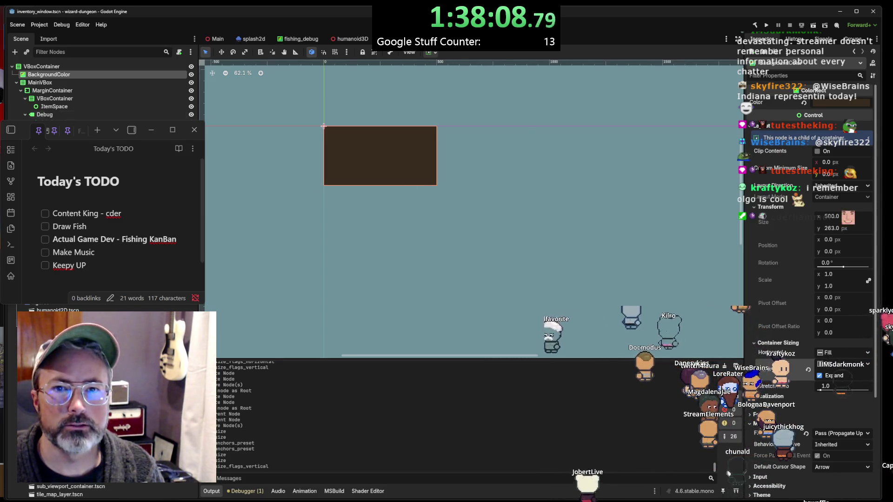
{"action": "left_click", "coordinate": [110, 66]}
{"action": "right_click", "coordinate": [111, 67]}
{"action": "left_click", "coordinate": [179, 51]}
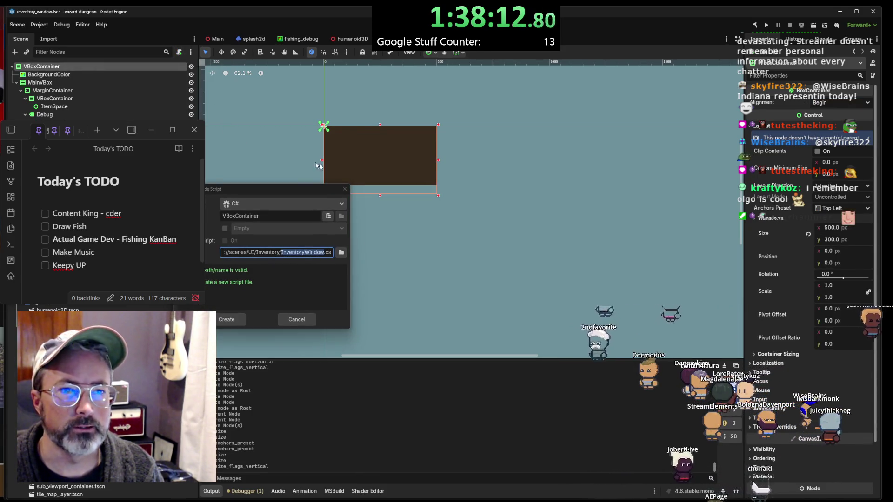
{"action": "left_click", "coordinate": [297, 320]}
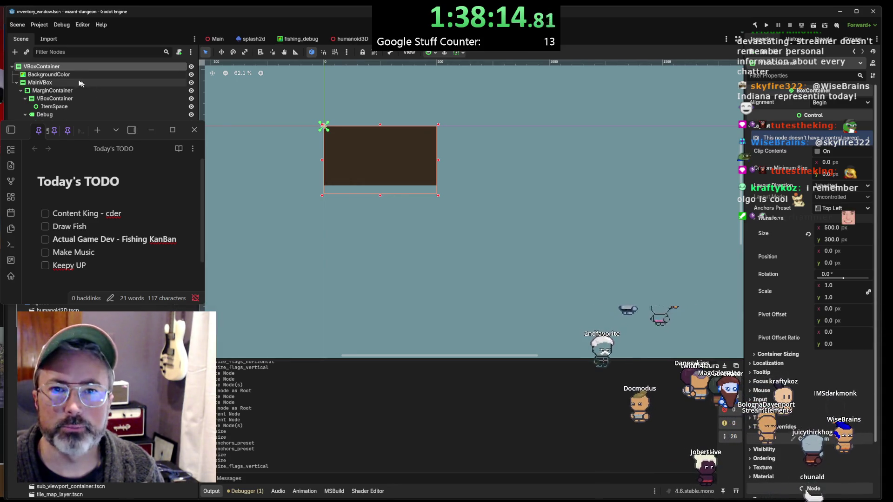
{"action": "left_click", "coordinate": [56, 83]}
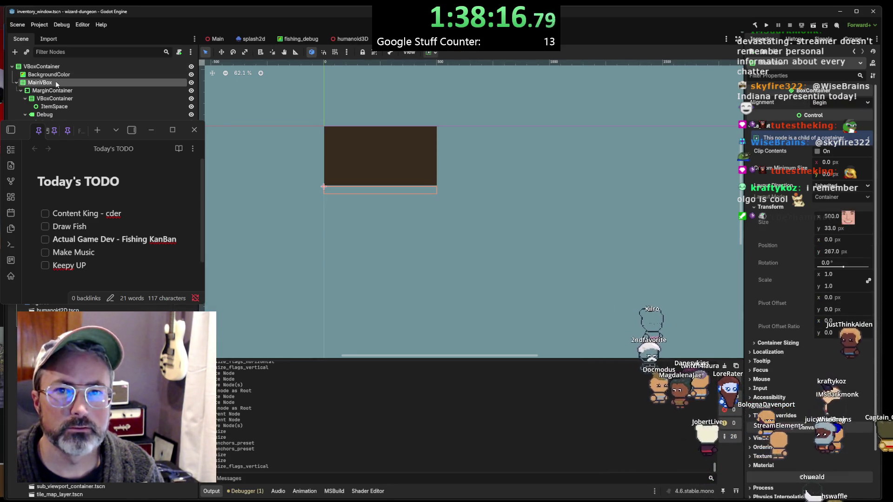
{"action": "left_click", "coordinate": [59, 75]}
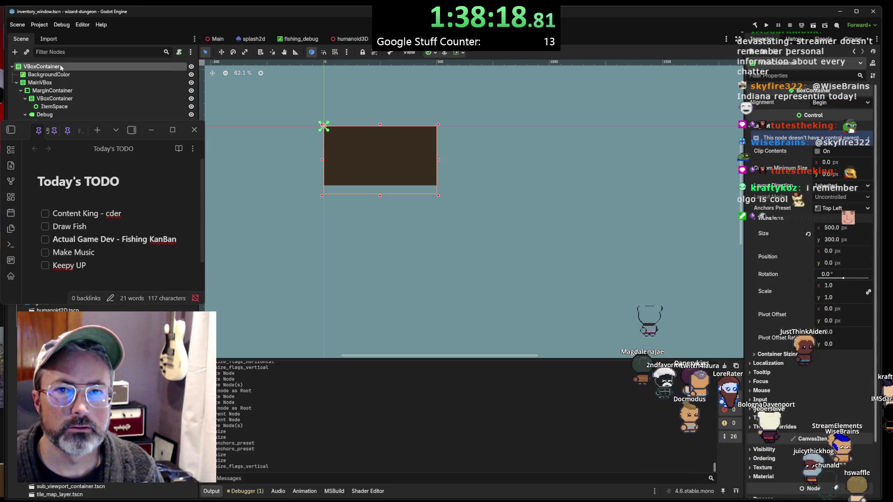
{"action": "left_click", "coordinate": [59, 75]}
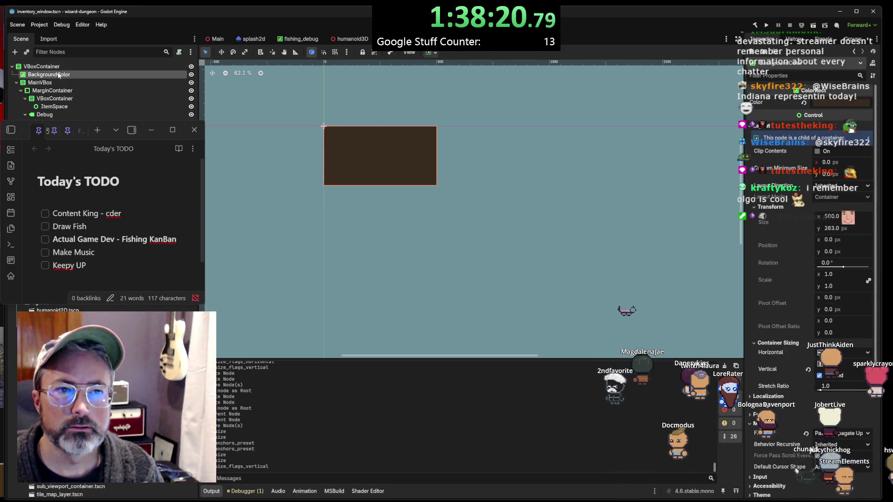
{"action": "left_click", "coordinate": [41, 83]}
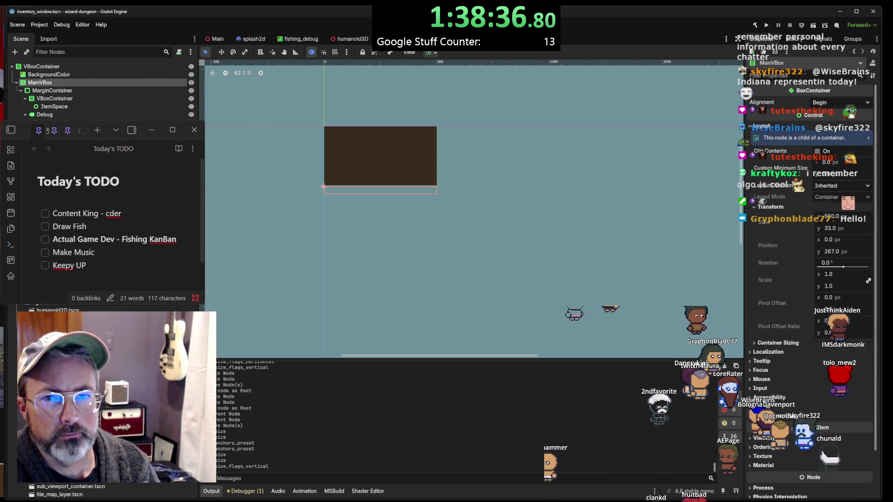
{"action": "left_click", "coordinate": [78, 68]}
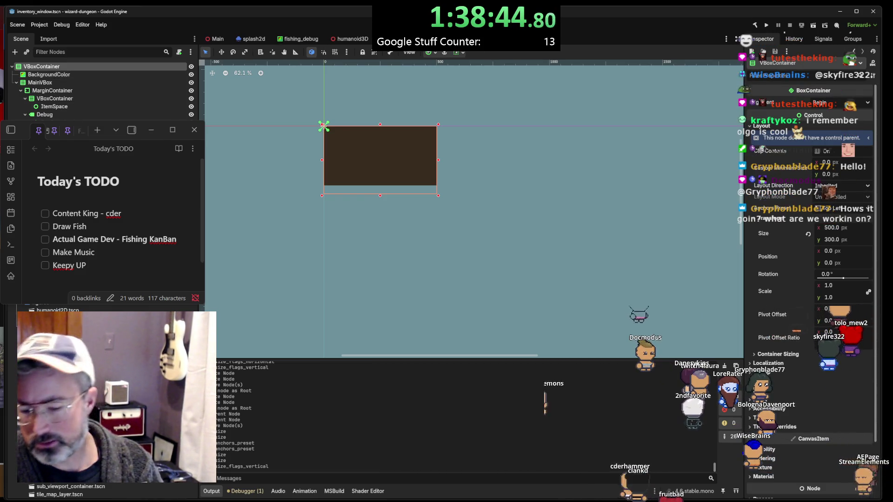
{"action": "key", "text": "F5"}
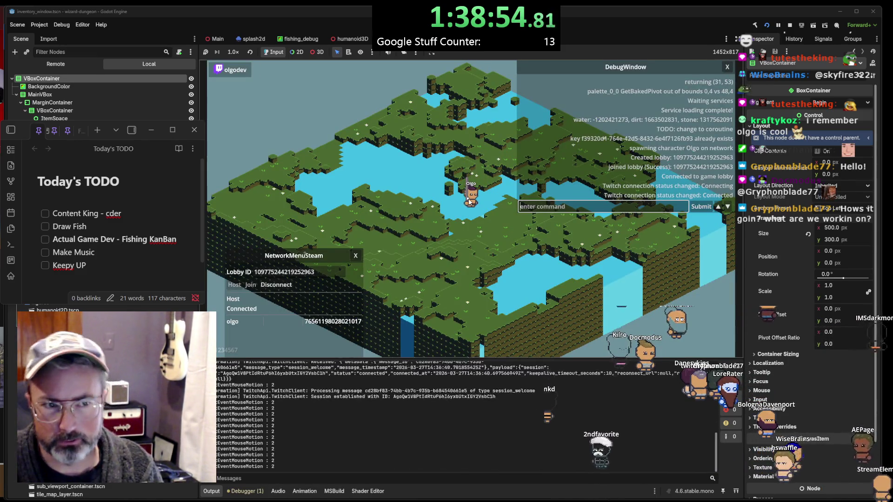
Open and close the character and debug windows in-game, review the Errors tab, then stop the game
{"action": "left_click", "coordinate": [471, 206]}
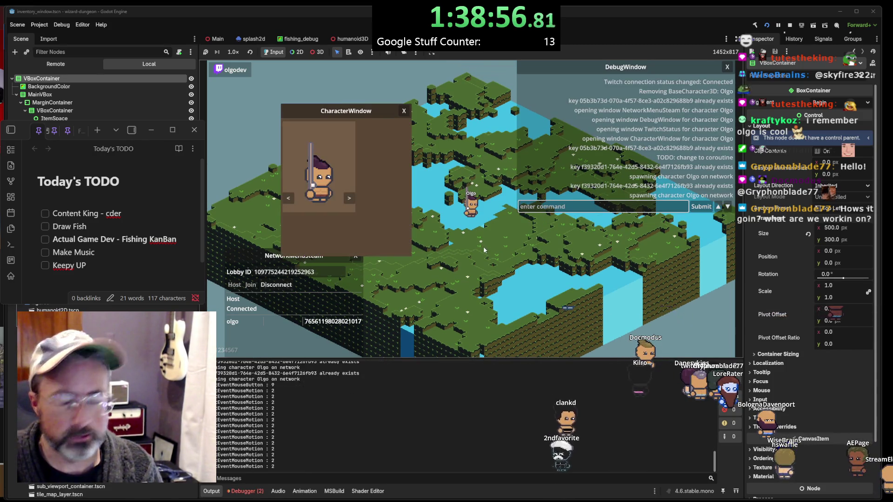
{"action": "key", "text": "Escape"}
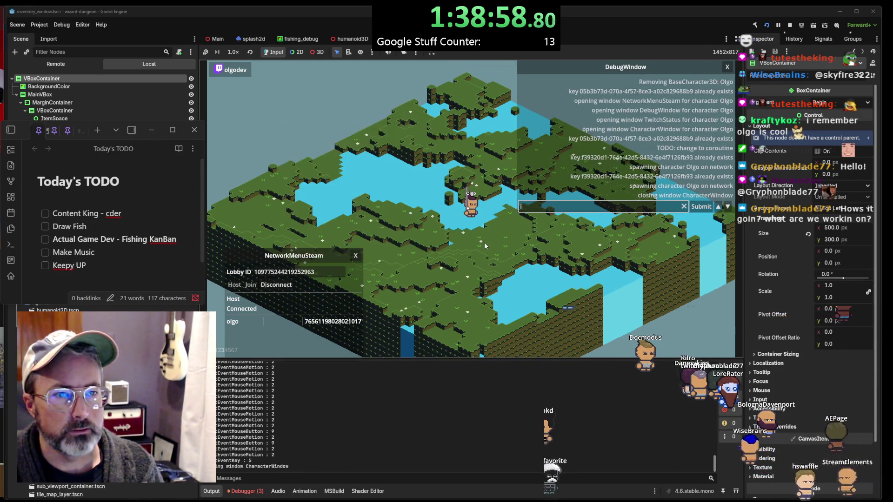
{"action": "key", "text": "Escape"}
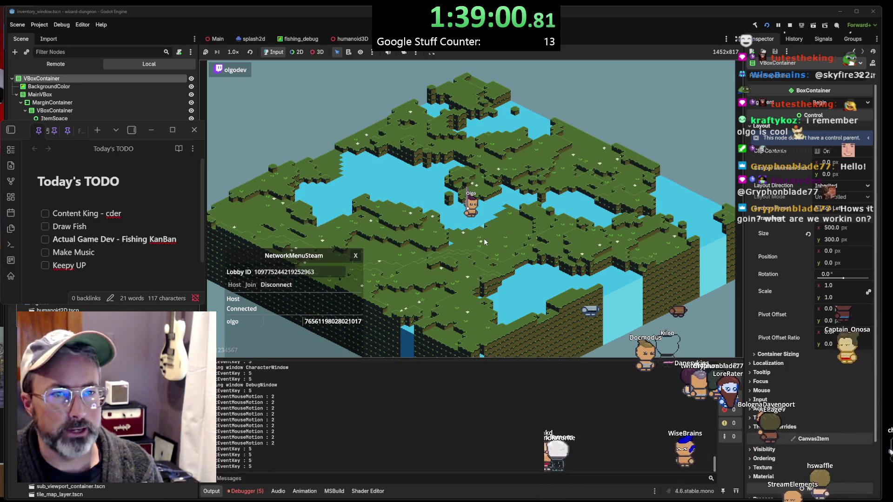
{"action": "left_click", "coordinate": [246, 491]}
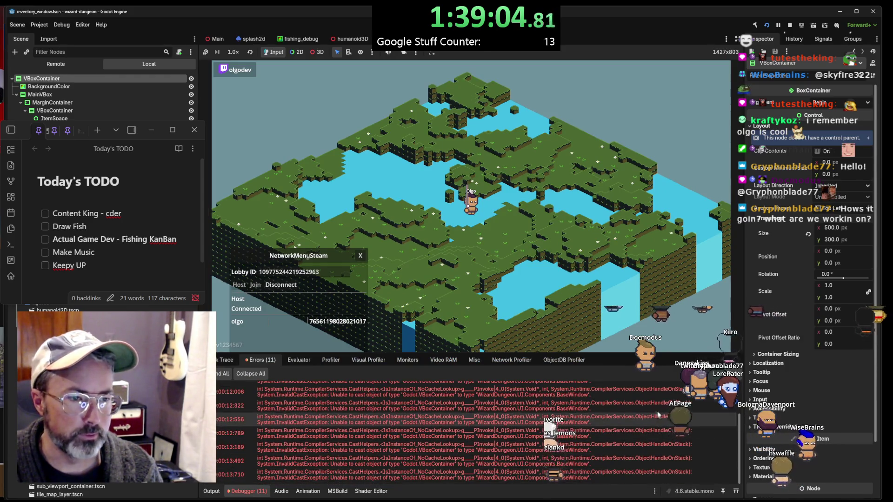
{"action": "left_click", "coordinate": [790, 25]}
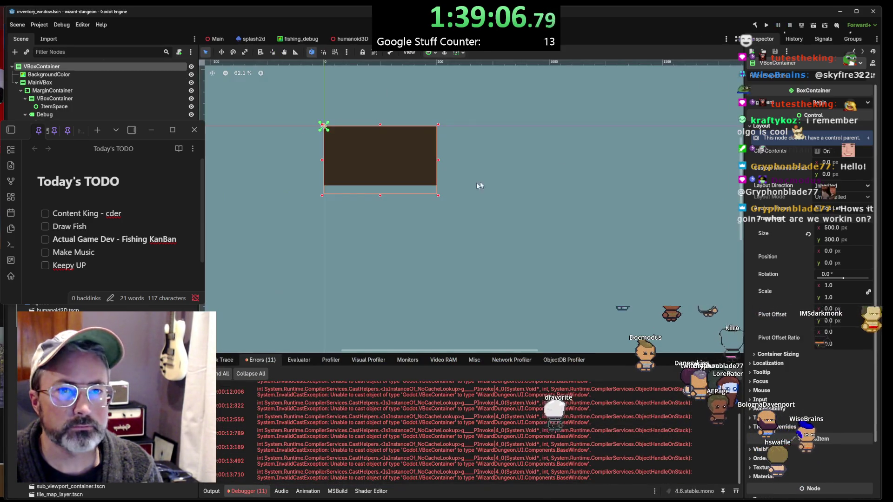
Attach the existing src/UI/Components/InventoryWindow.cs script to the root VBoxContainer
{"action": "left_click", "coordinate": [179, 52]}
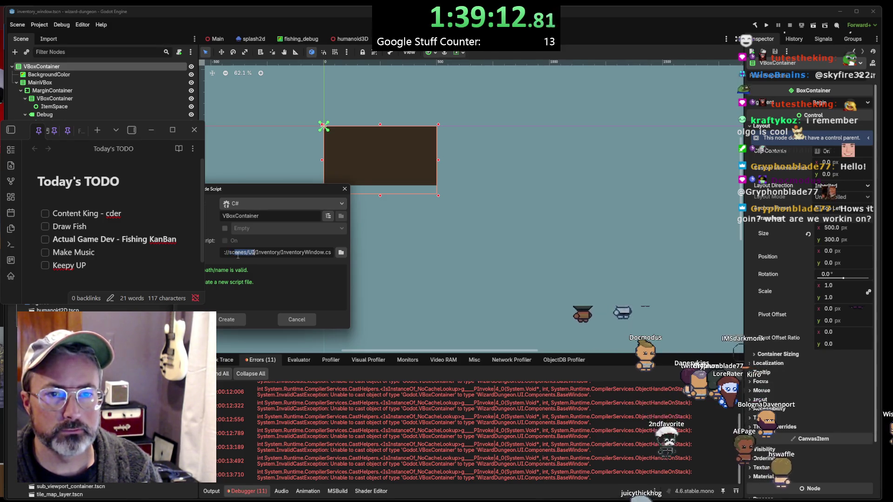
{"action": "type", "text": "res://src"}
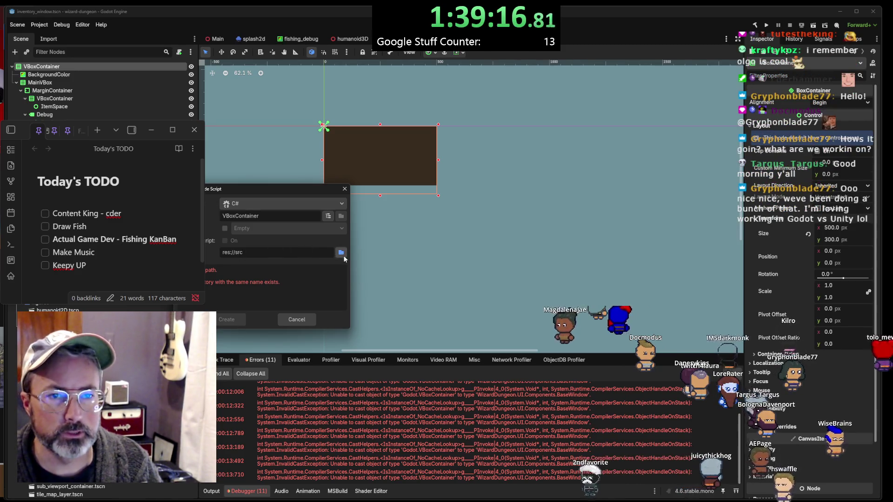
{"action": "left_click", "coordinate": [341, 252]}
{"action": "key", "text": "alt+Up"}
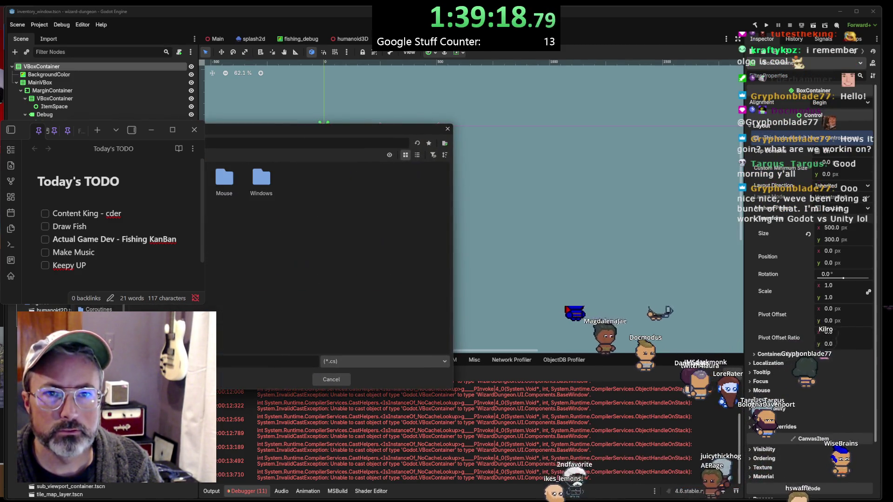
{"action": "double_click", "coordinate": [261, 216]}
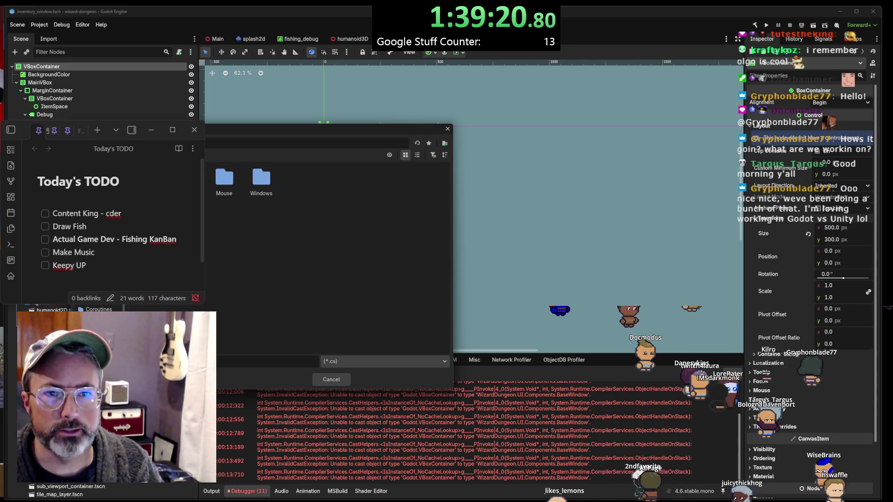
{"action": "double_click", "coordinate": [224, 178]}
{"action": "double_click", "coordinate": [414, 223]}
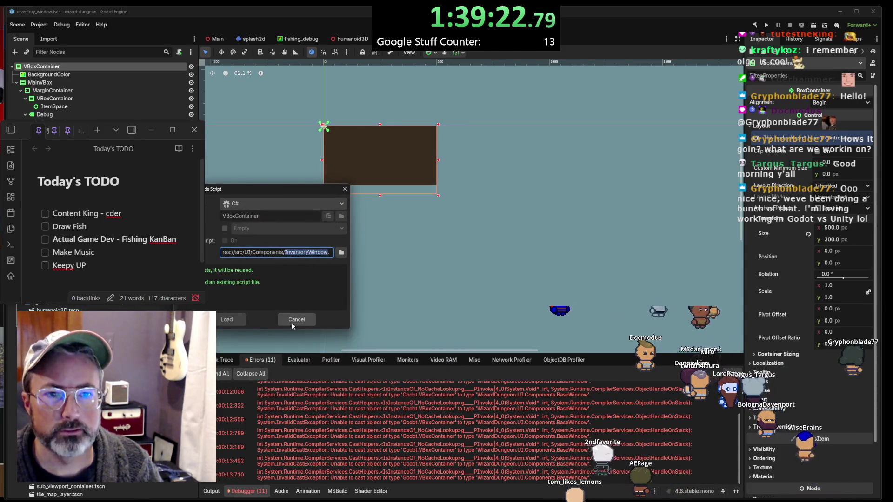
{"action": "left_click", "coordinate": [227, 320]}
Save the inventory window scene and run the game again
{"action": "key", "text": "ctrl+s"}
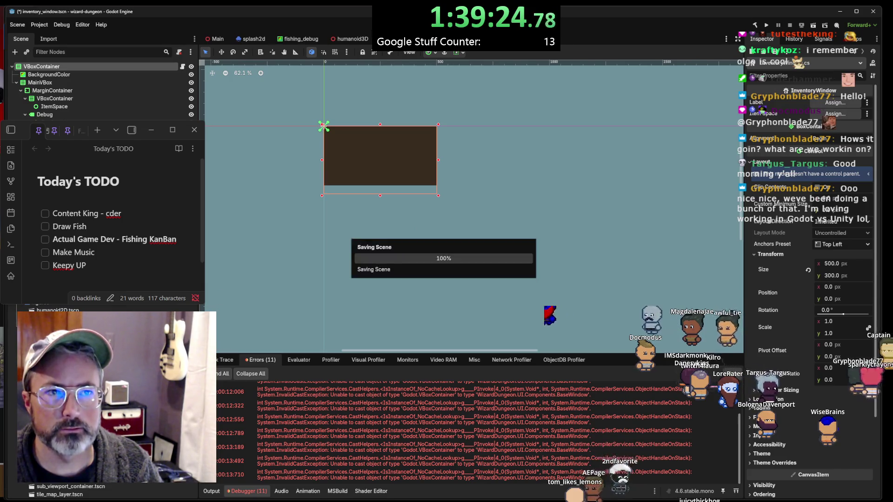
{"action": "left_click", "coordinate": [295, 139]}
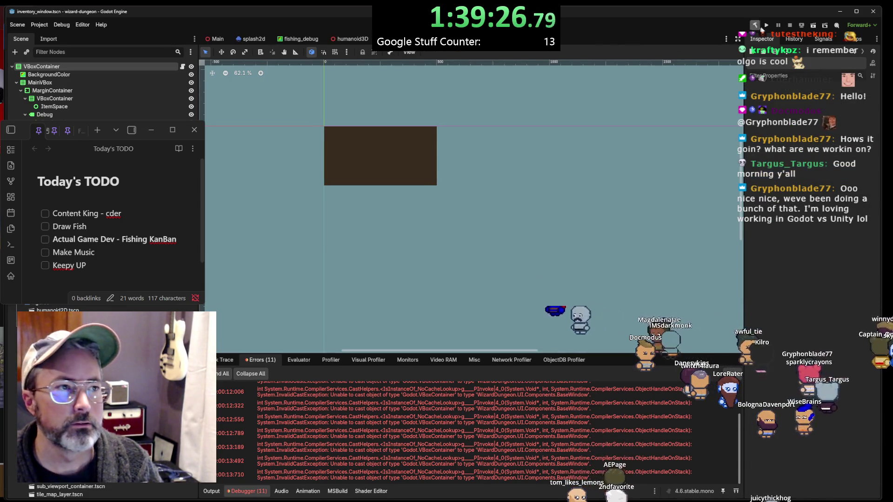
{"action": "left_click", "coordinate": [766, 26]}
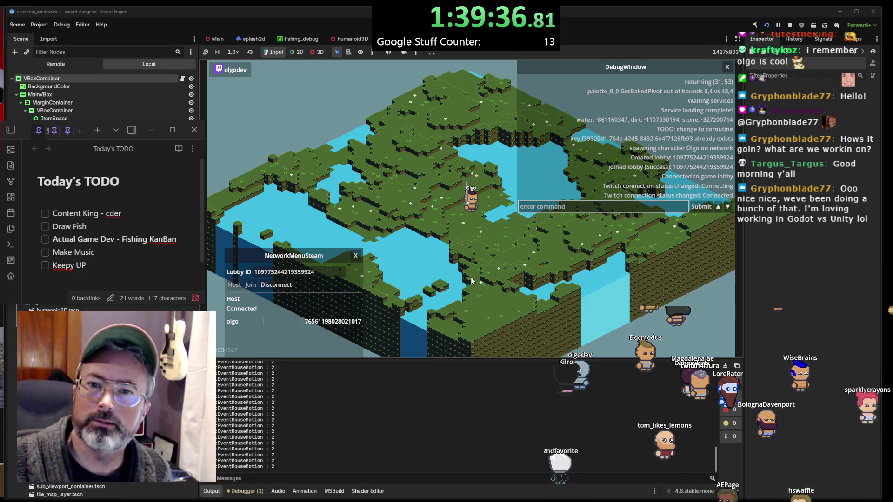
Test the inventory by moving its window and dropping the cyan cube in, then check errors and stop
{"action": "key", "text": "grave"}
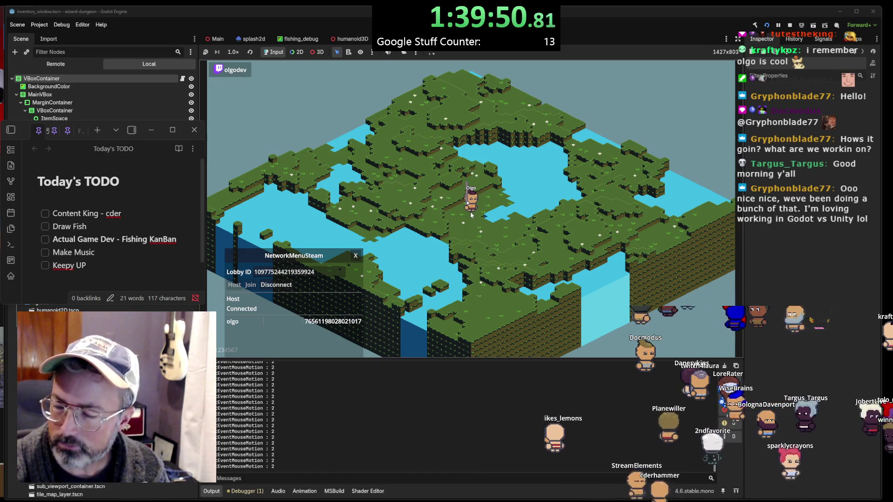
{"action": "key", "text": "i"}
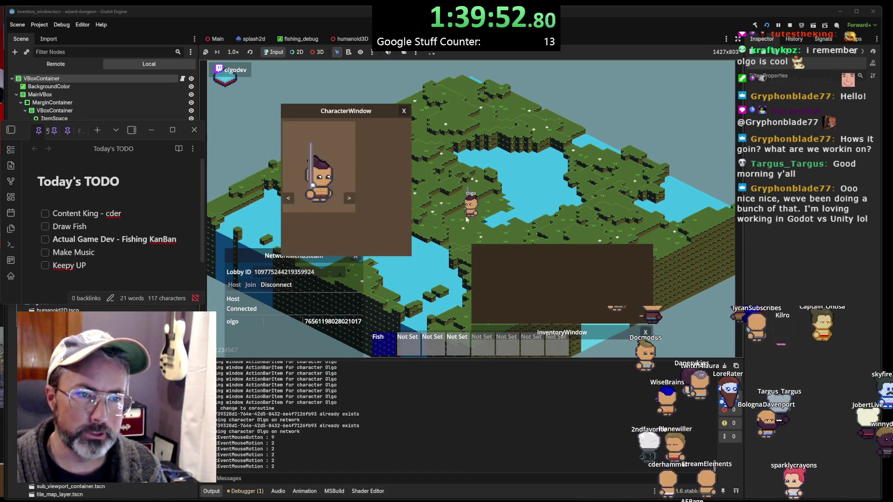
{"action": "mouse_move", "coordinate": [599, 320]}
{"action": "left_mouse_down"}
{"action": "mouse_move", "coordinate": [598, 294]}
{"action": "mouse_move", "coordinate": [552, 205]}
{"action": "mouse_move", "coordinate": [554, 223]}
{"action": "mouse_move", "coordinate": [540, 218]}
{"action": "mouse_move", "coordinate": [605, 251]}
{"action": "mouse_move", "coordinate": [623, 291]}
{"action": "mouse_move", "coordinate": [629, 248]}
{"action": "left_mouse_up"}
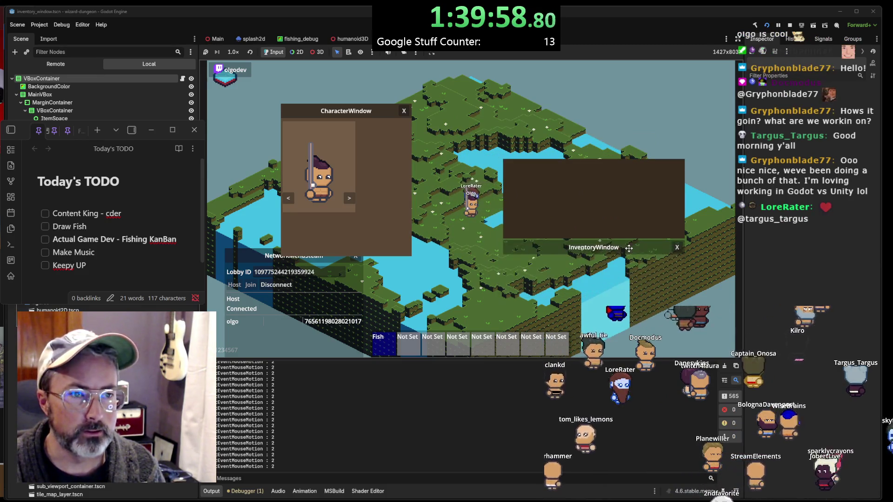
{"action": "left_click_drag", "start_coordinate": [246, 98], "coordinate": [588, 205]}
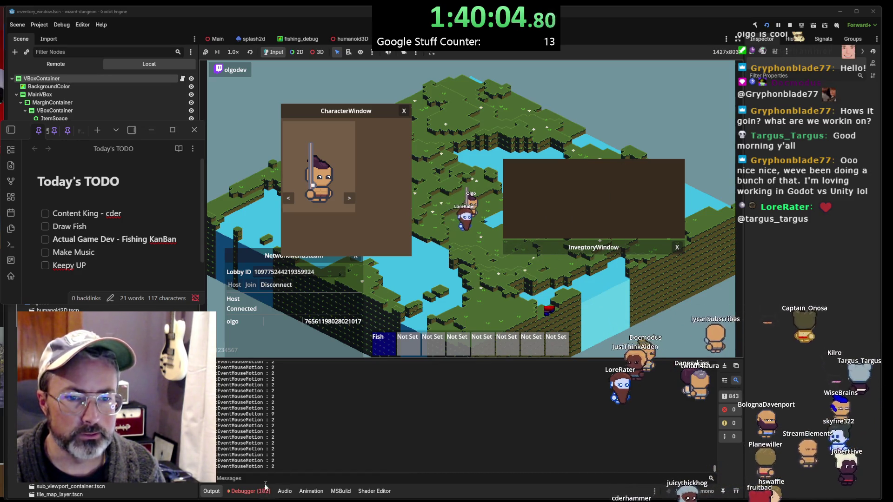
{"action": "left_click", "coordinate": [250, 491]}
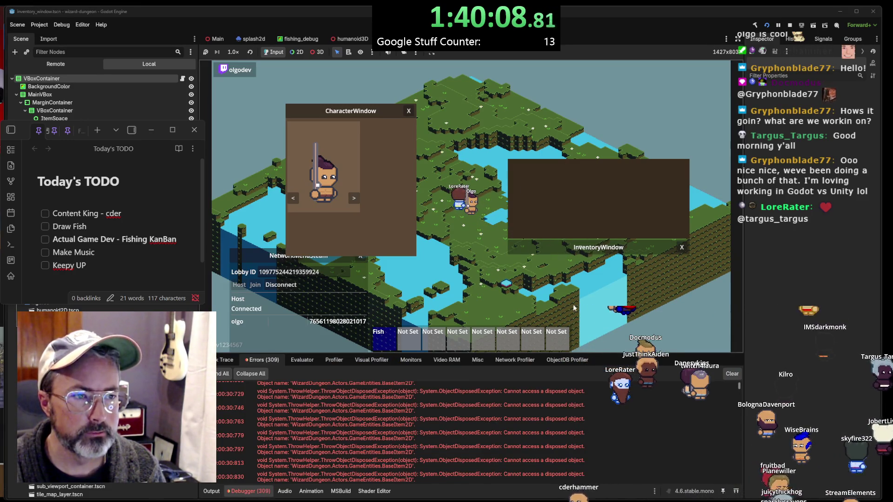
{"action": "left_click", "coordinate": [790, 26]}
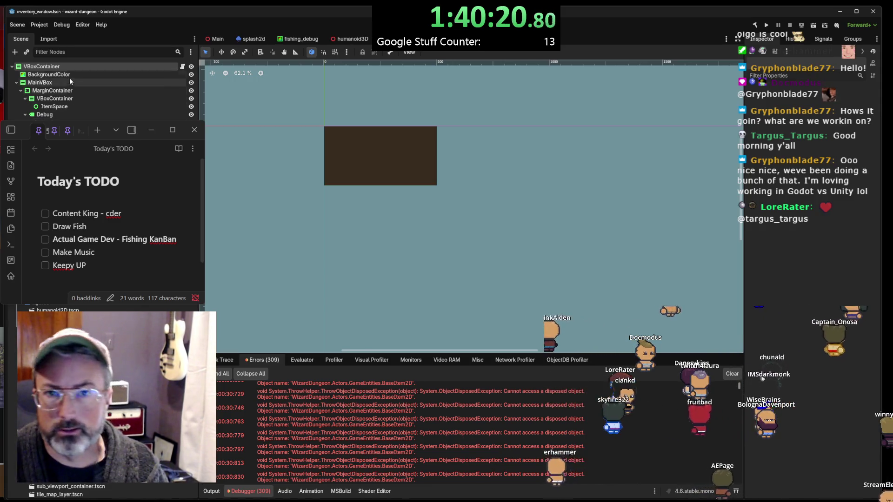
Select the root VBoxContainer, ItemSpace and BackgroundColor nodes, then switch to InventoryWindow.cs in VS Code
{"action": "left_click", "coordinate": [69, 63]}
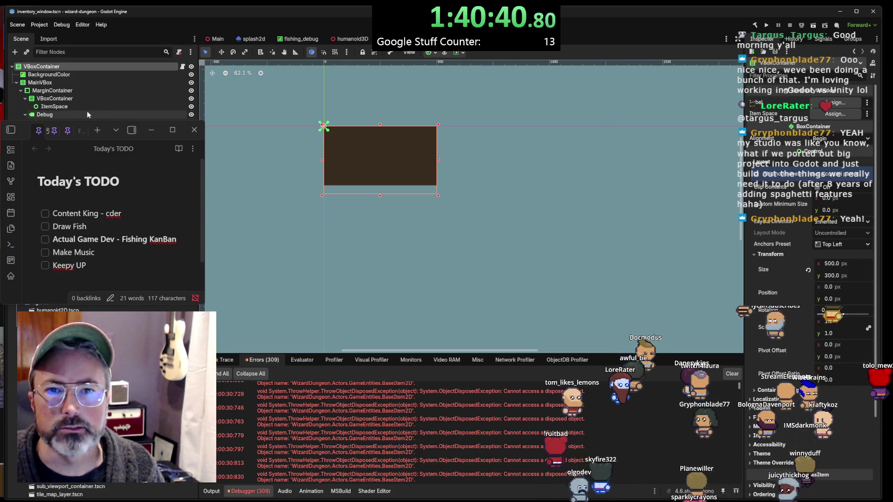
{"action": "left_click", "coordinate": [72, 107]}
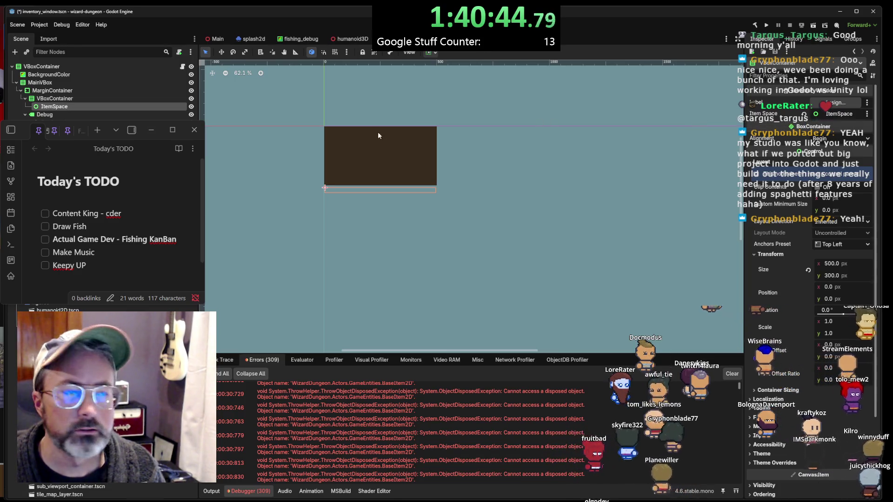
{"action": "left_click", "coordinate": [57, 74]}
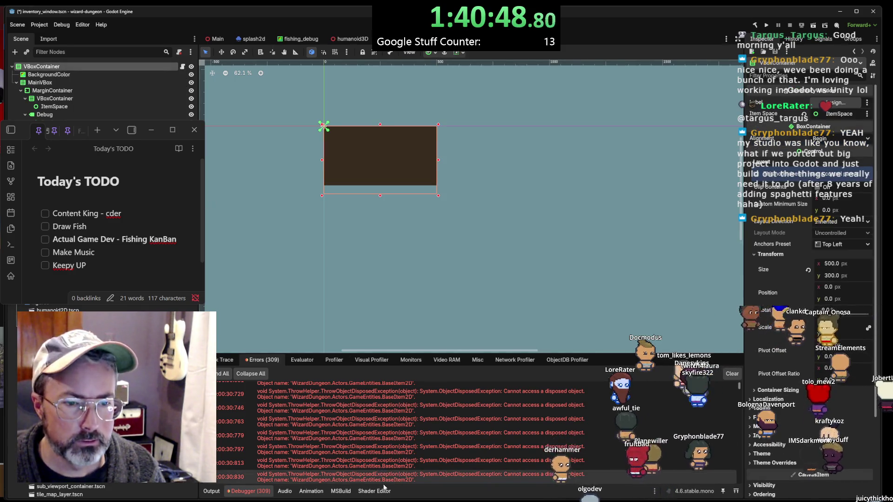
{"action": "key", "text": "alt+Tab"}
Delete the '[Export] public Label Label;' line from InventoryWindow.cs and return to Godot
{"action": "left_click", "coordinate": [351, 168]}
{"action": "scroll", "coordinate": [351, 158], "scroll_direction": "down", "scroll_amount": 3}
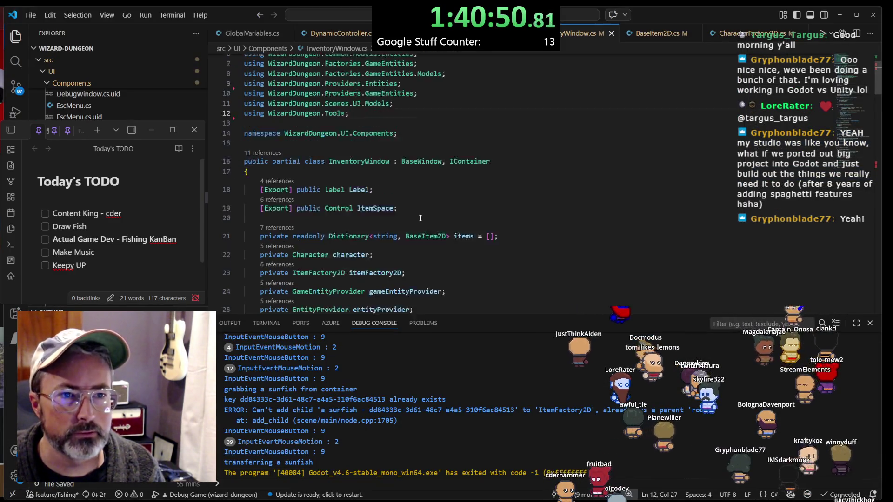
{"action": "scroll", "coordinate": [353, 153], "scroll_direction": "down", "scroll_amount": 2}
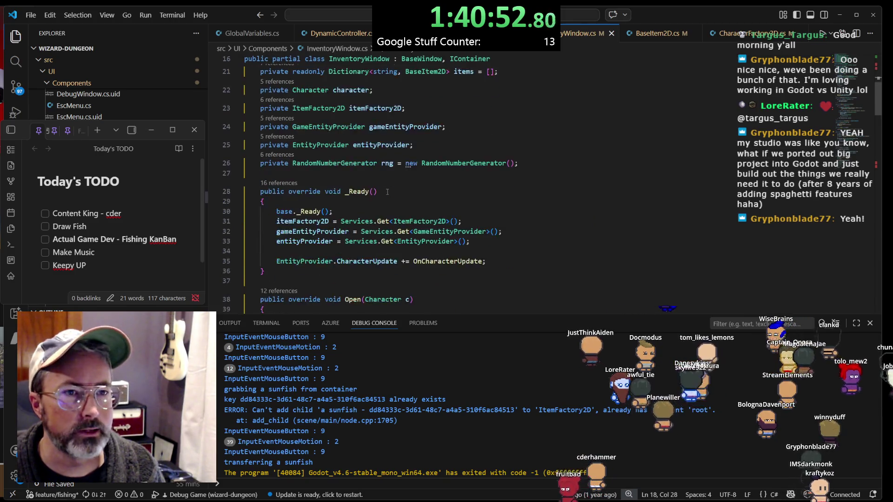
{"action": "scroll", "coordinate": [372, 149], "scroll_direction": "up", "scroll_amount": 2}
{"action": "left_click_drag", "start_coordinate": [380, 152], "coordinate": [385, 142]}
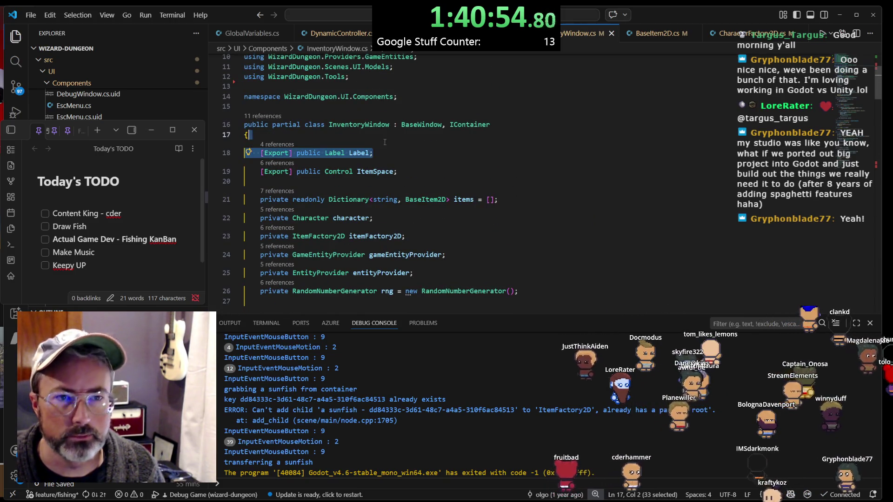
{"action": "key", "text": "Delete"}
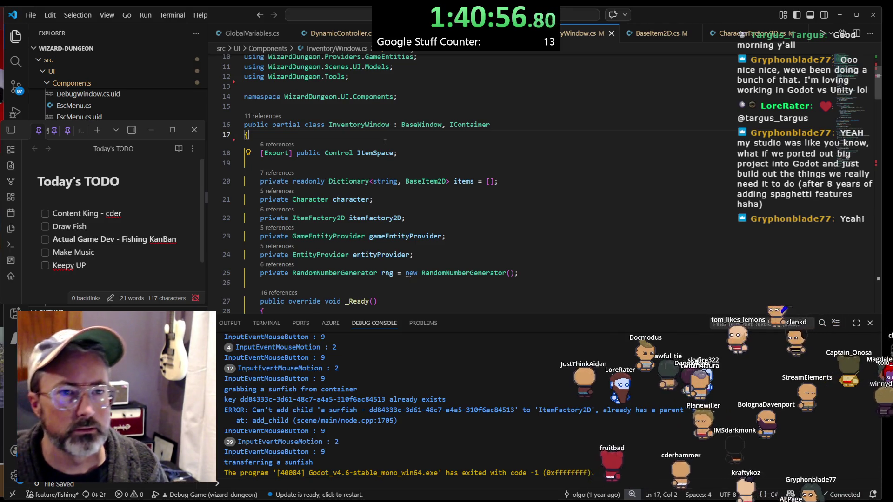
{"action": "key", "text": "alt+Tab"}
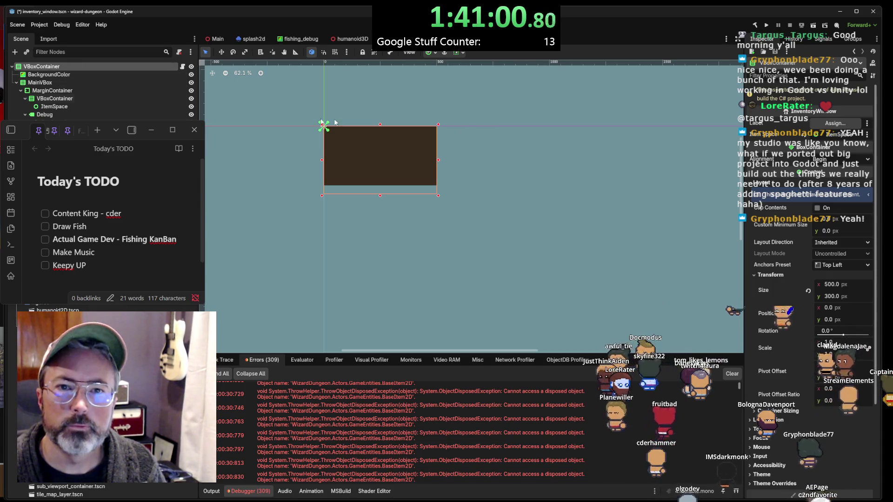
Rebuild the C# project and relaunch the game
{"action": "left_click", "coordinate": [755, 26]}
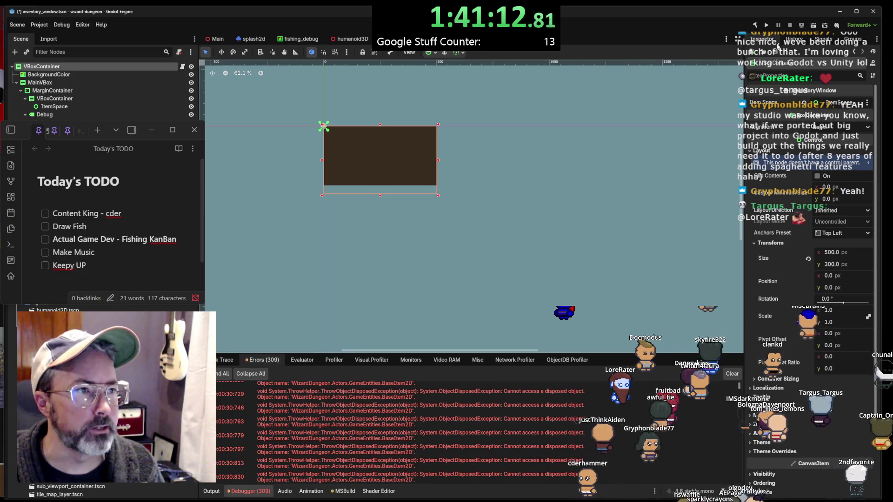
{"action": "left_click", "coordinate": [766, 26]}
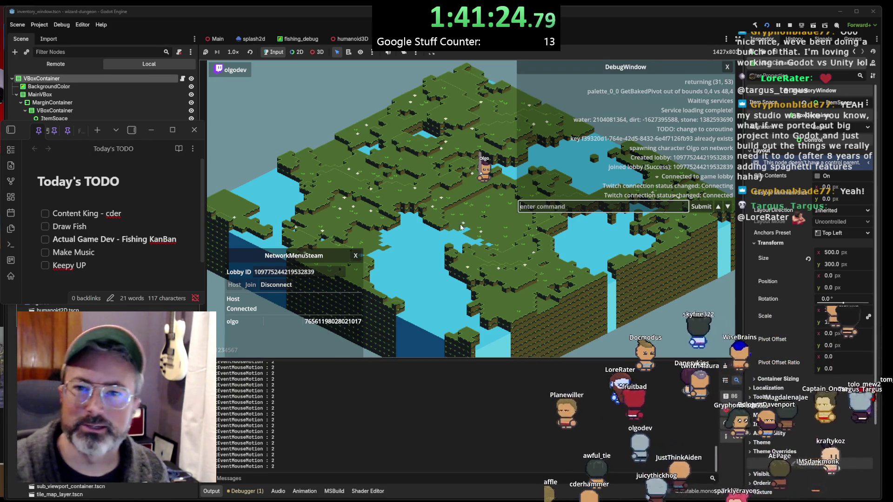
In the running game, open the inventory window, reposition it, interact with an item, then stop the game
{"action": "key", "text": "grave"}
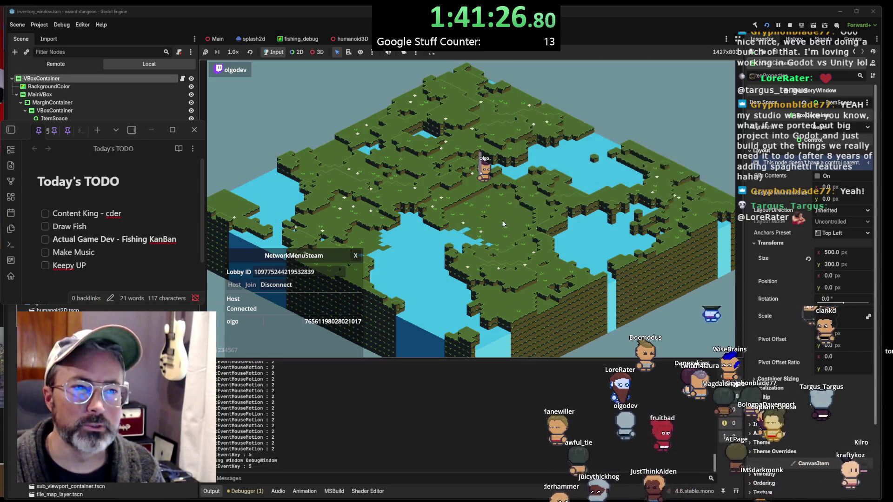
{"action": "left_click_drag", "start_coordinate": [313, 256], "coordinate": [296, 256]}
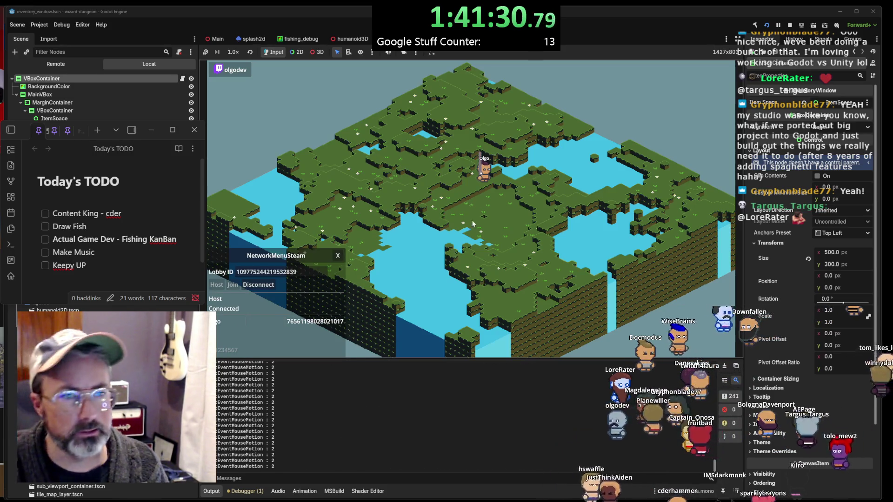
{"action": "key", "text": "i"}
{"action": "mouse_move", "coordinate": [558, 245]}
{"action": "left_mouse_down"}
{"action": "mouse_move", "coordinate": [582, 185]}
{"action": "mouse_move", "coordinate": [505, 204]}
{"action": "mouse_move", "coordinate": [543, 203]}
{"action": "mouse_move", "coordinate": [543, 193]}
{"action": "left_mouse_up"}
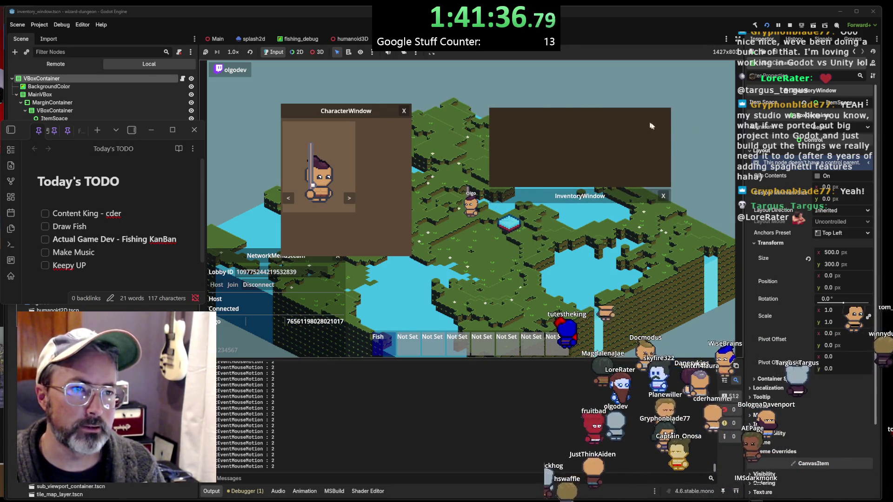
{"action": "left_click_drag", "start_coordinate": [524, 196], "coordinate": [533, 186]}
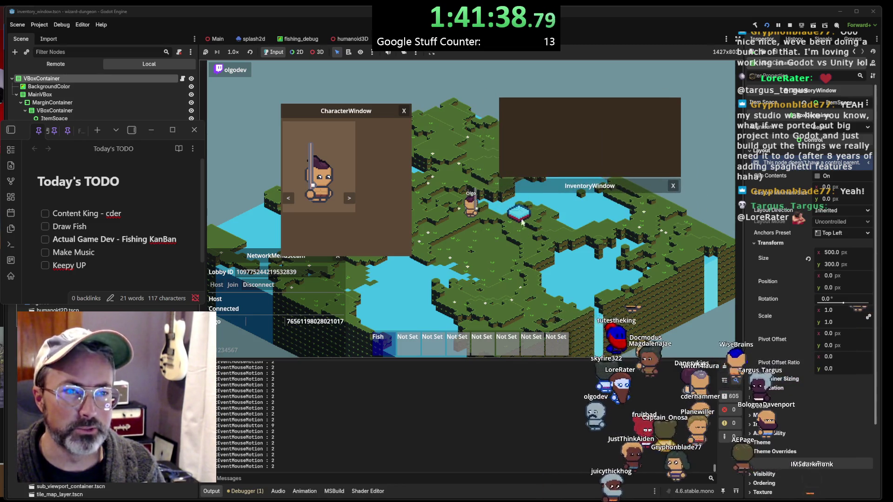
{"action": "left_click", "coordinate": [540, 215]}
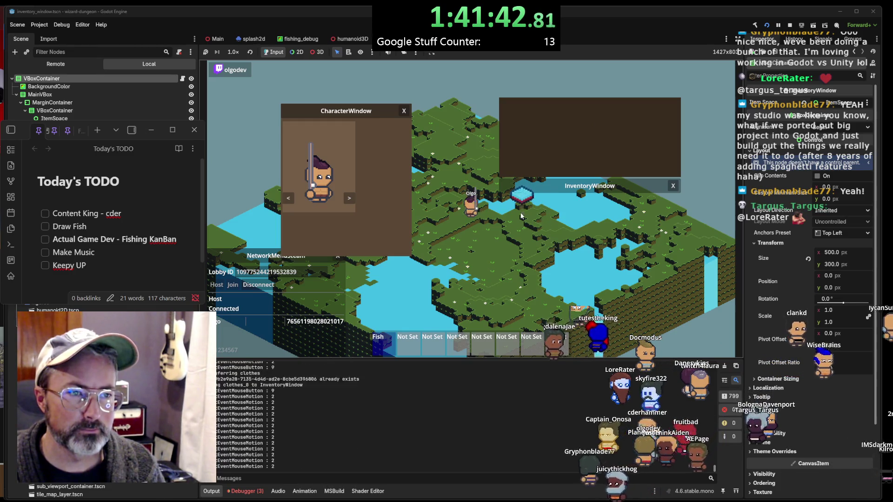
{"action": "left_click_drag", "start_coordinate": [558, 186], "coordinate": [552, 237]}
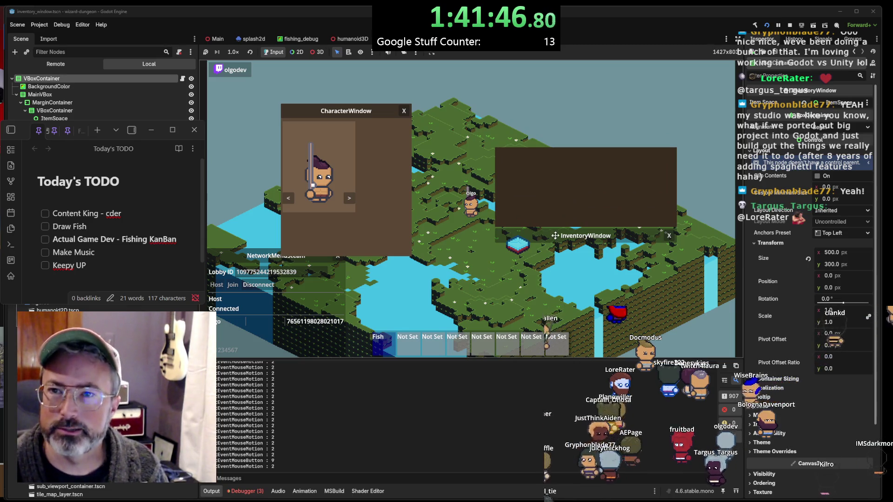
{"action": "left_click", "coordinate": [790, 26]}
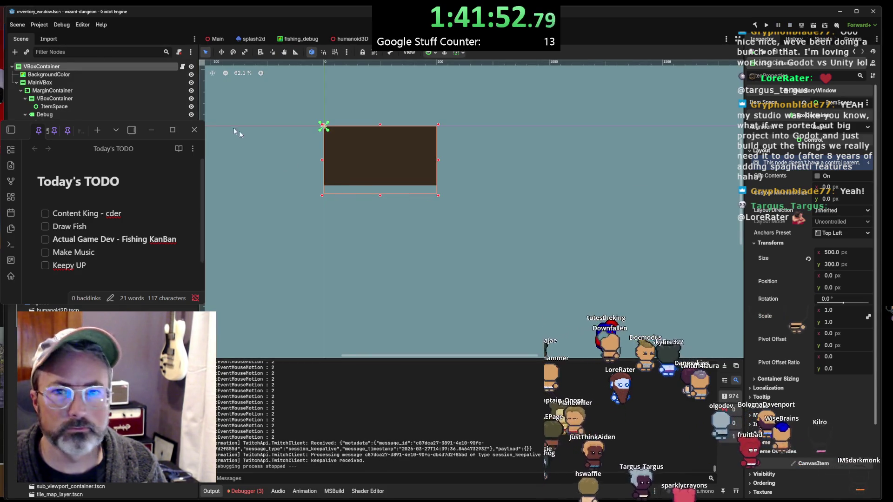
Rename the inventory scene's top VBoxContainer node to 'root'
{"action": "left_click", "coordinate": [45, 84]}
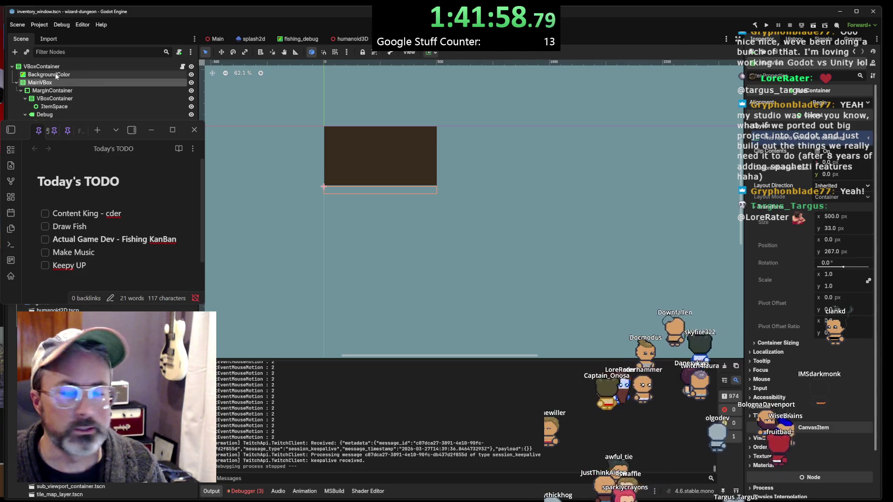
{"action": "left_click", "coordinate": [54, 68]}
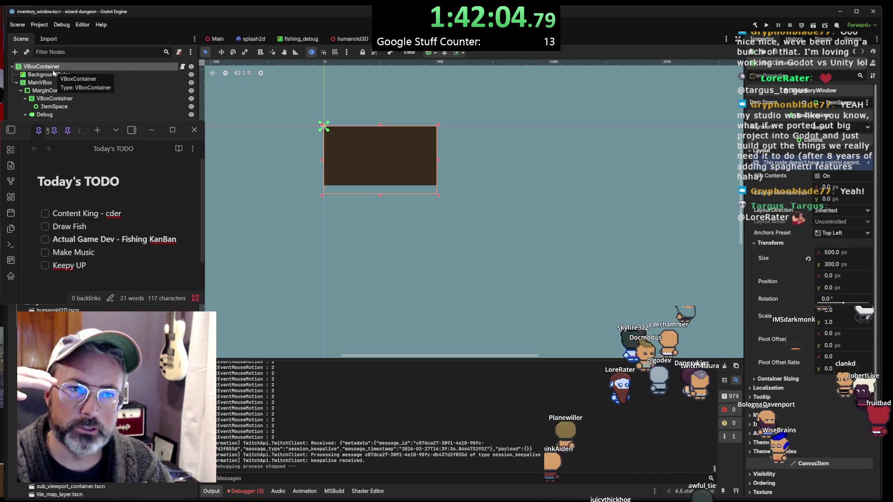
{"action": "right_click", "coordinate": [53, 71]}
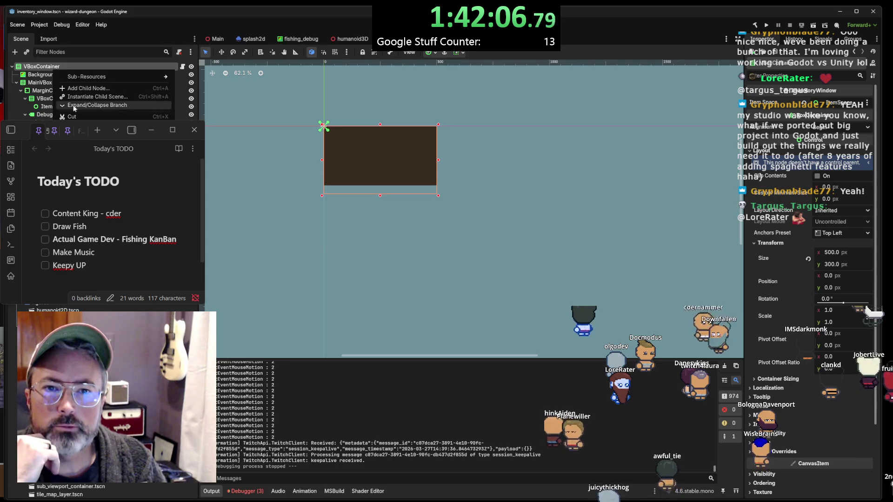
{"action": "double_click", "coordinate": [32, 66]}
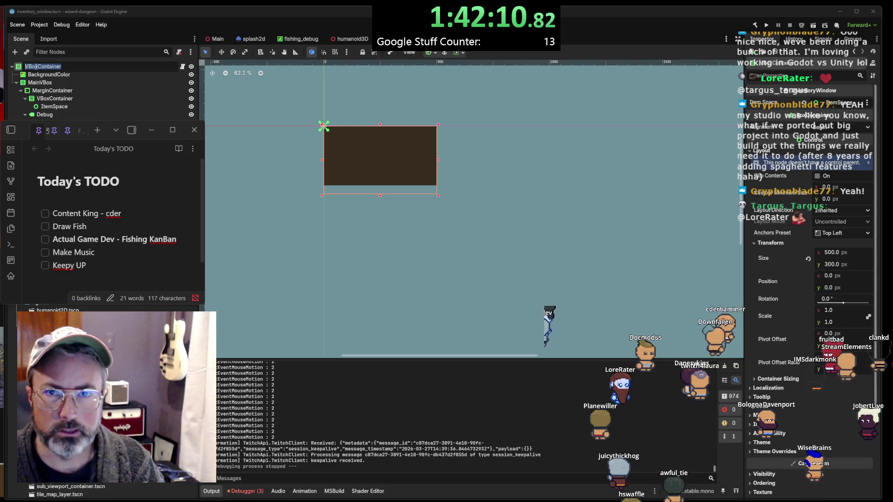
{"action": "type", "text": "Mai"}
{"action": "key", "text": "BackSpace"}
{"action": "key", "text": "BackSpace"}
{"action": "key", "text": "BackSpace"}
{"action": "type", "text": "root"}
{"action": "key", "text": "Return"}
{"action": "right_click", "coordinate": [36, 69]}
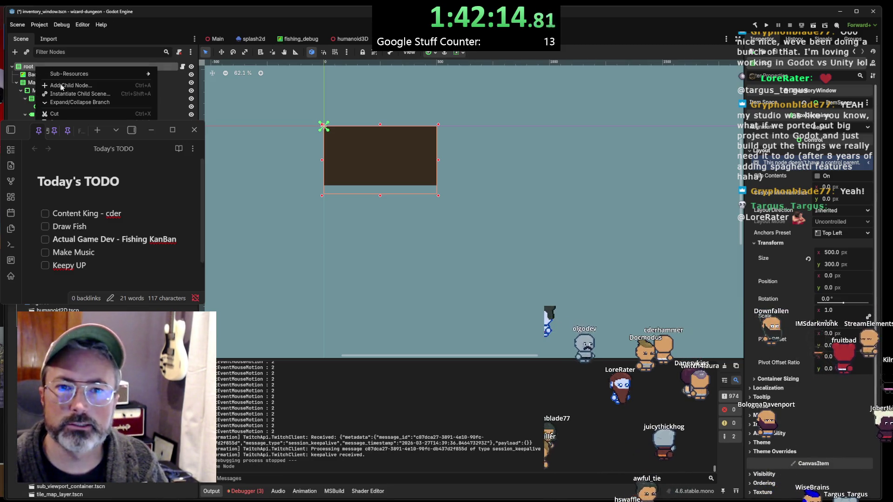
Change the root node's type to CenterContainer from the Control > Container list
{"action": "left_click", "coordinate": [70, 150]}
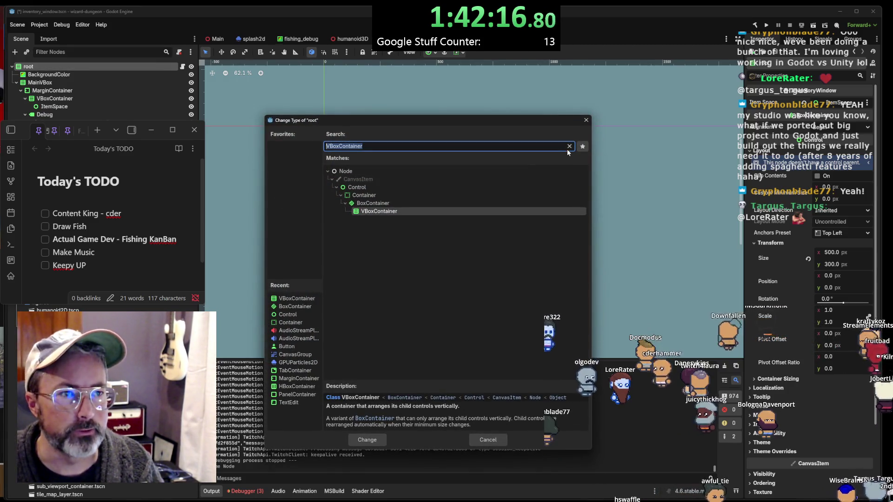
{"action": "key", "text": "BackSpace"}
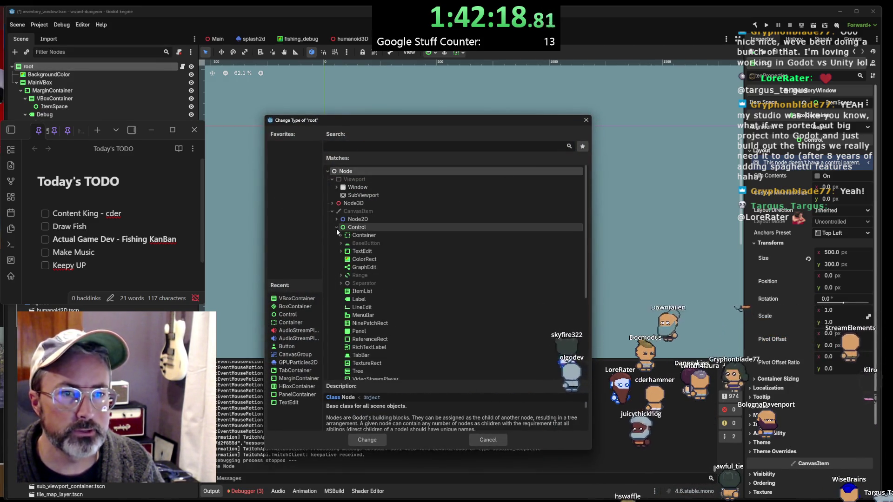
{"action": "left_click", "coordinate": [336, 227]}
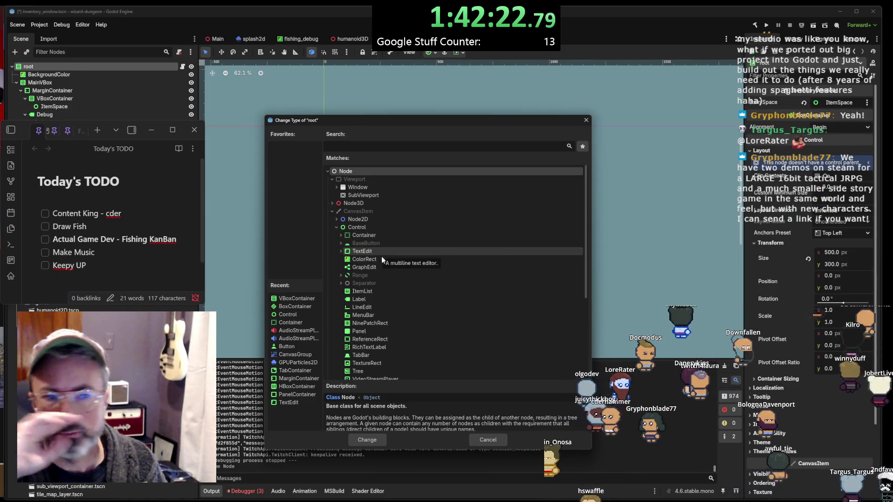
{"action": "scroll", "coordinate": [383, 266], "scroll_direction": "down", "scroll_amount": 1}
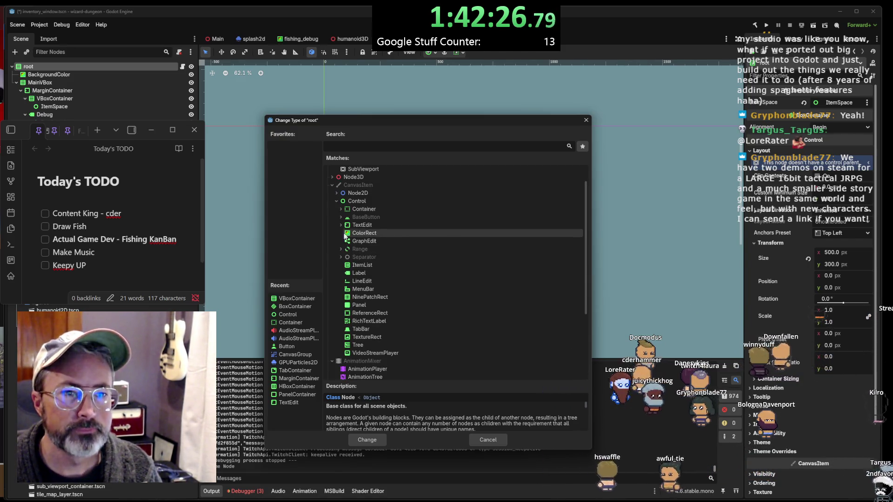
{"action": "left_click", "coordinate": [340, 209]}
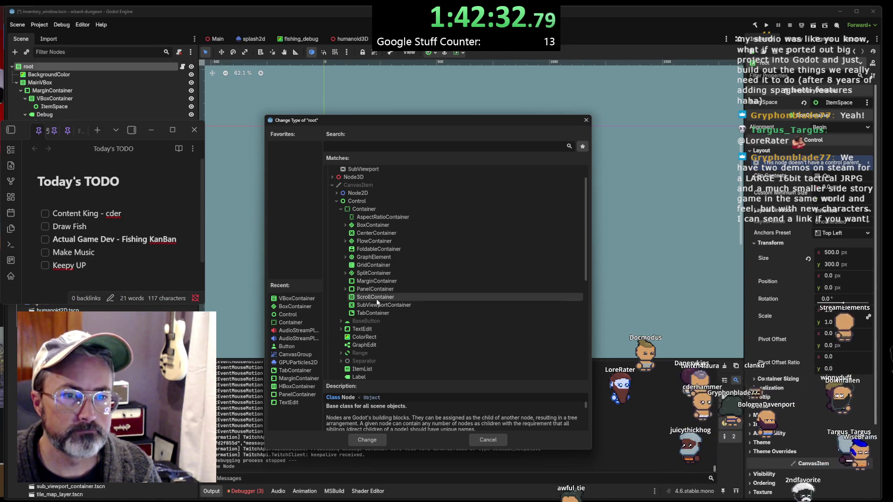
{"action": "double_click", "coordinate": [377, 234]}
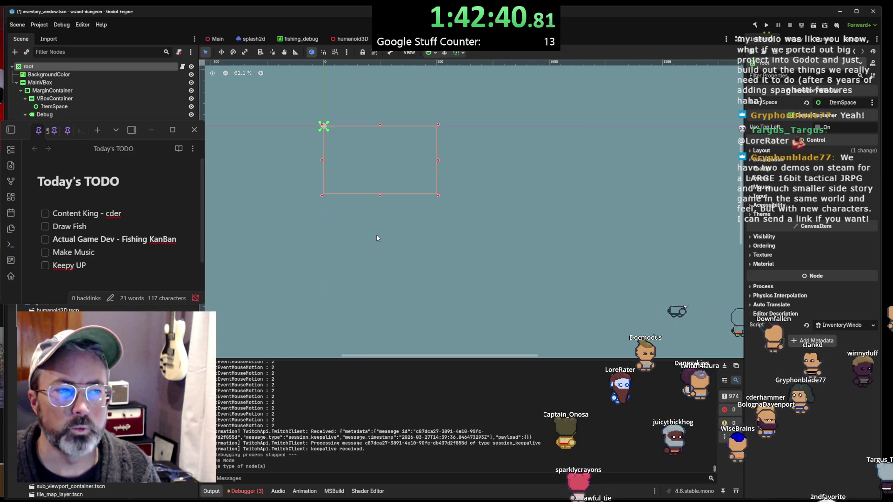
Review BackgroundColor's Localization properties, then undo the CenterContainer type change with Ctrl+Z
{"action": "left_click", "coordinate": [49, 75]}
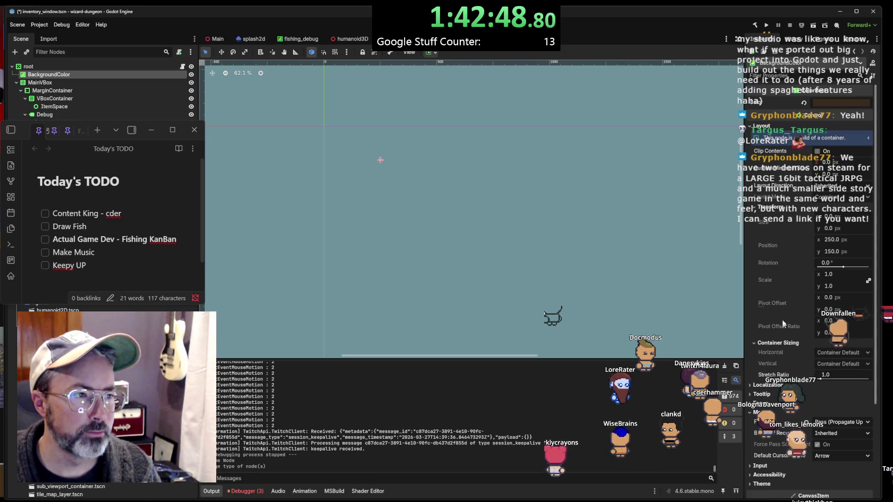
{"action": "left_click", "coordinate": [768, 385]}
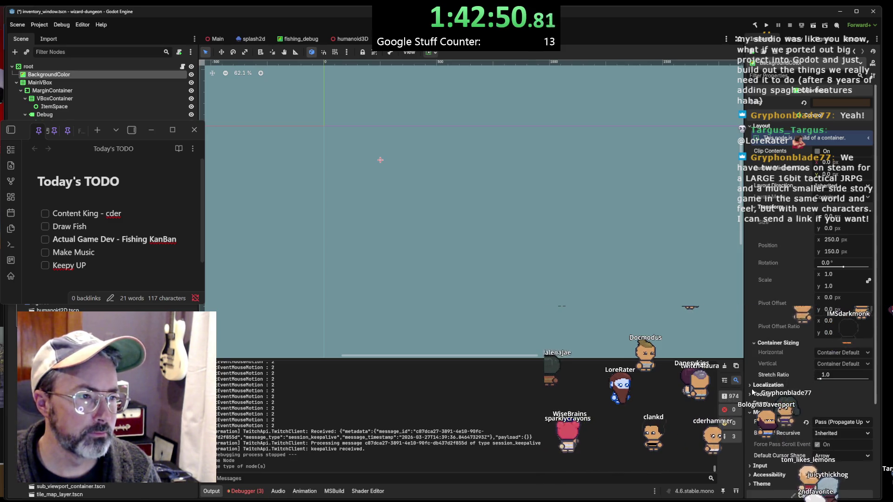
{"action": "scroll", "coordinate": [782, 371], "scroll_direction": "down", "scroll_amount": 2}
{"action": "scroll", "coordinate": [782, 372], "scroll_direction": "up", "scroll_amount": 2}
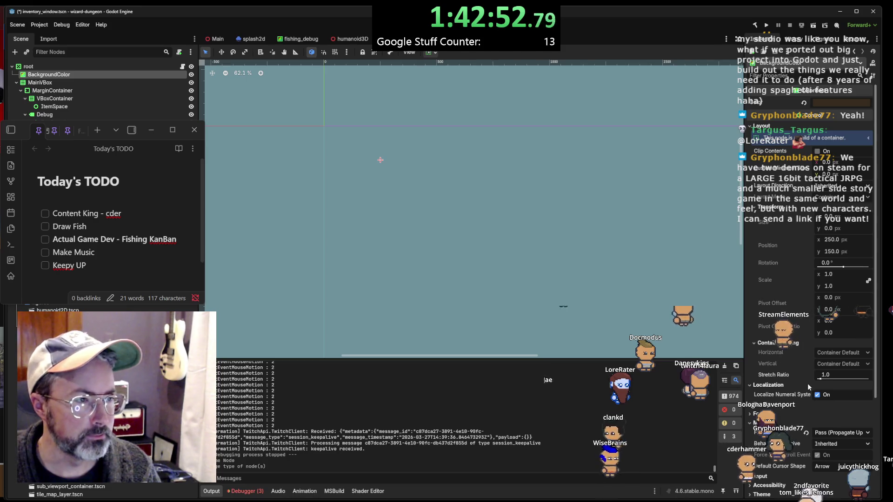
{"action": "key", "text": "ctrl+z"}
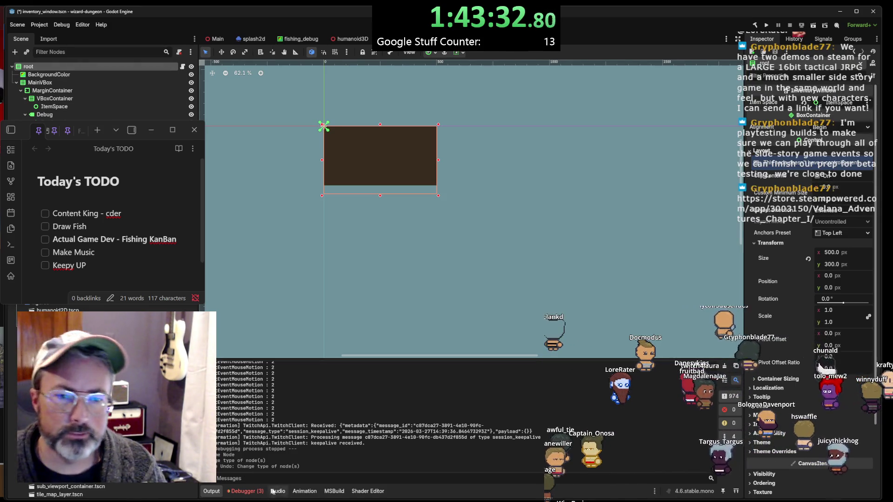
Search the Steam store for 'valana', then bring the web browser forward
{"action": "key", "text": "alt+Tab"}
{"action": "left_click", "coordinate": [515, 48]}
{"action": "type", "text": "val"}
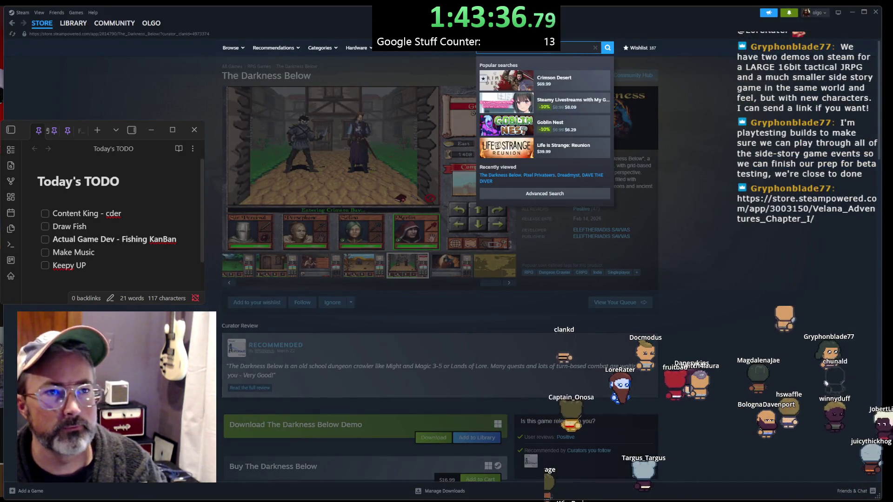
{"action": "type", "text": "ana"}
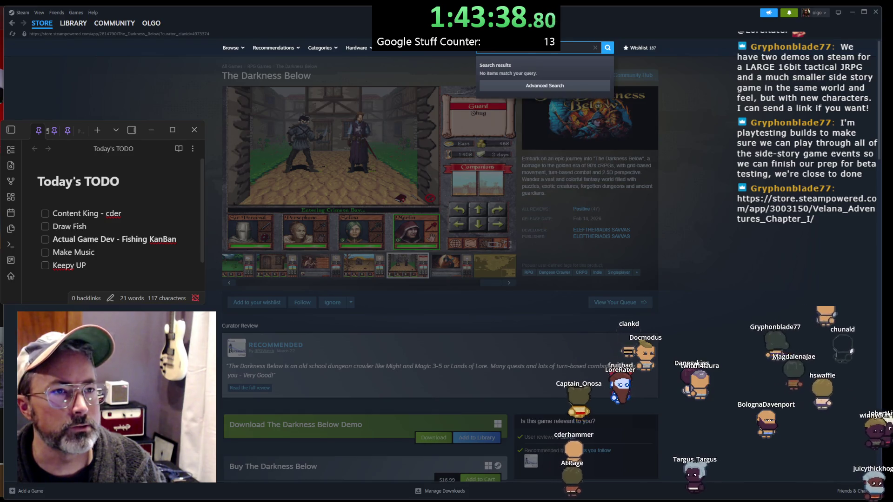
{"action": "key", "text": "Return"}
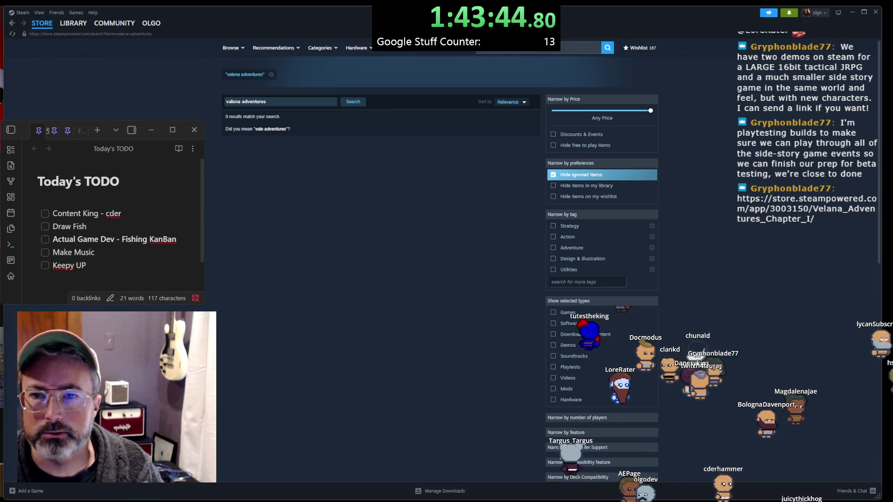
{"action": "key", "text": "alt+Tab"}
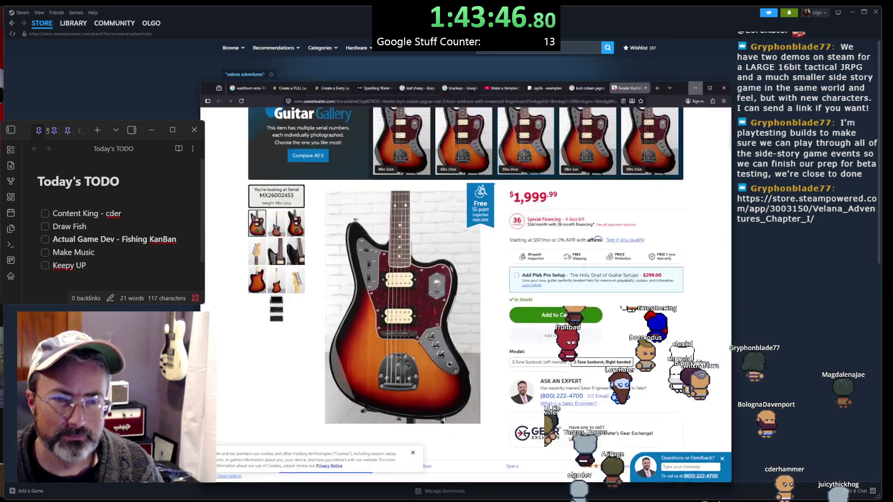
Load the pasted Steam link in a new Firefox tab and select the Velana Adventures title
{"action": "left_click", "coordinate": [729, 20]}
{"action": "key", "text": "ctrl+v"}
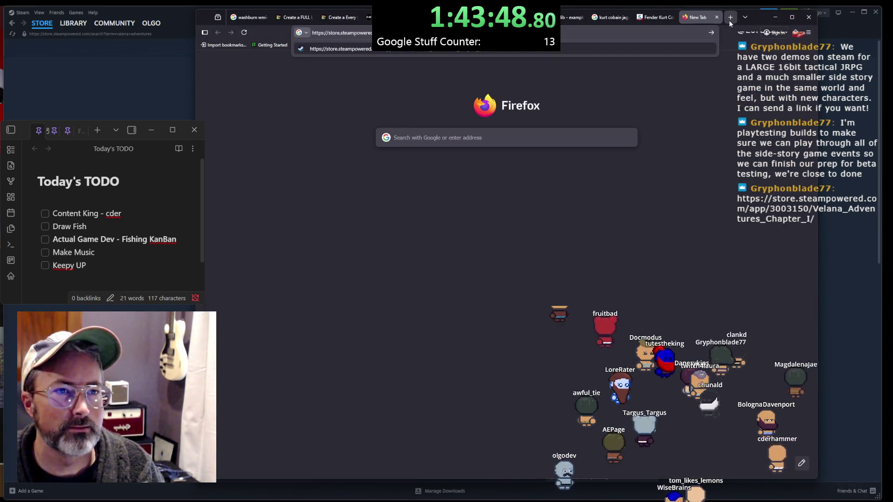
{"action": "key", "text": "Return"}
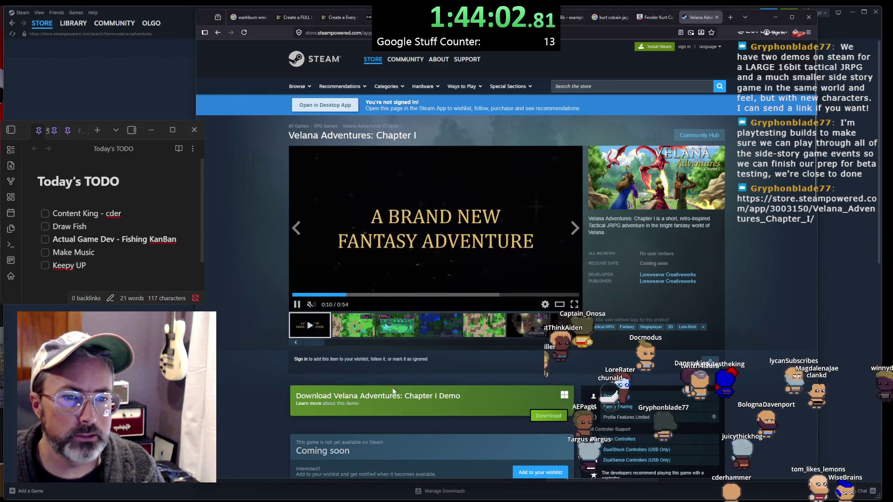
{"action": "left_click_drag", "start_coordinate": [367, 135], "coordinate": [291, 148]}
{"action": "key", "text": "ctrl+c"}
{"action": "key", "text": "alt+Tab"}
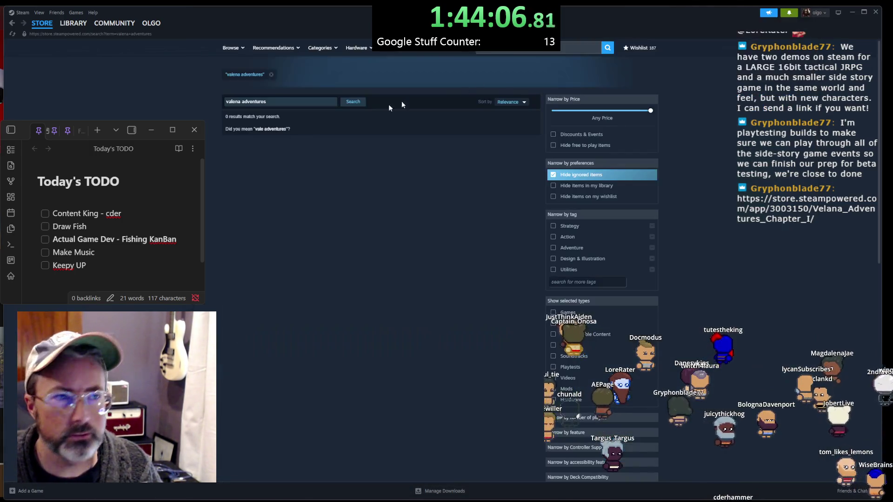
Search Steam for 'Velana Adventures', open the Chapter I store page, and enlarge its trailer
{"action": "left_click", "coordinate": [538, 50]}
{"action": "key", "text": "ctrl+v"}
{"action": "key", "text": "Return"}
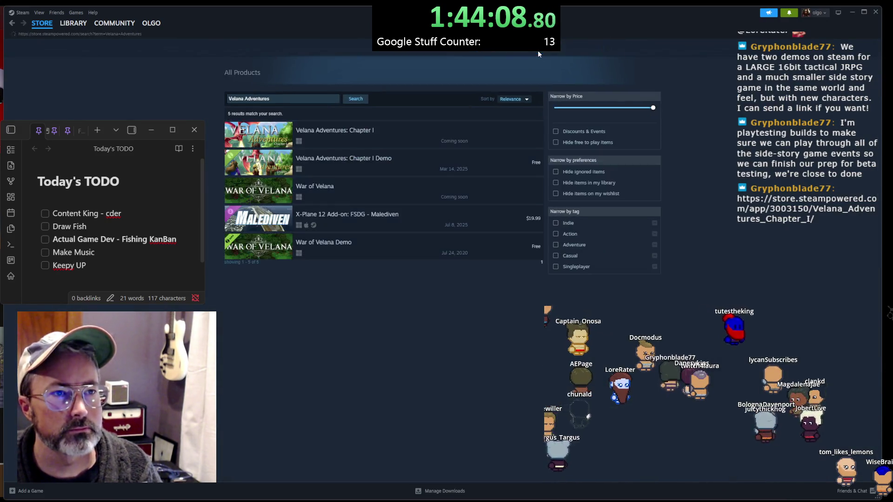
{"action": "left_click", "coordinate": [347, 133]}
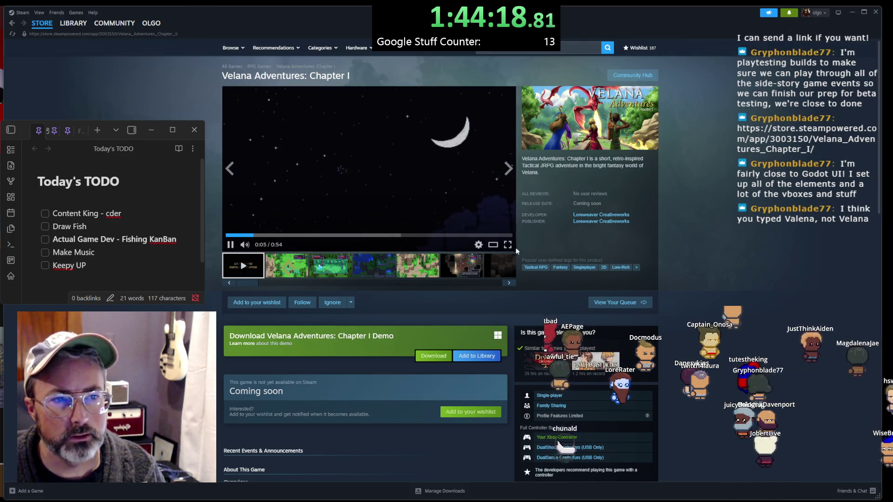
{"action": "left_click", "coordinate": [489, 245]}
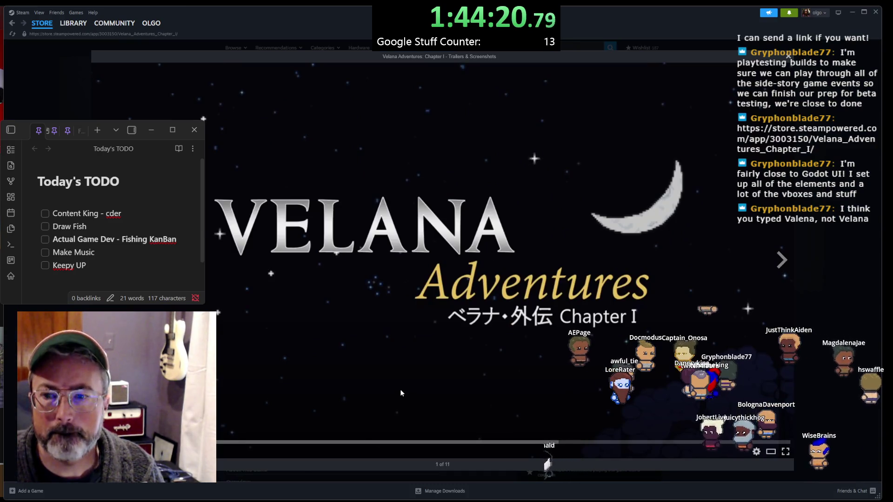
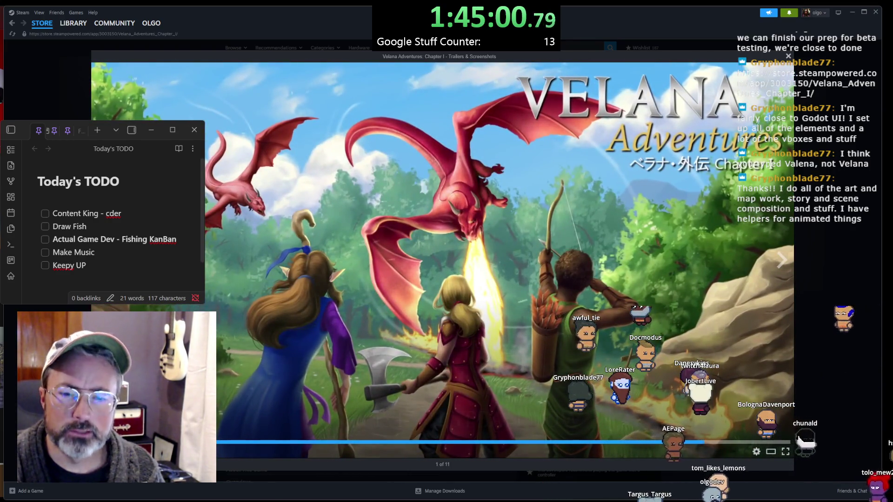
Wishlist Velana Adventures: Chapter I and search the Steam store for 'HOarder'
{"action": "key", "text": "Escape"}
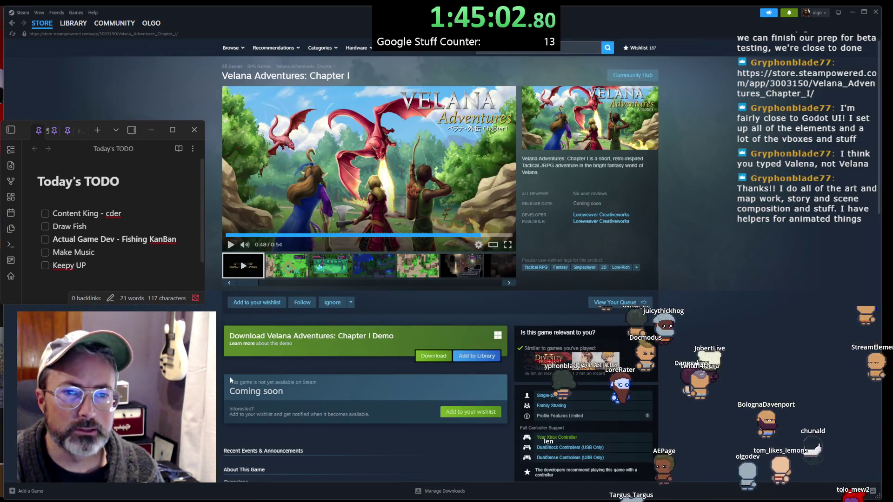
{"action": "left_click", "coordinate": [256, 302]}
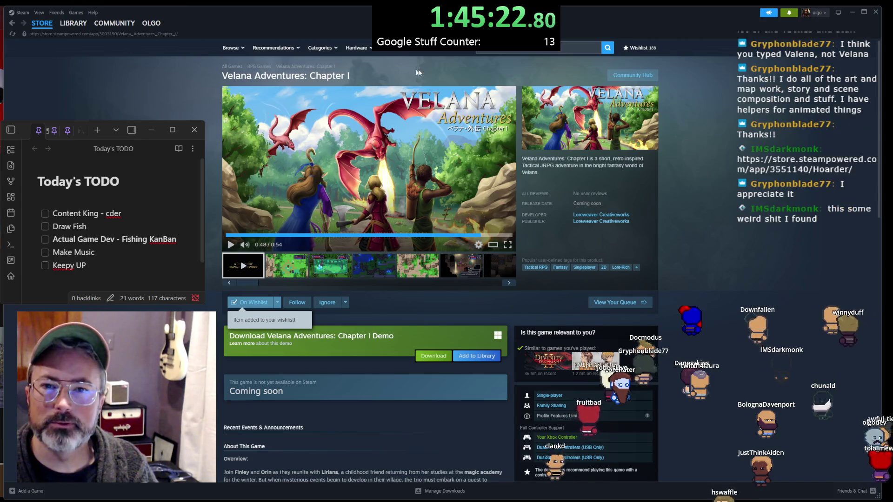
{"action": "left_click", "coordinate": [512, 50]}
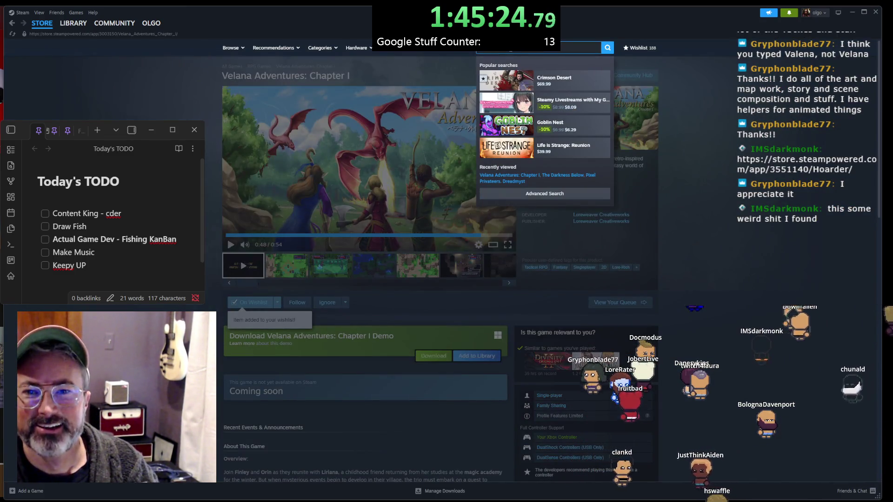
{"action": "type", "text": "HOarder"}
{"action": "key", "text": "Return"}
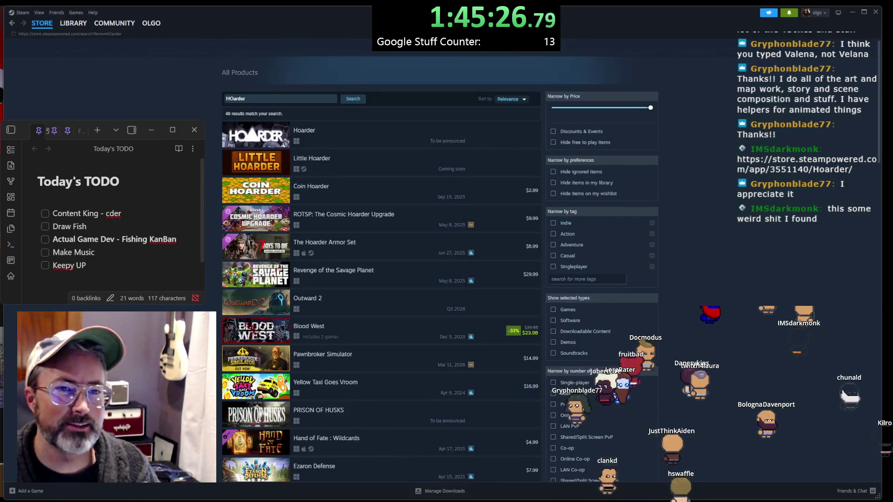
Open the Hoarder store page, pause its trailer, and return to Godot
{"action": "left_click", "coordinate": [315, 132]}
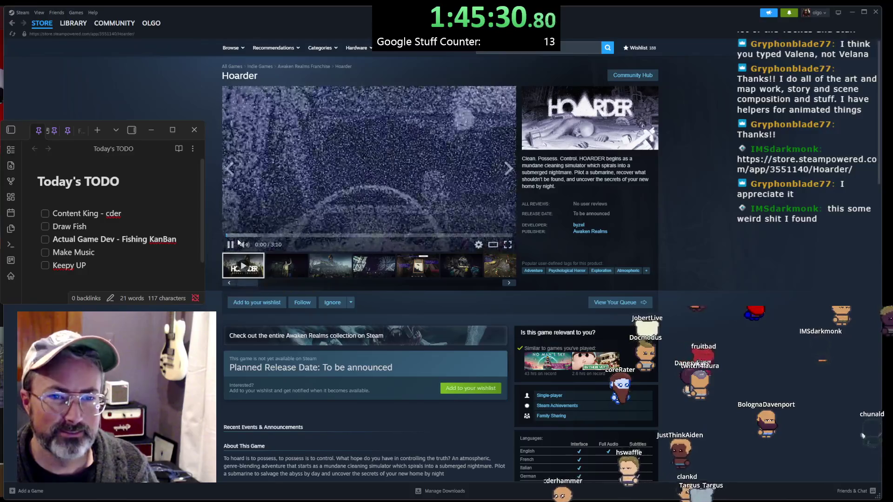
{"action": "left_click", "coordinate": [231, 243]}
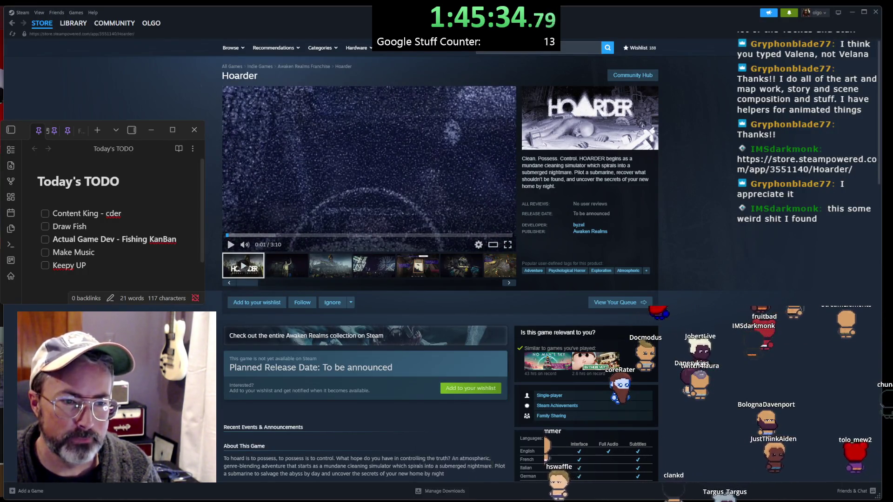
{"action": "key", "text": "alt+Tab"}
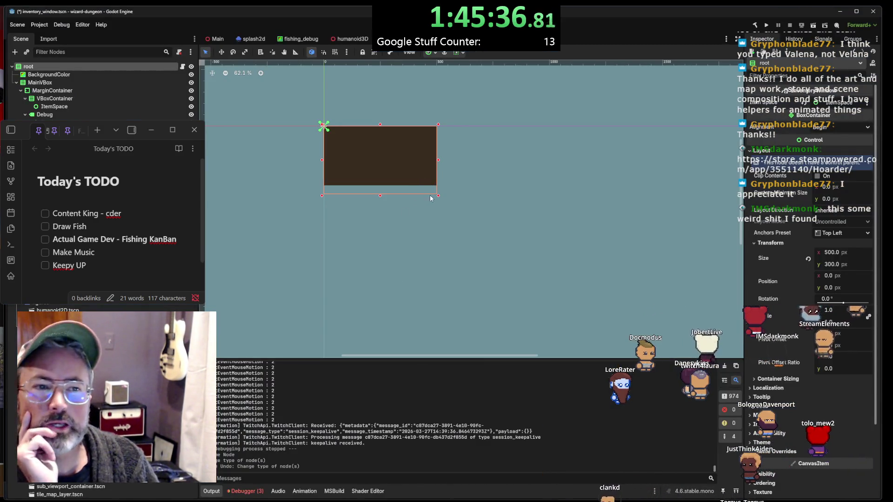
Enlarge the root panel to 676×411 and inspect the BackgroundColor and MainVBox nodes
{"action": "mouse_move", "coordinate": [438, 196]}
{"action": "left_mouse_down"}
{"action": "mouse_move", "coordinate": [472, 190]}
{"action": "mouse_move", "coordinate": [461, 242]}
{"action": "mouse_move", "coordinate": [422, 194]}
{"action": "mouse_move", "coordinate": [496, 223]}
{"action": "mouse_move", "coordinate": [416, 244]}
{"action": "mouse_move", "coordinate": [435, 177]}
{"action": "mouse_move", "coordinate": [458, 237]}
{"action": "mouse_move", "coordinate": [423, 191]}
{"action": "mouse_move", "coordinate": [493, 214]}
{"action": "mouse_move", "coordinate": [439, 230]}
{"action": "mouse_move", "coordinate": [468, 181]}
{"action": "mouse_move", "coordinate": [478, 222]}
{"action": "left_mouse_up"}
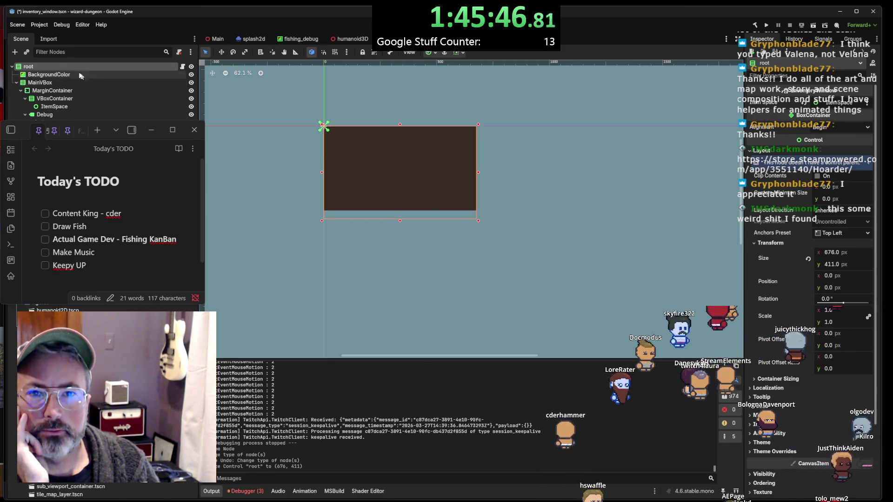
{"action": "left_click", "coordinate": [52, 76]}
{"action": "left_click", "coordinate": [50, 83]}
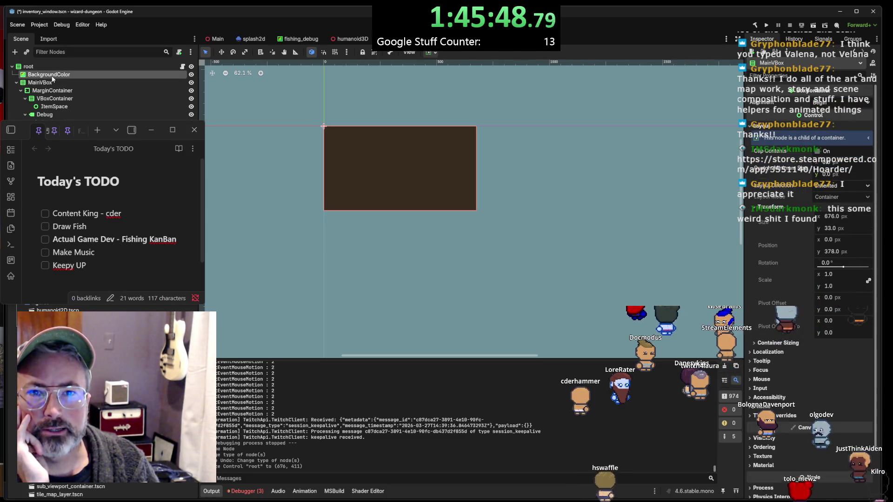
{"action": "key", "text": "Up"}
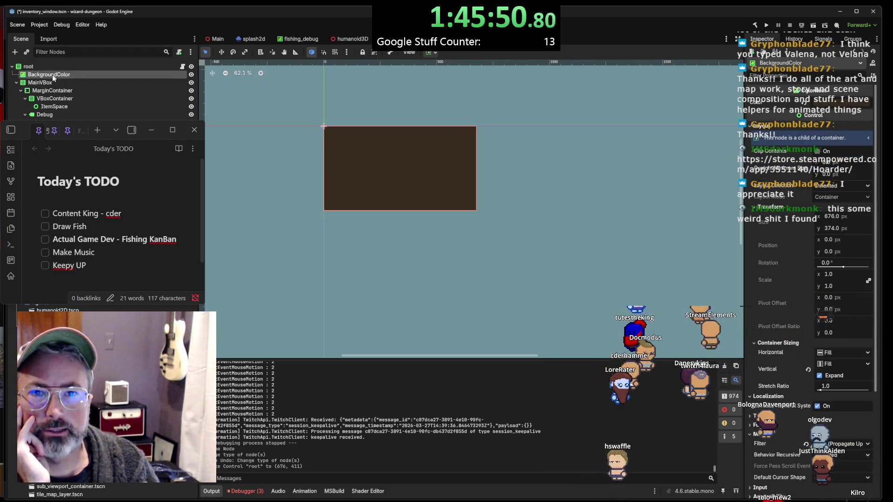
{"action": "left_click", "coordinate": [50, 83]}
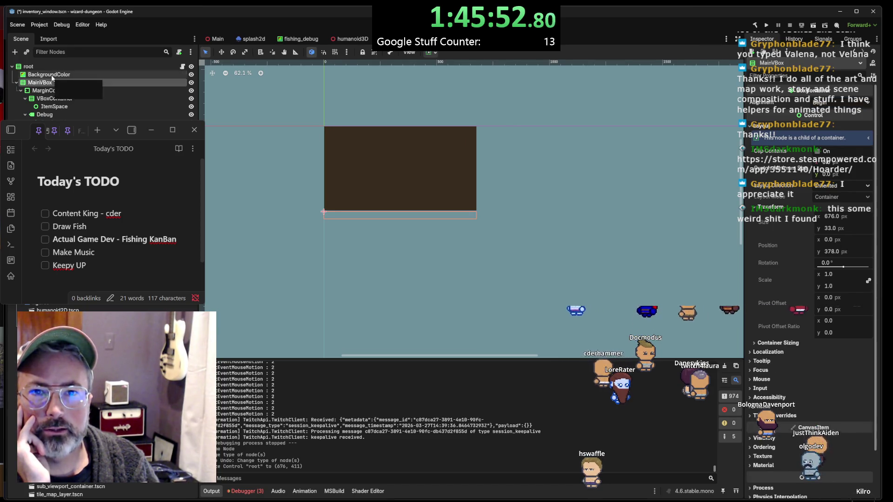
{"action": "left_click", "coordinate": [52, 77]}
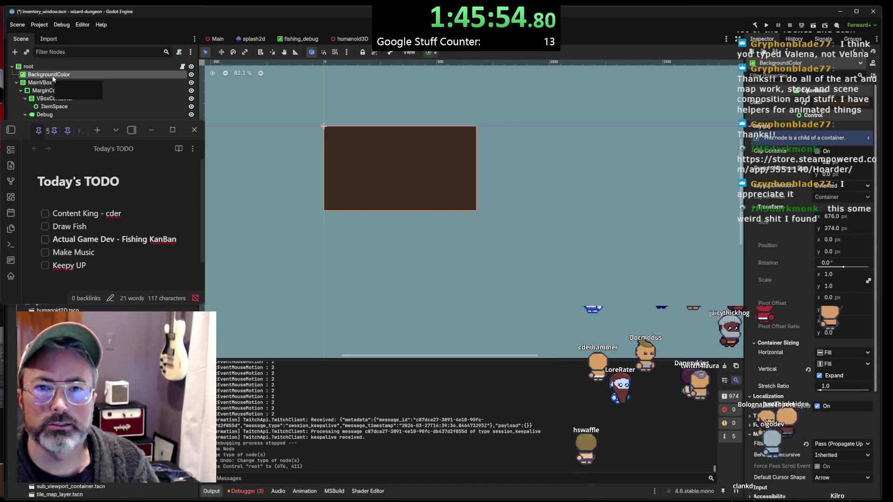
{"action": "left_click", "coordinate": [35, 83]}
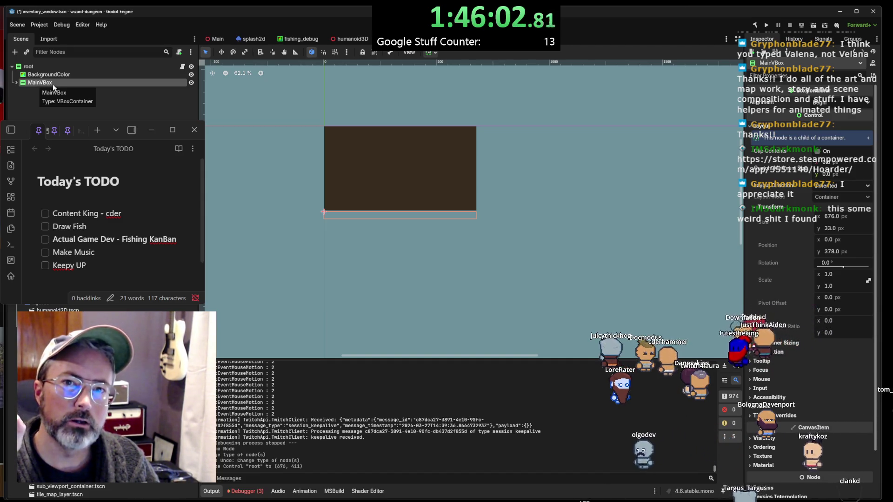
Review the layout direction options, leave them Inherited, and reselect the root node
{"action": "left_click", "coordinate": [843, 186]}
{"action": "left_click", "coordinate": [842, 186]}
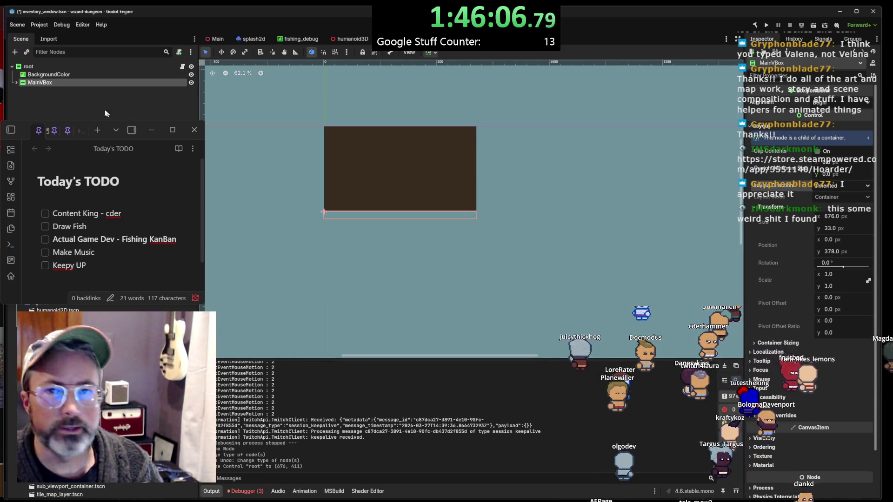
{"action": "left_click", "coordinate": [357, 135]}
{"action": "left_click", "coordinate": [839, 186]}
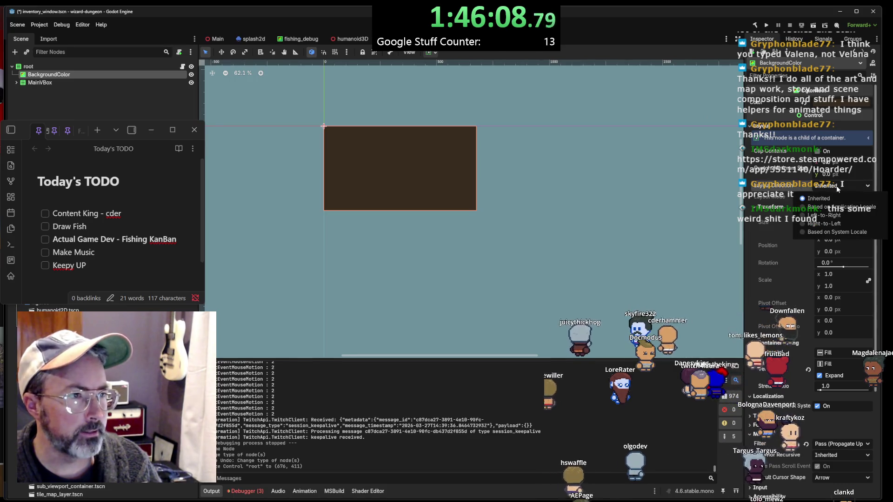
{"action": "left_click", "coordinate": [843, 187]}
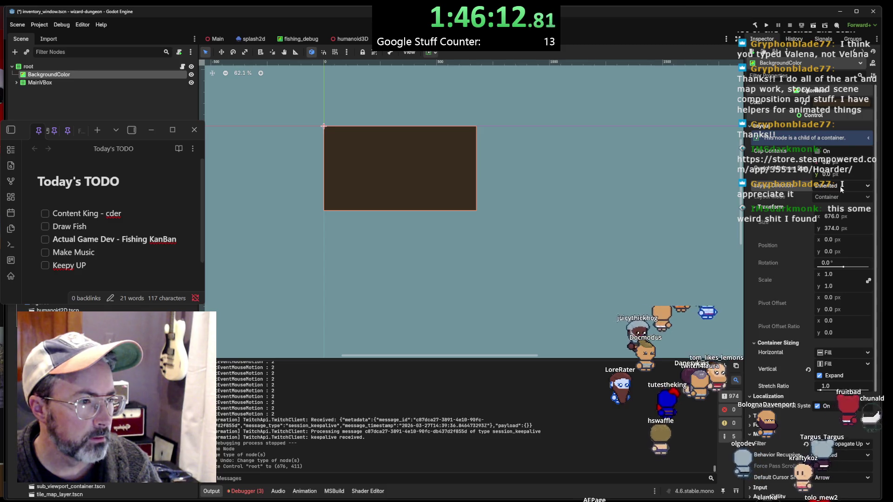
{"action": "left_click", "coordinate": [57, 68]}
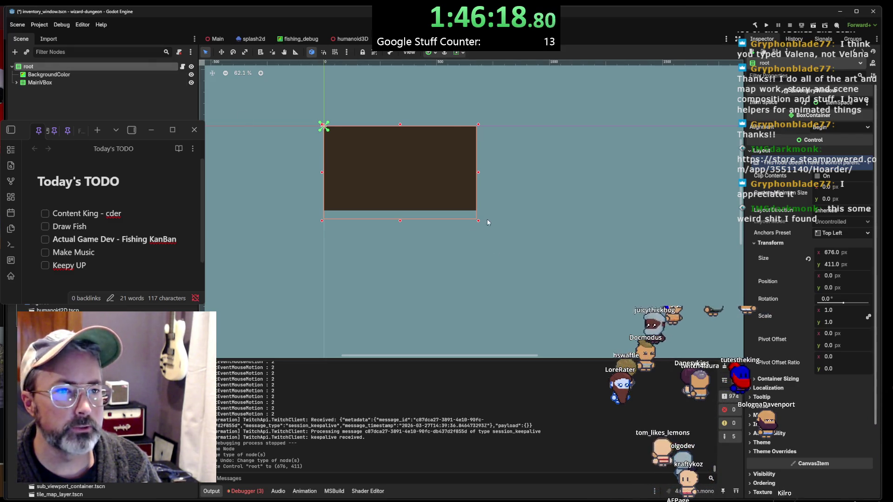
Enlarge the root panel to 823×533 and expand MainVBox to inspect its children
{"action": "mouse_move", "coordinate": [479, 222]}
{"action": "left_mouse_down"}
{"action": "mouse_move", "coordinate": [414, 233]}
{"action": "mouse_move", "coordinate": [491, 220]}
{"action": "mouse_move", "coordinate": [426, 200]}
{"action": "mouse_move", "coordinate": [477, 209]}
{"action": "mouse_move", "coordinate": [465, 205]}
{"action": "mouse_move", "coordinate": [487, 177]}
{"action": "mouse_move", "coordinate": [424, 190]}
{"action": "mouse_move", "coordinate": [374, 166]}
{"action": "mouse_move", "coordinate": [520, 239]}
{"action": "mouse_move", "coordinate": [513, 251]}
{"action": "left_mouse_up"}
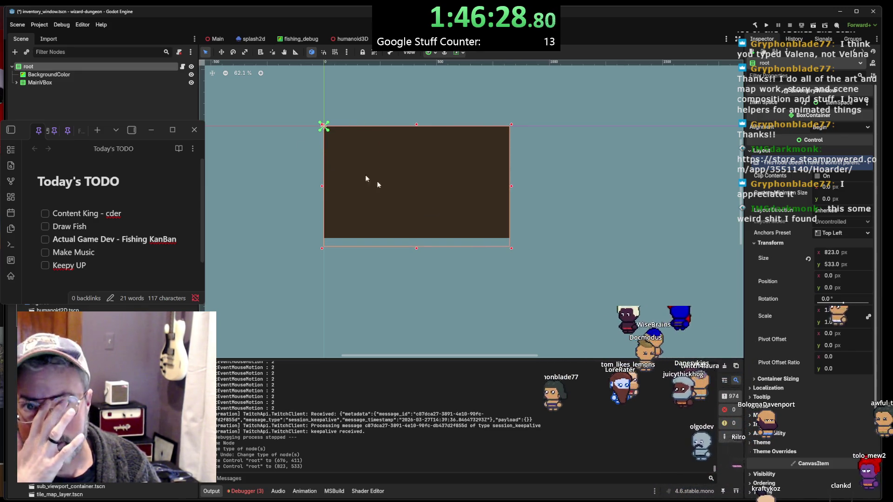
{"action": "left_click", "coordinate": [82, 75]}
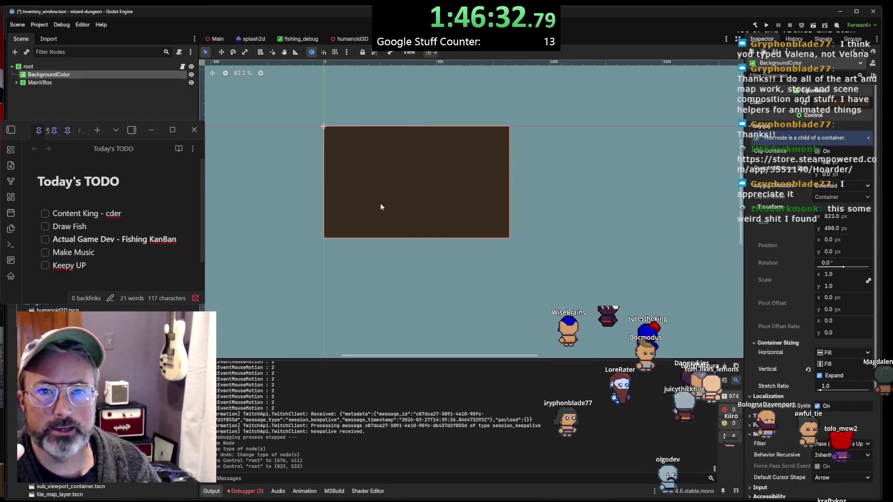
{"action": "left_click", "coordinate": [66, 83]}
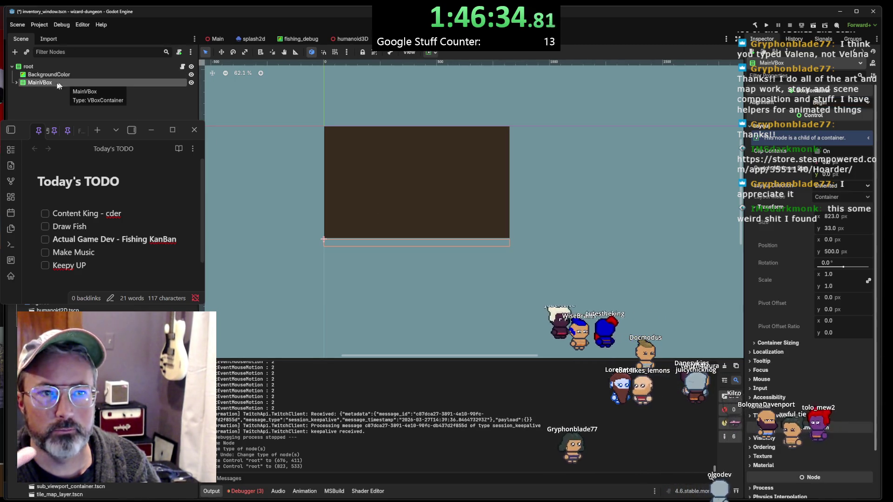
{"action": "left_click", "coordinate": [17, 83]}
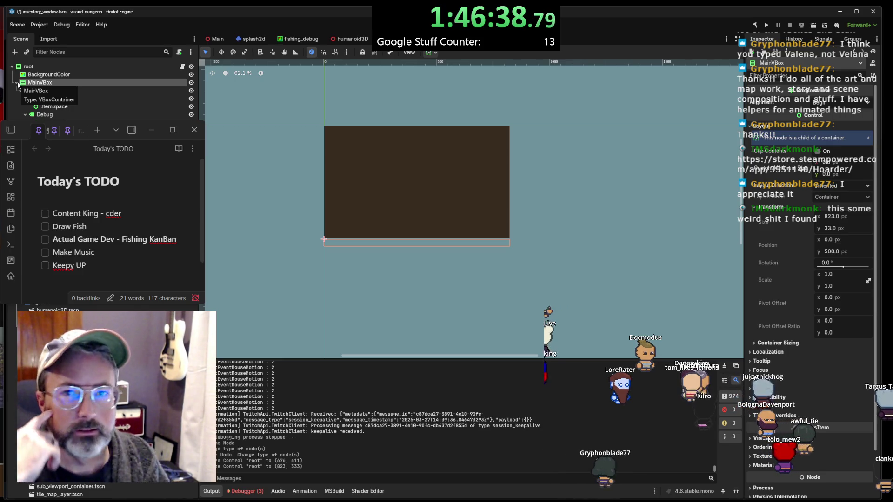
Reselect BackgroundColor and the root node, then bring up the root's context menu
{"action": "left_click", "coordinate": [49, 76]}
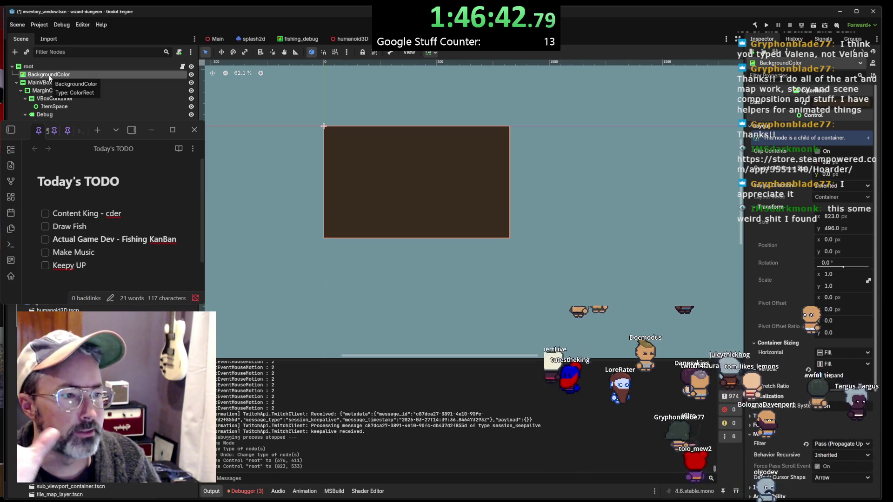
{"action": "left_click", "coordinate": [37, 67]}
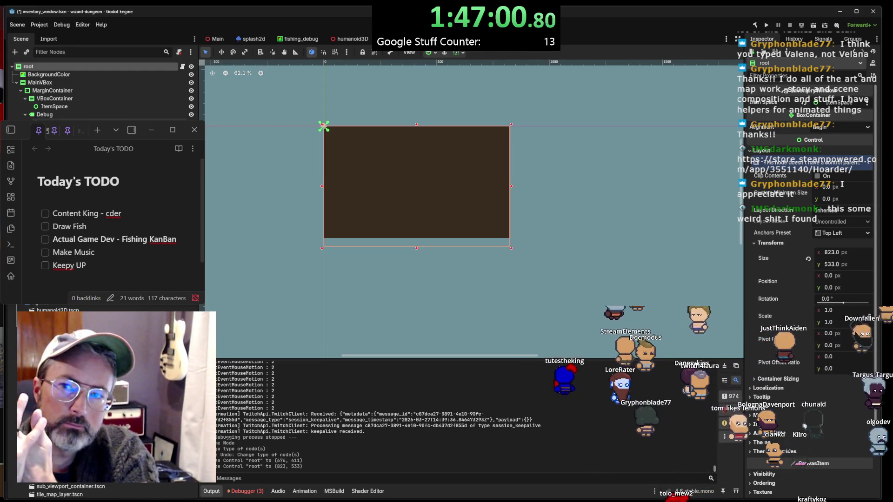
{"action": "right_click", "coordinate": [77, 66]}
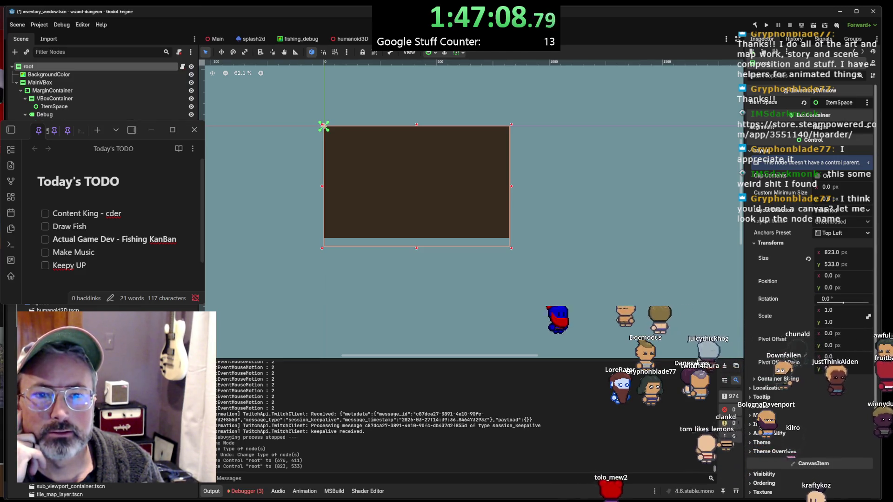
Retype the root node from VBoxContainer to MarginContainer, found by searching 'margin'
{"action": "left_click", "coordinate": [110, 148]}
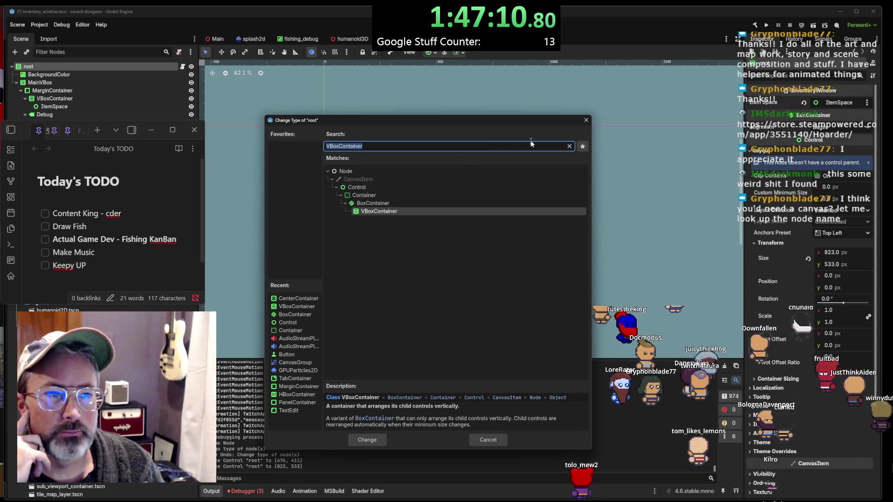
{"action": "left_click", "coordinate": [570, 147]}
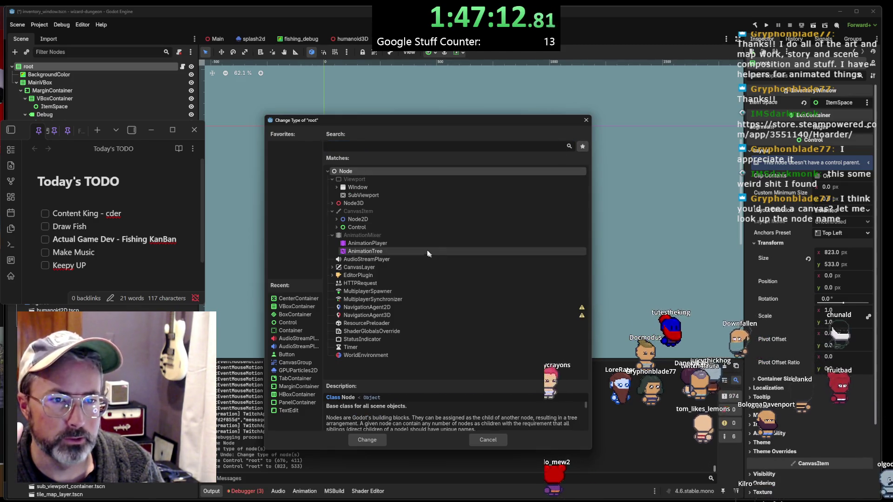
{"action": "left_click", "coordinate": [363, 228]}
{"action": "left_click", "coordinate": [337, 228]}
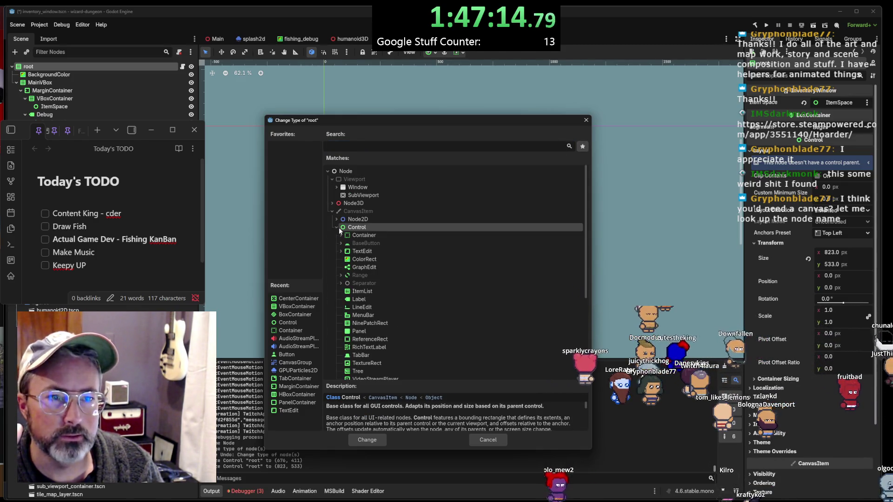
{"action": "scroll", "coordinate": [338, 230], "scroll_direction": "down", "scroll_amount": 1}
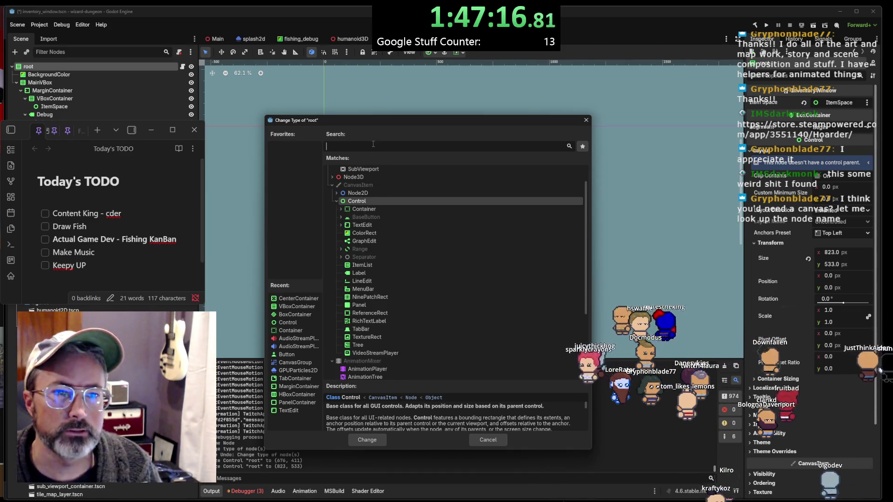
{"action": "type", "text": "cav"}
{"action": "key", "text": "BackSpace"}
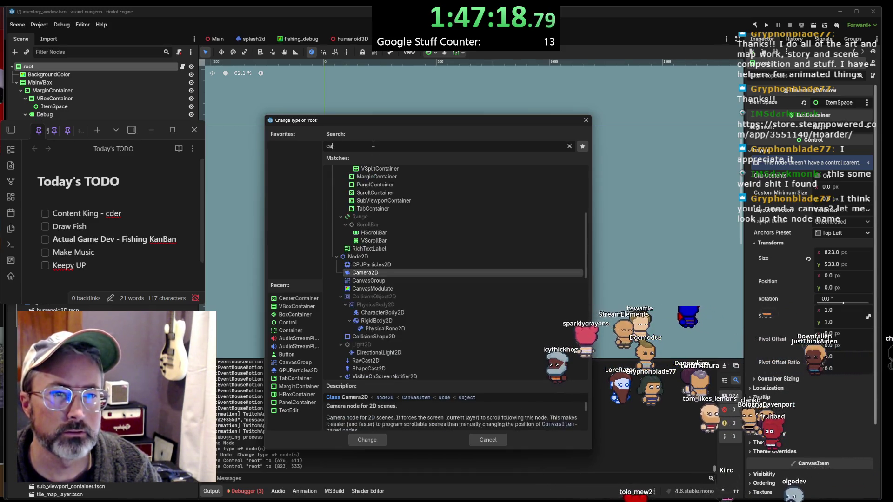
{"action": "type", "text": "nv"}
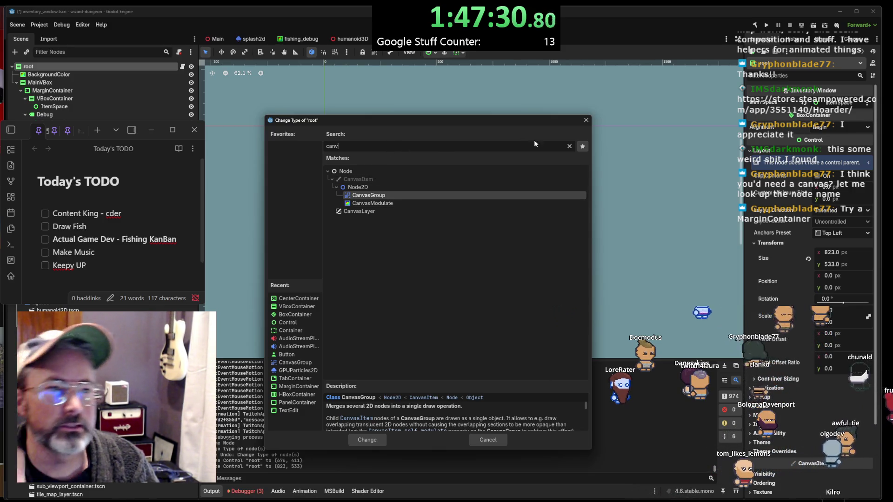
{"action": "left_click", "coordinate": [570, 147]}
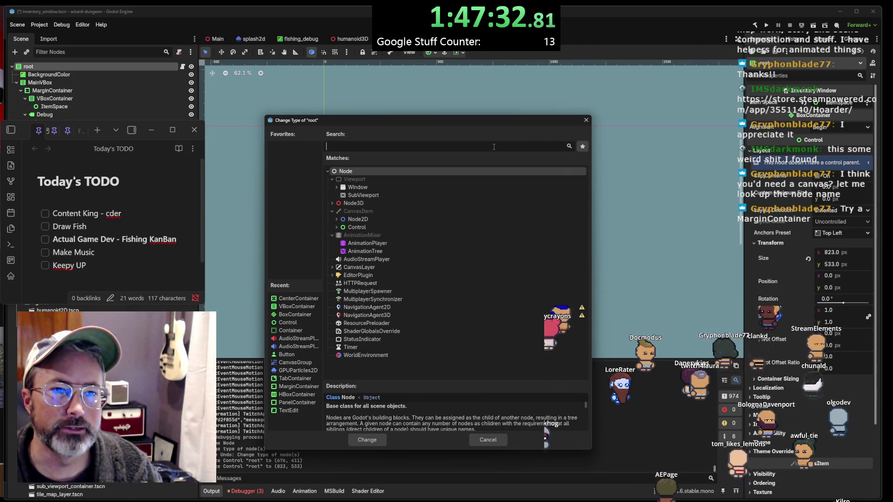
{"action": "type", "text": "margin"}
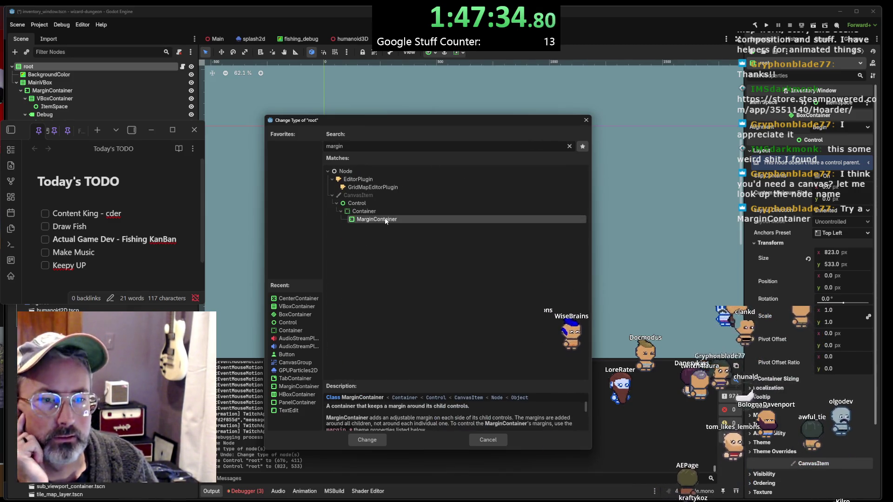
{"action": "double_click", "coordinate": [385, 220]}
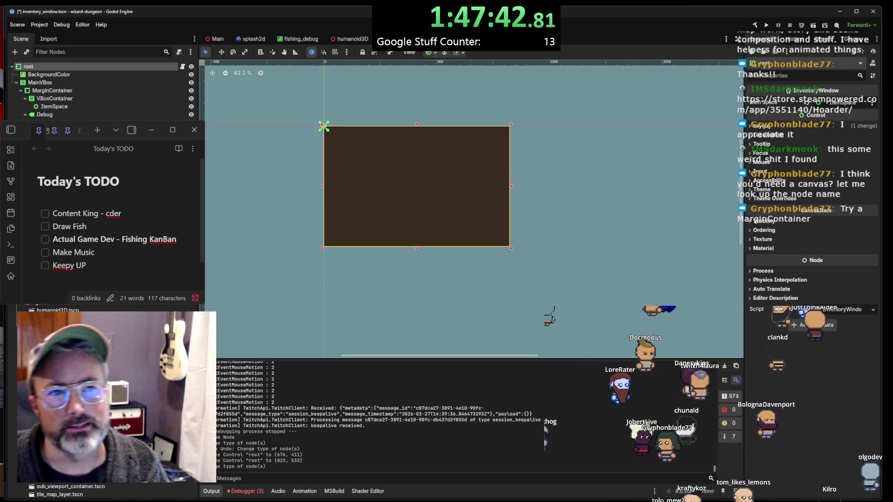
Save the scene and inspect the BackgroundColor, MainVBox and ItemSpace nodes
{"action": "key", "text": "ctrl+s"}
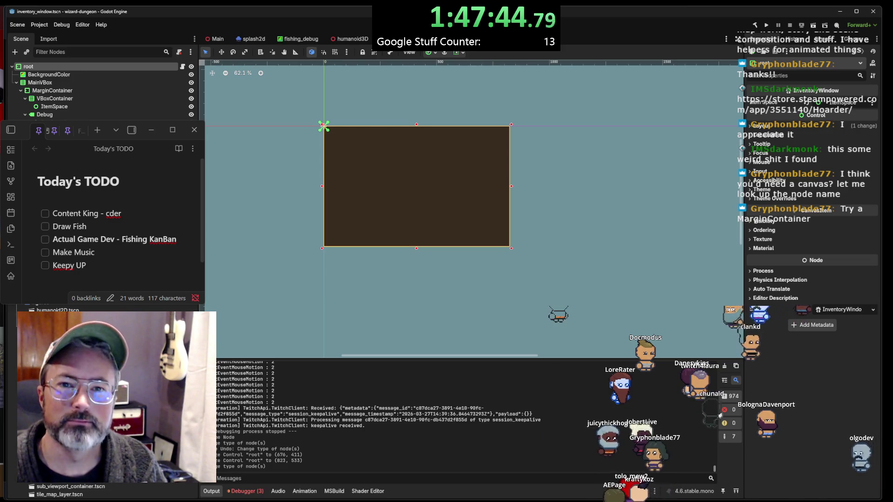
{"action": "left_click", "coordinate": [50, 75]}
{"action": "left_click", "coordinate": [50, 84]}
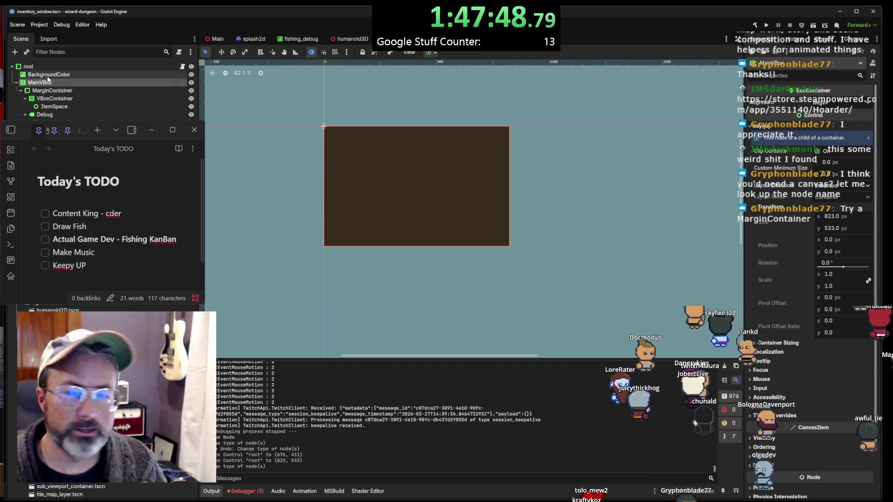
{"action": "left_click", "coordinate": [454, 227]}
{"action": "left_click", "coordinate": [455, 229]}
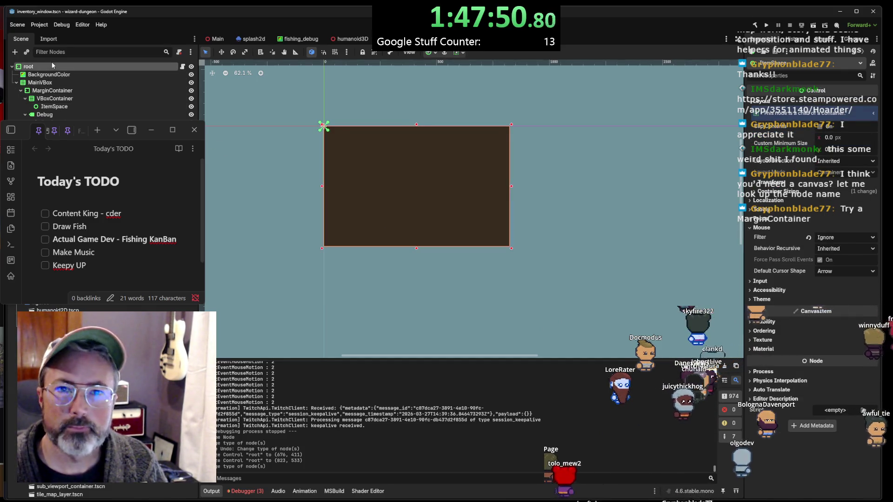
Shrink the root rectangle to 500×300 and reposition the InventoryWindow in the running game
{"action": "mouse_move", "coordinate": [511, 250]}
{"action": "left_mouse_down"}
{"action": "mouse_move", "coordinate": [510, 182]}
{"action": "mouse_move", "coordinate": [391, 192]}
{"action": "mouse_move", "coordinate": [373, 219]}
{"action": "mouse_move", "coordinate": [469, 274]}
{"action": "mouse_move", "coordinate": [496, 168]}
{"action": "mouse_move", "coordinate": [449, 218]}
{"action": "mouse_move", "coordinate": [467, 217]}
{"action": "left_mouse_up"}
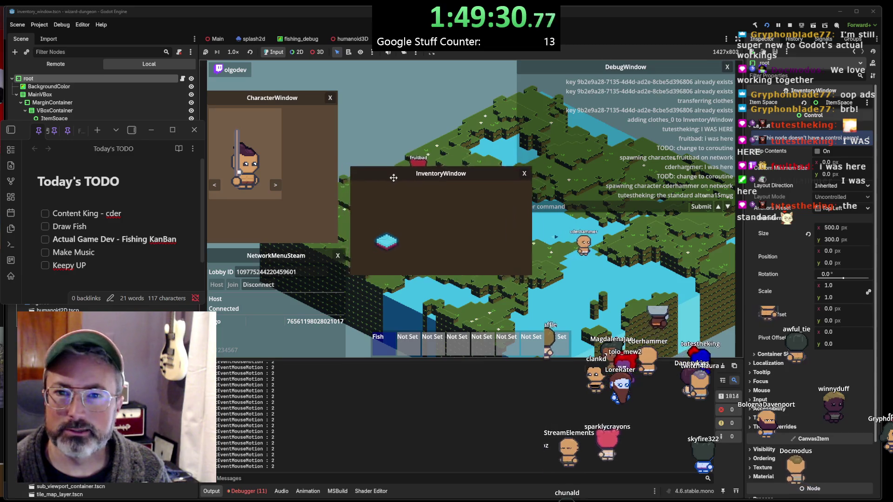
{"action": "left_click_drag", "start_coordinate": [393, 178], "coordinate": [394, 177]}
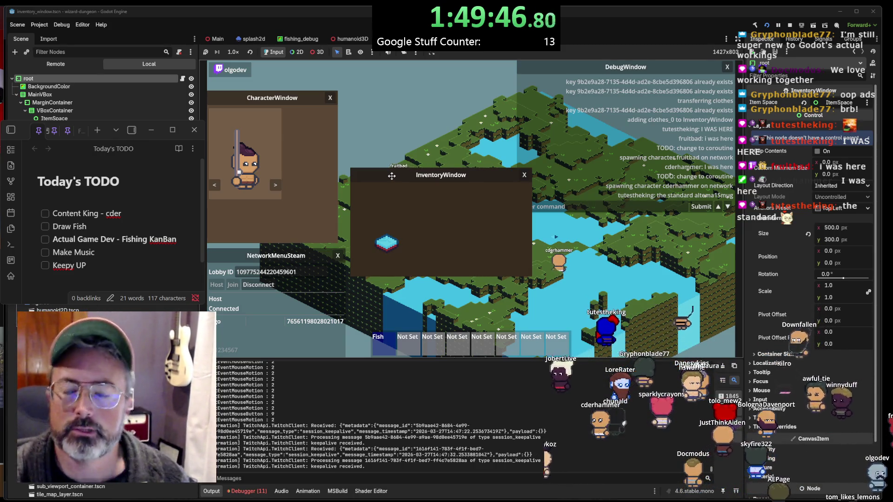
Move the InventoryWindow aside, equip the rod with 5, and cast and hook a fish
{"action": "left_click_drag", "start_coordinate": [408, 178], "coordinate": [535, 204]}
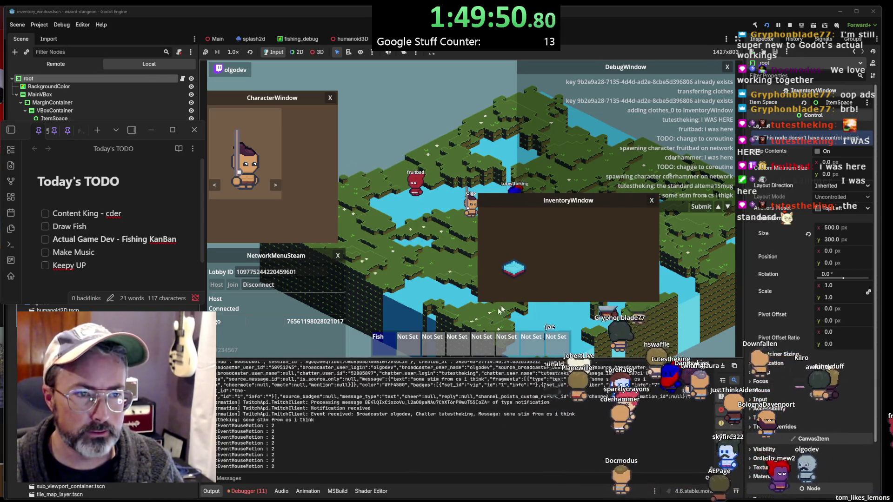
{"action": "left_click_drag", "start_coordinate": [533, 201], "coordinate": [608, 256]}
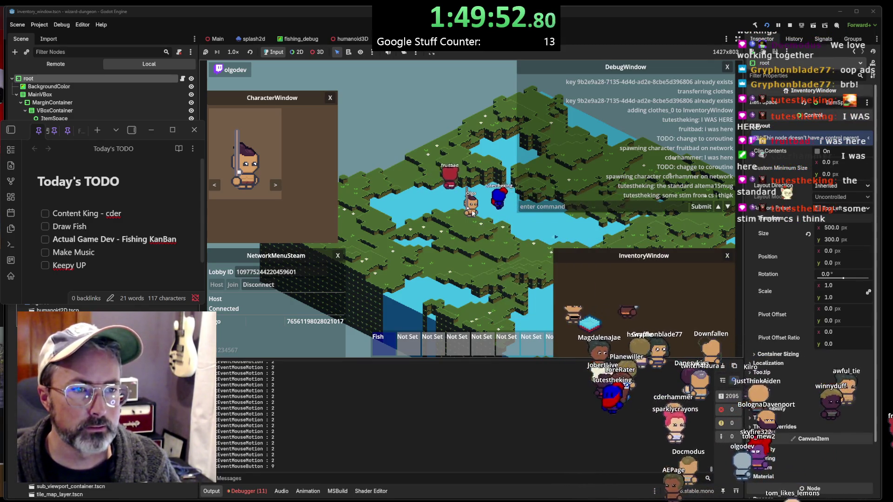
{"action": "key", "text": "5"}
{"action": "left_click", "coordinate": [499, 203]}
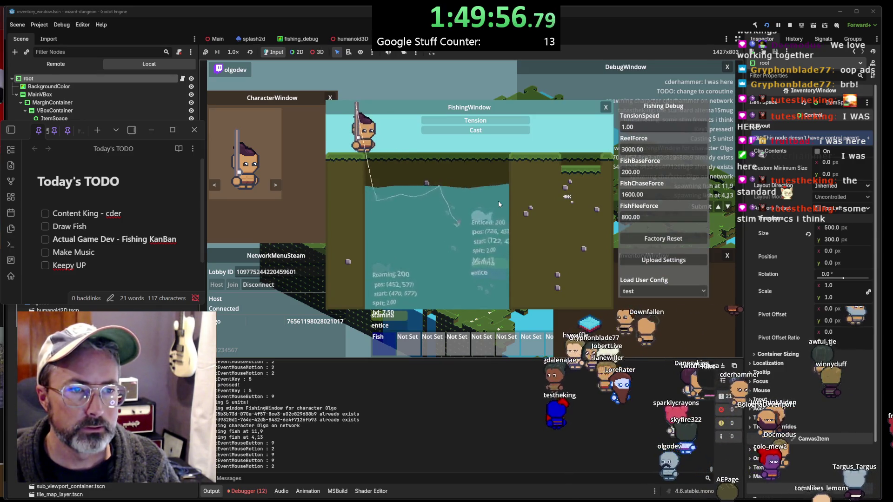
{"action": "left_click", "coordinate": [498, 200]}
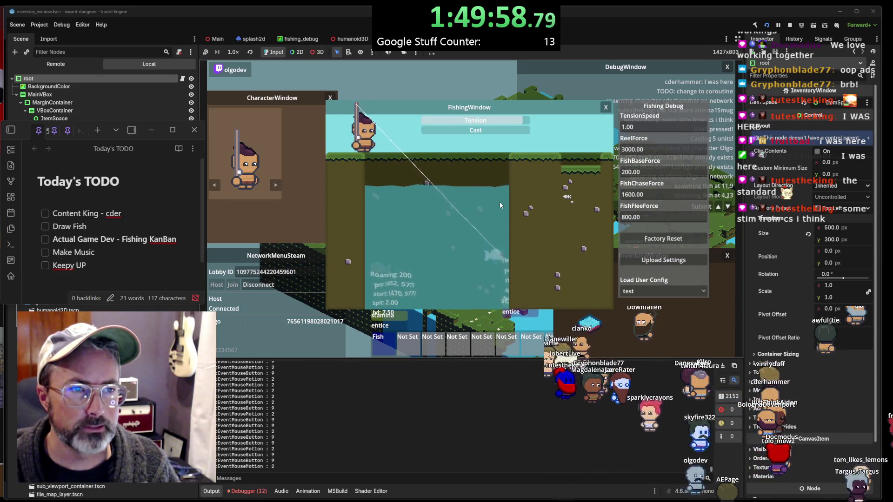
Raise ReelForce in Fishing Debug to 6000 and cast again
{"action": "left_click", "coordinate": [646, 151]}
{"action": "key", "text": "Home"}
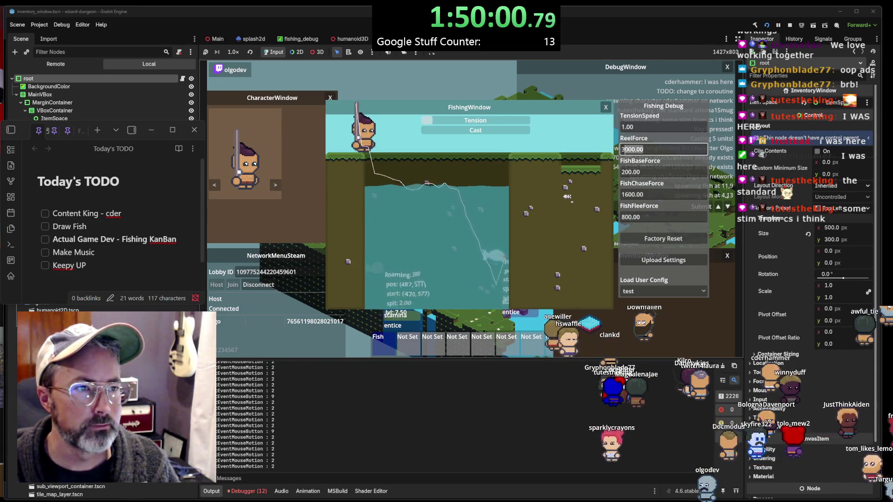
{"action": "key", "text": "Delete"}
{"action": "type", "text": "6"}
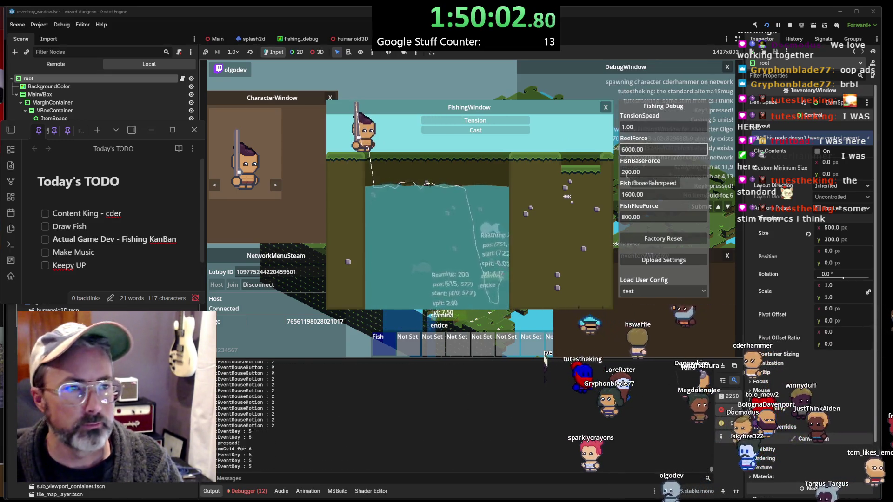
{"action": "left_click", "coordinate": [513, 210]}
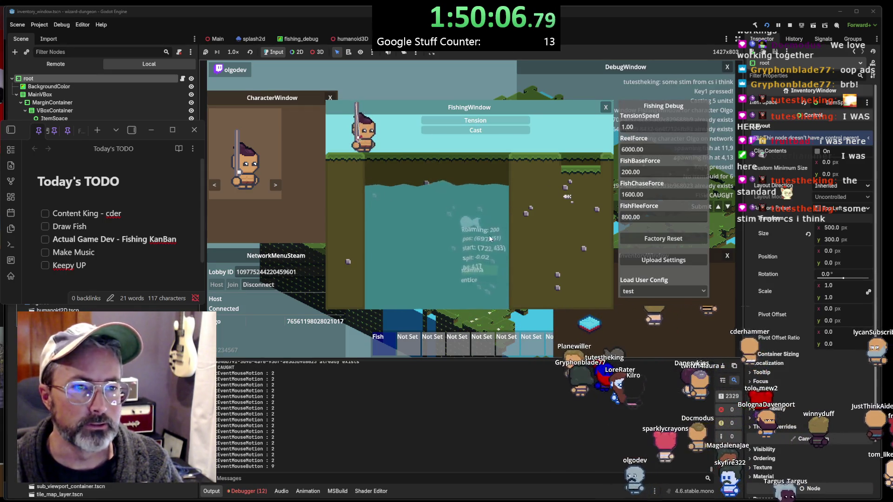
{"action": "left_click", "coordinate": [489, 234]}
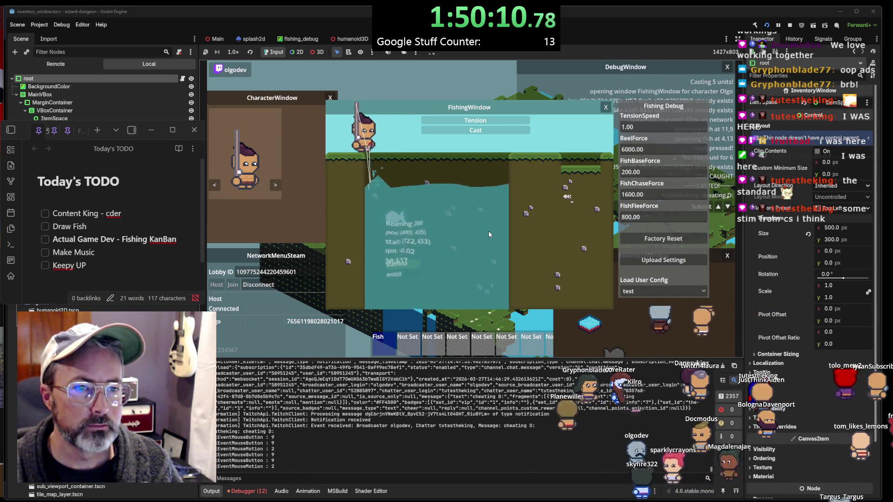
Reel in a fleeing fish and place the InventoryWindow over the FishingWindow
{"action": "mouse_move", "coordinate": [693, 255]}
{"action": "left_mouse_down"}
{"action": "mouse_move", "coordinate": [694, 191]}
{"action": "mouse_move", "coordinate": [698, 209]}
{"action": "left_mouse_up"}
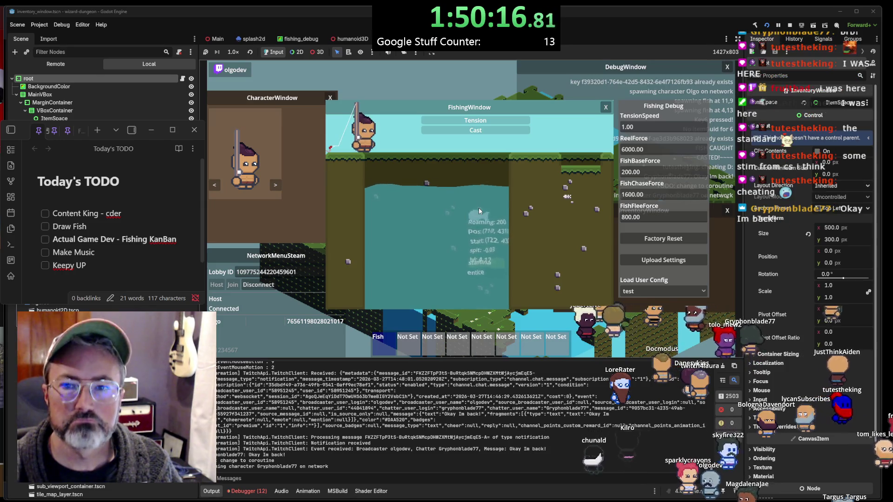
{"action": "left_click", "coordinate": [478, 208]}
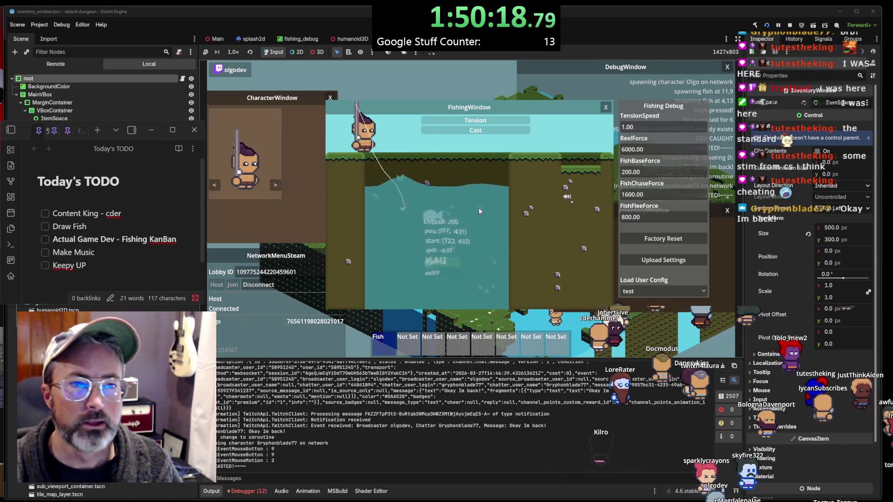
{"action": "left_click", "coordinate": [478, 208]}
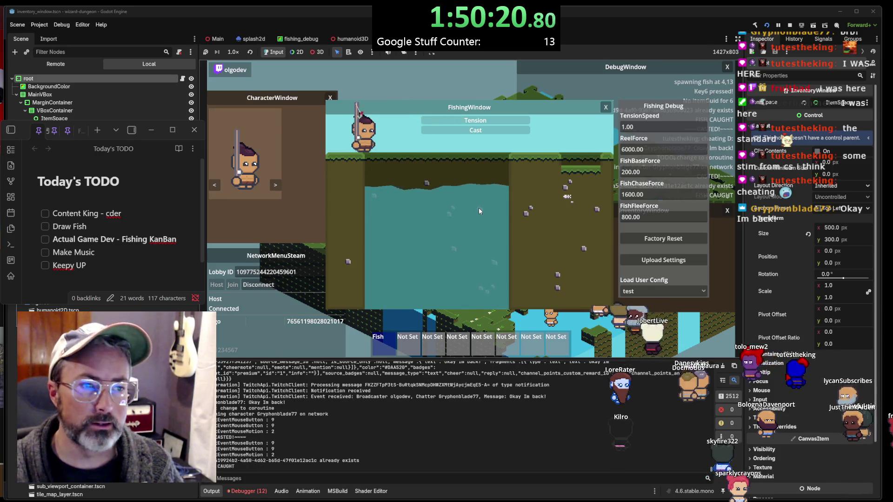
{"action": "mouse_move", "coordinate": [660, 216]}
{"action": "left_mouse_down"}
{"action": "mouse_move", "coordinate": [507, 173]}
{"action": "mouse_move", "coordinate": [526, 167]}
{"action": "left_mouse_up"}
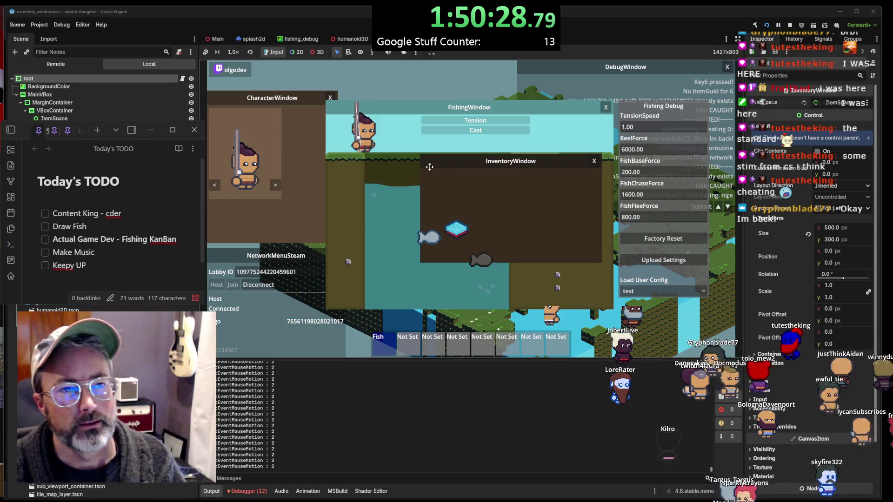
Rearrange the caught salmon and light fish inside the InventoryWindow
{"action": "left_click_drag", "start_coordinate": [481, 258], "coordinate": [479, 200]}
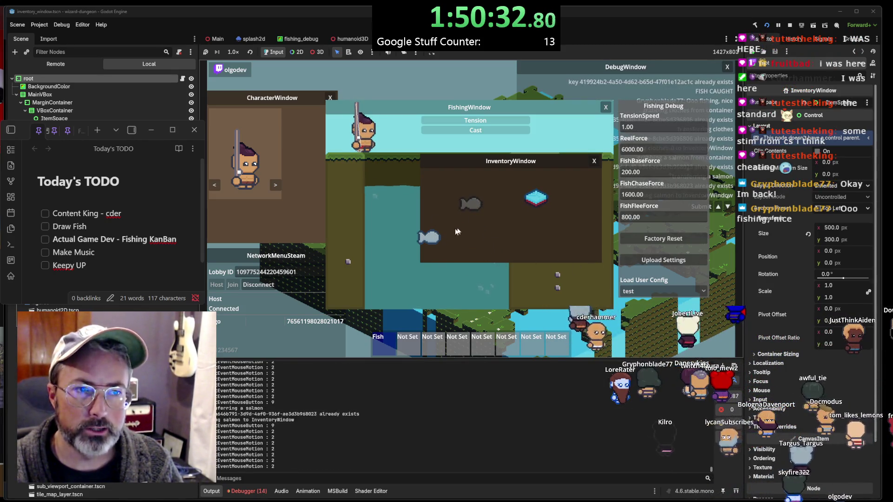
{"action": "mouse_move", "coordinate": [429, 238]}
{"action": "left_mouse_down"}
{"action": "mouse_move", "coordinate": [464, 257]}
{"action": "mouse_move", "coordinate": [451, 277]}
{"action": "mouse_move", "coordinate": [505, 240]}
{"action": "left_mouse_up"}
{"action": "left_click_drag", "start_coordinate": [525, 161], "coordinate": [554, 205]}
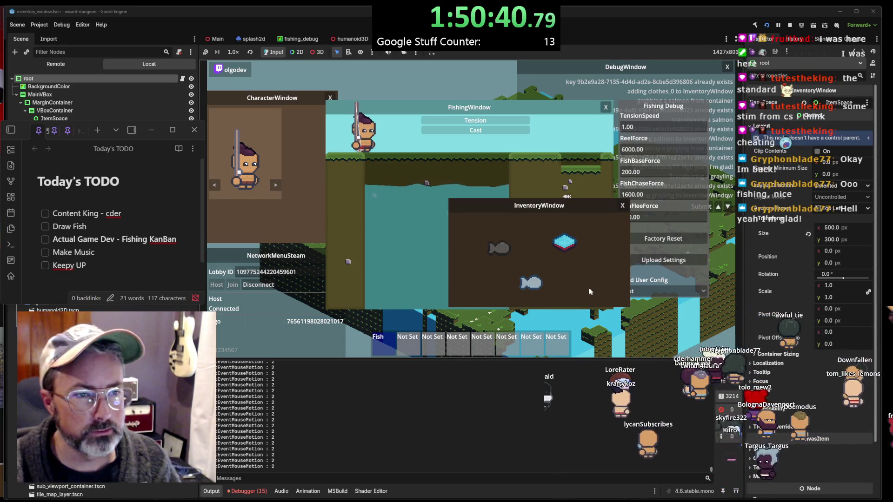
{"action": "left_click_drag", "start_coordinate": [499, 248], "coordinate": [455, 239]}
{"action": "mouse_move", "coordinate": [520, 210]}
{"action": "left_mouse_down"}
{"action": "mouse_move", "coordinate": [533, 244]}
{"action": "mouse_move", "coordinate": [425, 233]}
{"action": "mouse_move", "coordinate": [471, 264]}
{"action": "left_mouse_up"}
{"action": "left_click_drag", "start_coordinate": [525, 203], "coordinate": [614, 177]}
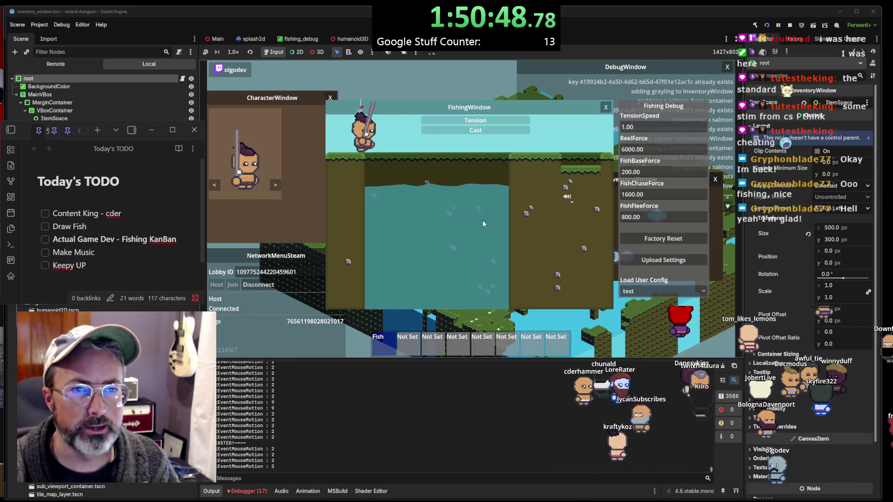
Close the FishingWindow, cast and reel again, and reopen the inventory to check the catch
{"action": "key", "text": "Escape"}
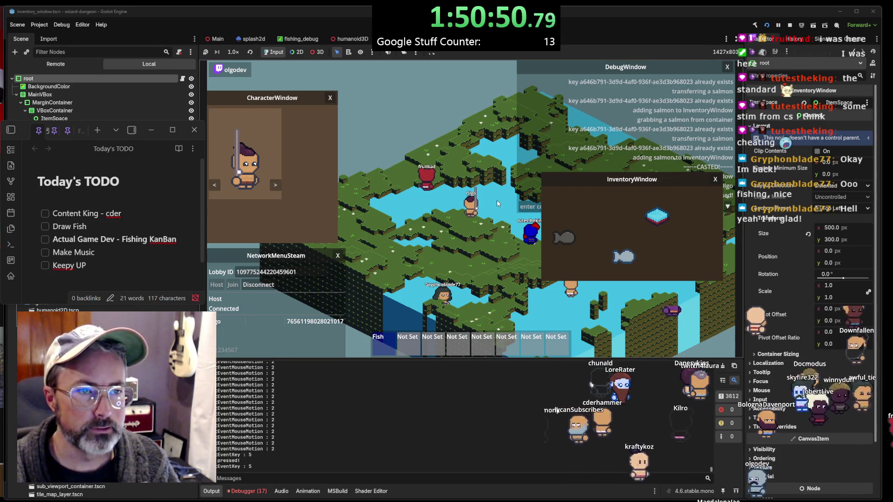
{"action": "left_click", "coordinate": [497, 200]}
{"action": "left_click", "coordinate": [495, 211]}
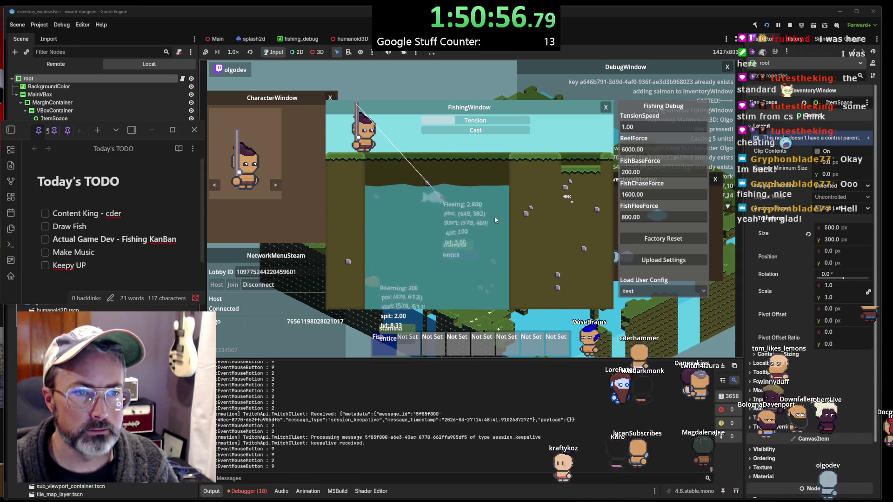
{"action": "key", "text": "i"}
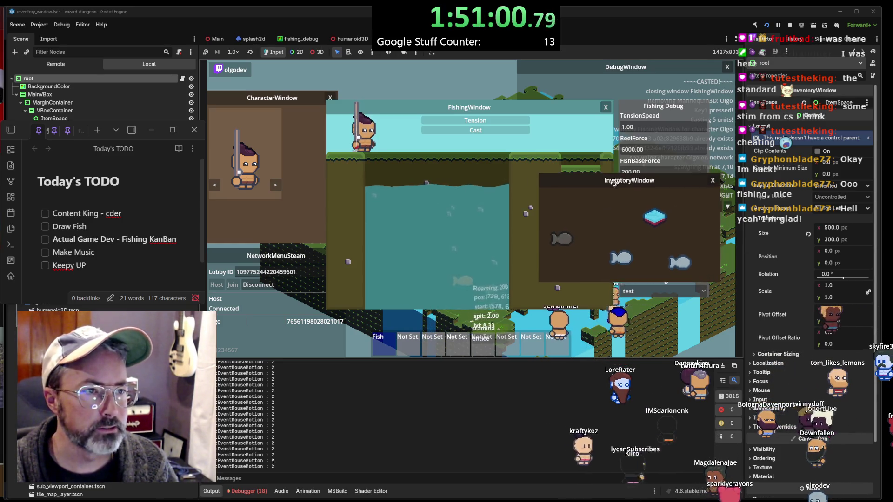
{"action": "left_click_drag", "start_coordinate": [570, 238], "coordinate": [539, 256]}
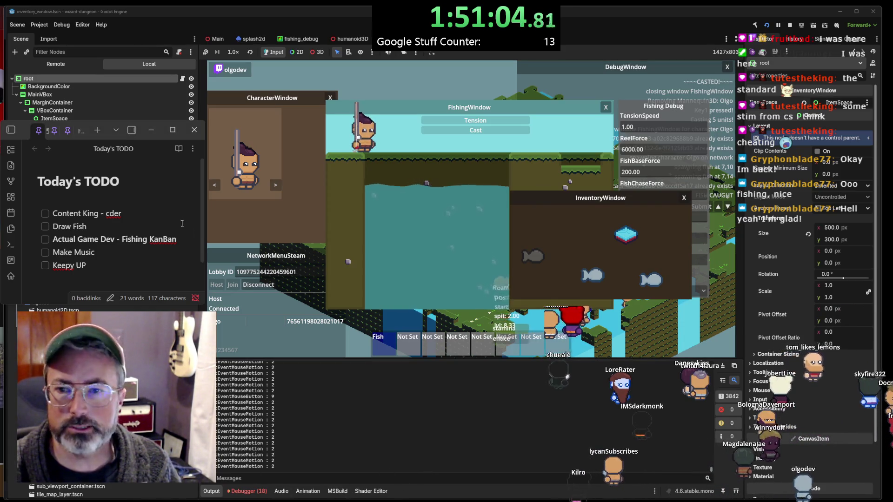
{"action": "left_click_drag", "start_coordinate": [28, 132], "coordinate": [363, 92]}
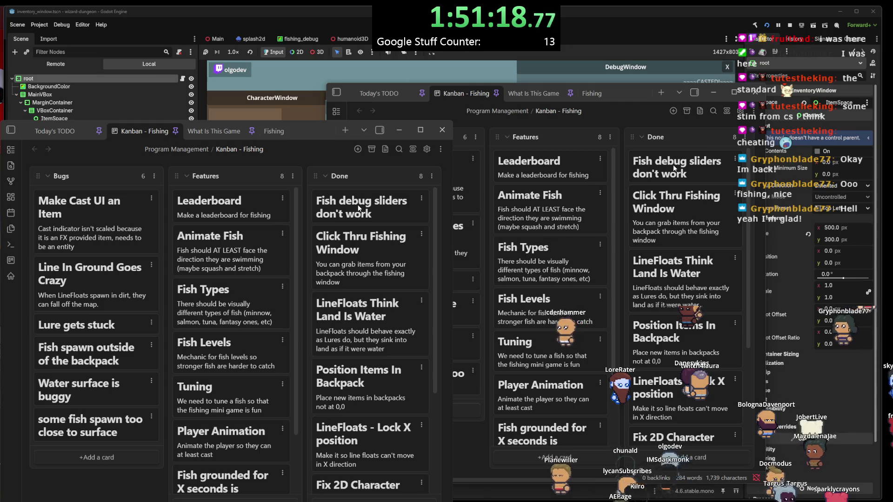
Move the 'Fish spawn outside of the backpack' card to Done and shrink the Kanban window
{"action": "mouse_move", "coordinate": [85, 352]}
{"action": "left_mouse_down"}
{"action": "mouse_move", "coordinate": [97, 349]}
{"action": "mouse_move", "coordinate": [113, 270]}
{"action": "mouse_move", "coordinate": [173, 239]}
{"action": "mouse_move", "coordinate": [332, 243]}
{"action": "mouse_move", "coordinate": [332, 218]}
{"action": "mouse_move", "coordinate": [332, 235]}
{"action": "left_mouse_up"}
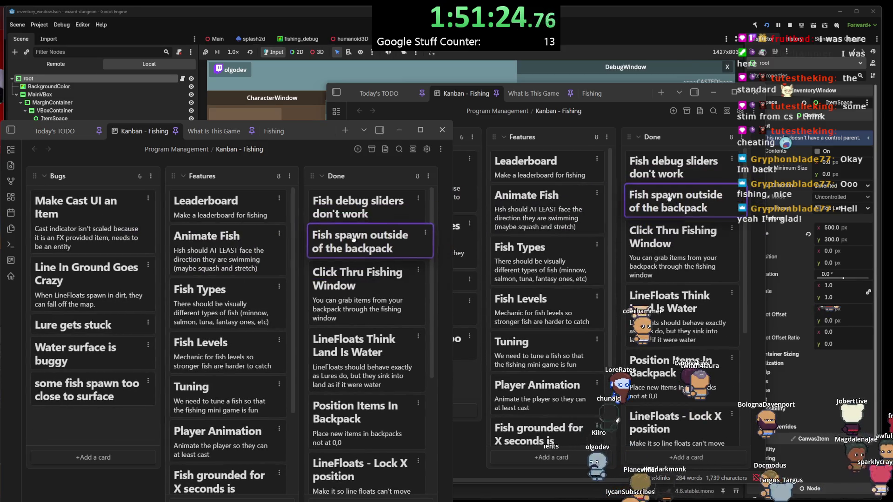
{"action": "scroll", "coordinate": [274, 312], "scroll_direction": "down", "scroll_amount": 3}
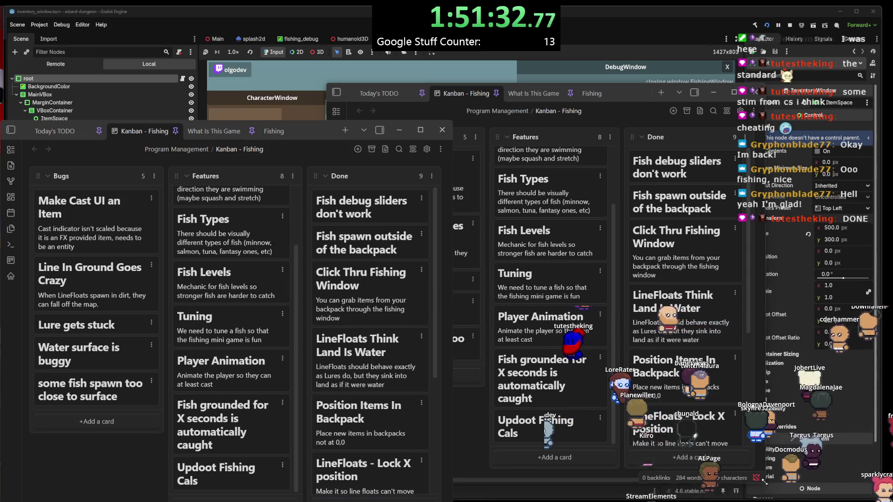
{"action": "mouse_move", "coordinate": [308, 418]}
{"action": "left_mouse_down"}
{"action": "mouse_move", "coordinate": [304, 401]}
{"action": "mouse_move", "coordinate": [279, 396]}
{"action": "mouse_move", "coordinate": [214, 320]}
{"action": "mouse_move", "coordinate": [178, 296]}
{"action": "mouse_move", "coordinate": [201, 308]}
{"action": "left_mouse_up"}
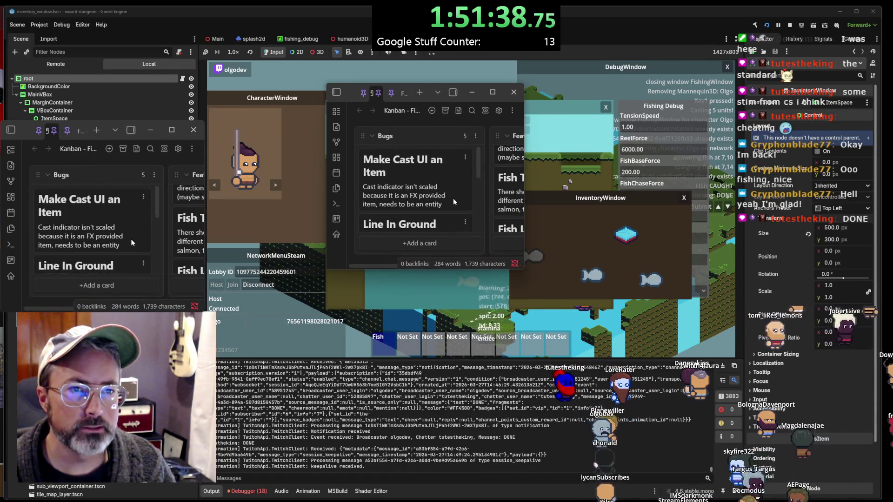
Extend the board to show more Bugs cards, then bring the game forward with its inventory moved aside
{"action": "scroll", "coordinate": [125, 237], "scroll_direction": "down", "scroll_amount": 5}
{"action": "left_click_drag", "start_coordinate": [414, 270], "coordinate": [421, 407]}
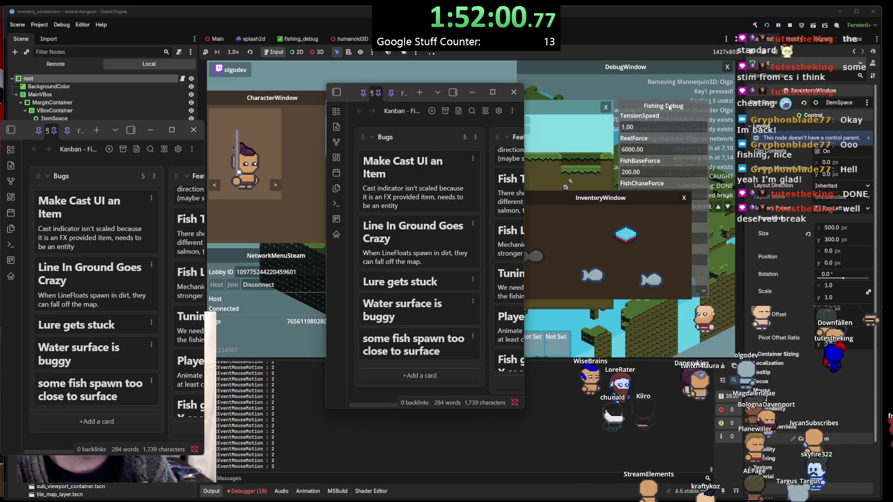
{"action": "left_click", "coordinate": [612, 170]}
{"action": "left_click_drag", "start_coordinate": [644, 195], "coordinate": [650, 253]}
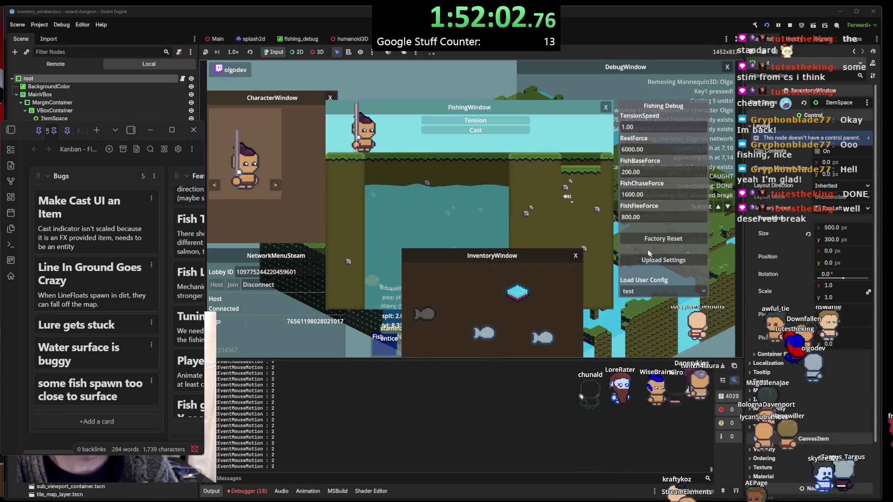
Close the InventoryWindow and cast the fishing line into the lake twice
{"action": "left_click", "coordinate": [576, 256]}
{"action": "left_click", "coordinate": [467, 250]}
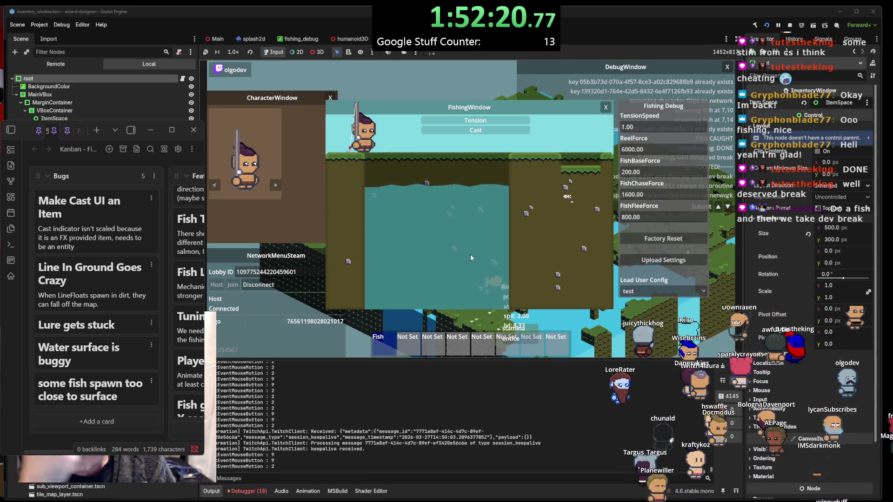
{"action": "left_click", "coordinate": [472, 255]}
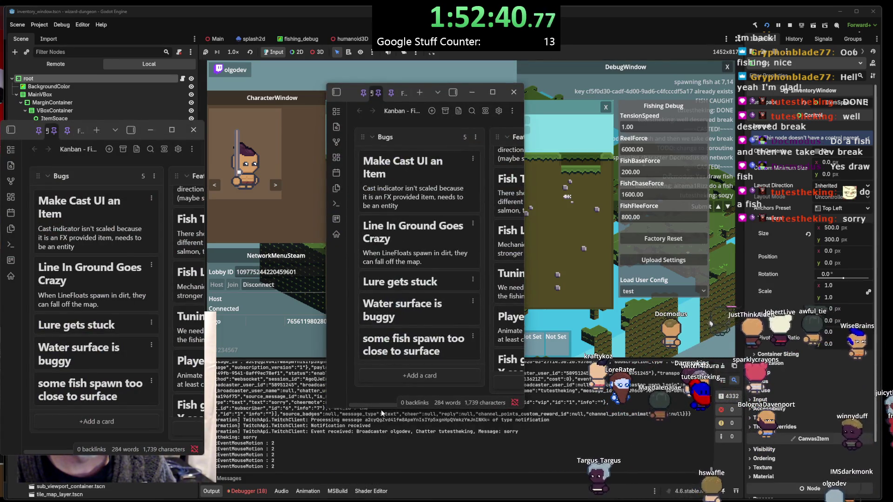
Shorten the Kanban notes window and check the tab options menu
{"action": "left_click_drag", "start_coordinate": [380, 406], "coordinate": [390, 264]}
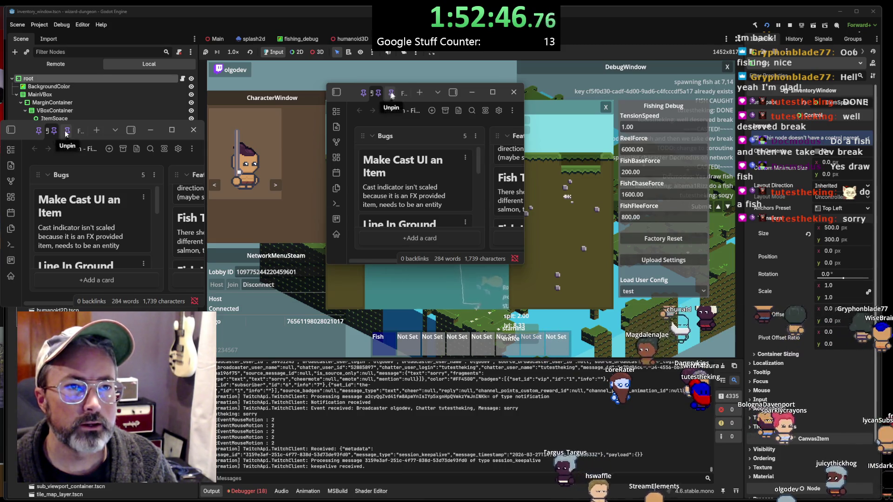
{"action": "right_click", "coordinate": [37, 134]}
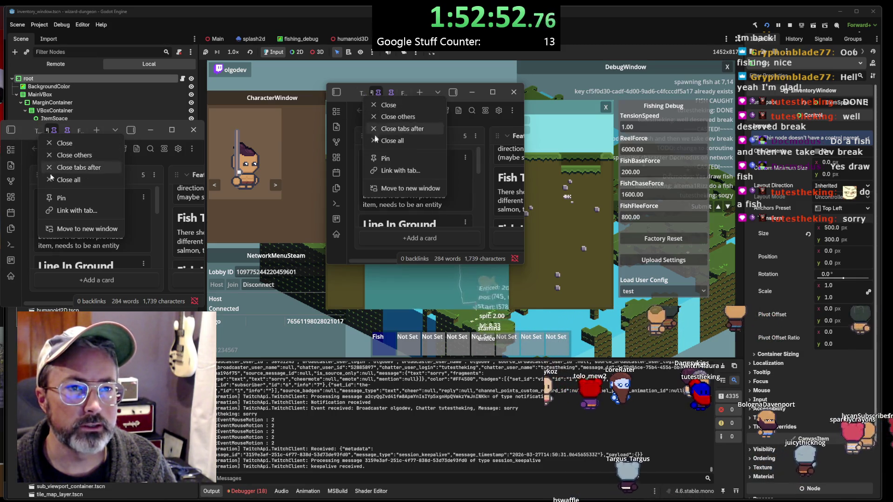
{"action": "left_click", "coordinate": [56, 143]}
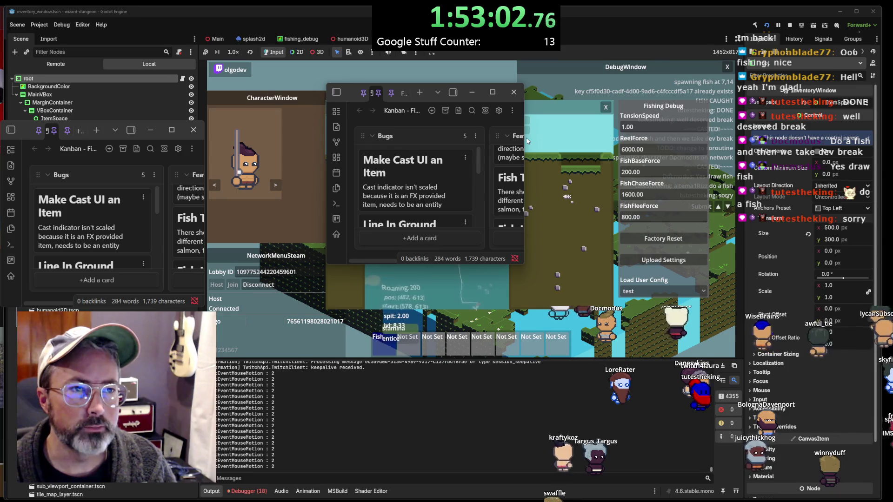
Switch the notes window to the Today's TODO tab and bring the game back in front
{"action": "left_click_drag", "start_coordinate": [523, 143], "coordinate": [637, 144]}
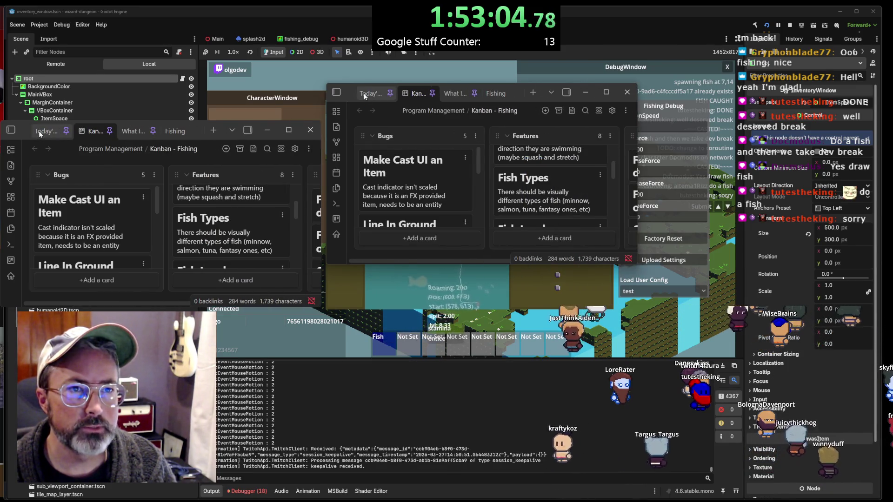
{"action": "key", "text": "ctrl+shift+Tab"}
{"action": "mouse_move", "coordinate": [637, 228]}
{"action": "left_mouse_down"}
{"action": "mouse_move", "coordinate": [520, 230]}
{"action": "mouse_move", "coordinate": [531, 230]}
{"action": "left_mouse_up"}
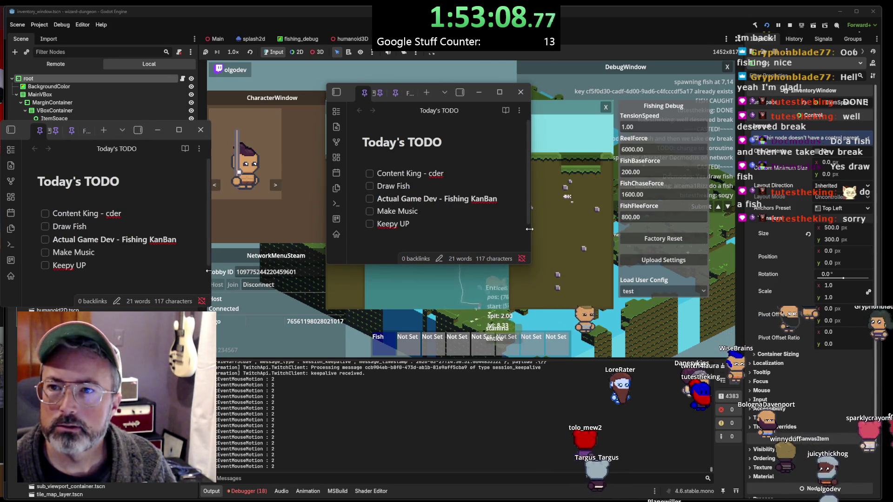
{"action": "left_click", "coordinate": [351, 92]}
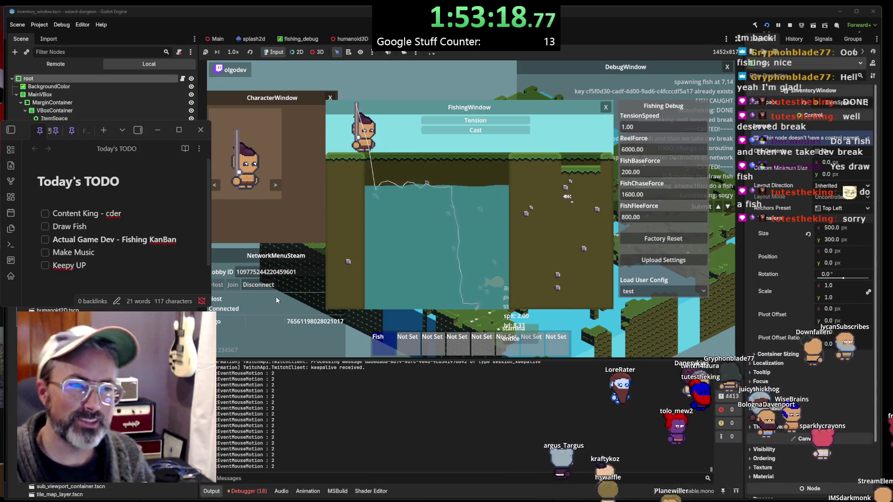
Cast and reel in a new fish, then open the InventoryWindow
{"action": "left_click", "coordinate": [461, 220]}
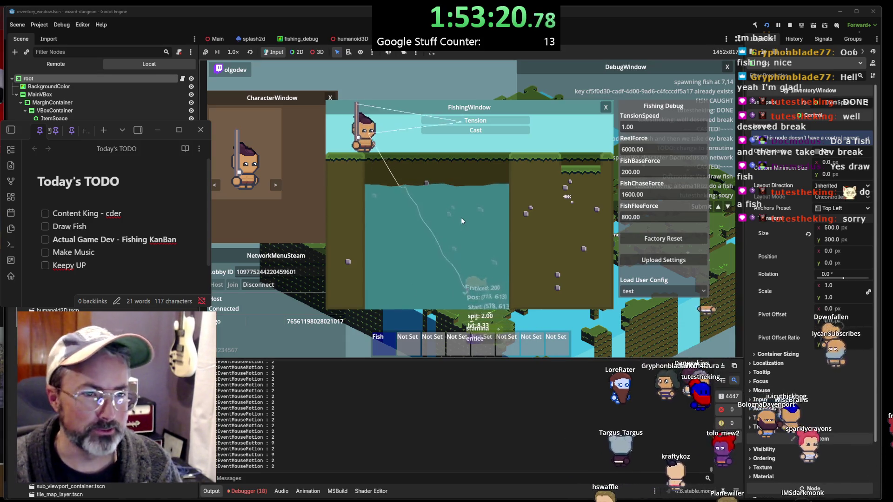
{"action": "left_click", "coordinate": [462, 217]}
{"action": "left_click", "coordinate": [462, 220]}
{"action": "left_click", "coordinate": [462, 219]}
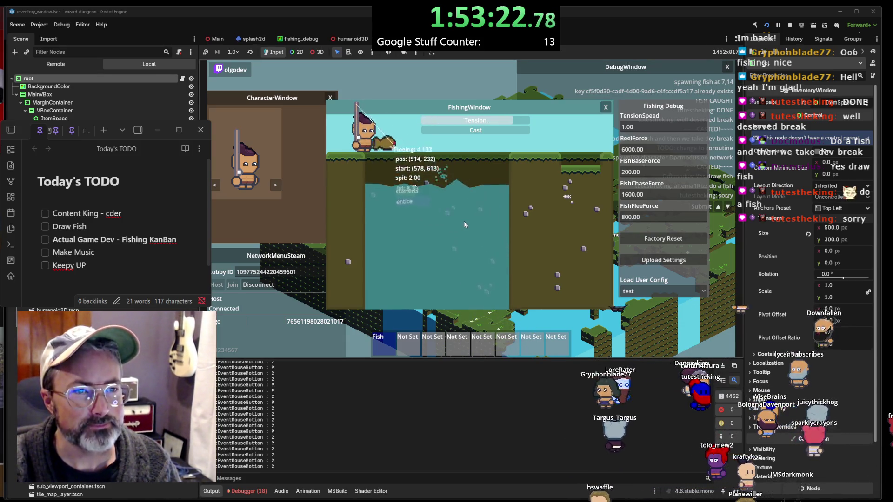
{"action": "key", "text": "i"}
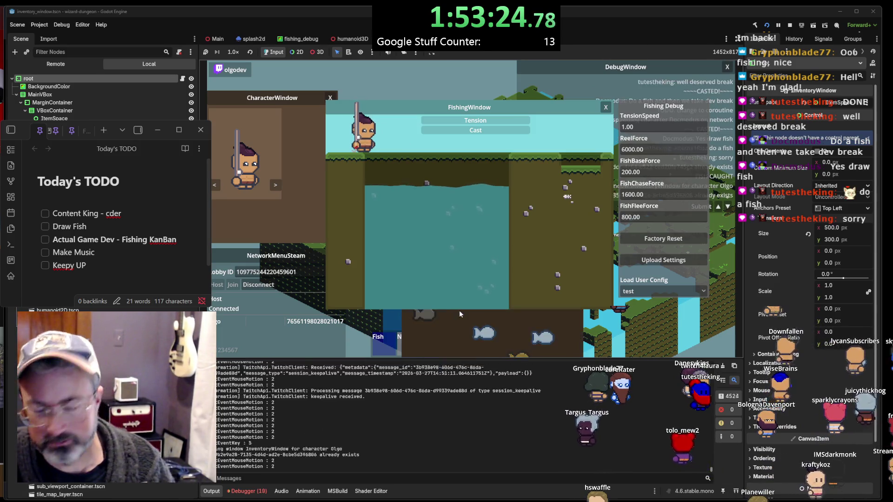
{"action": "key", "text": "i"}
Toggle the InventoryWindow repeatedly and move it up and right, casting once in between
{"action": "left_click_drag", "start_coordinate": [514, 253], "coordinate": [613, 171]}
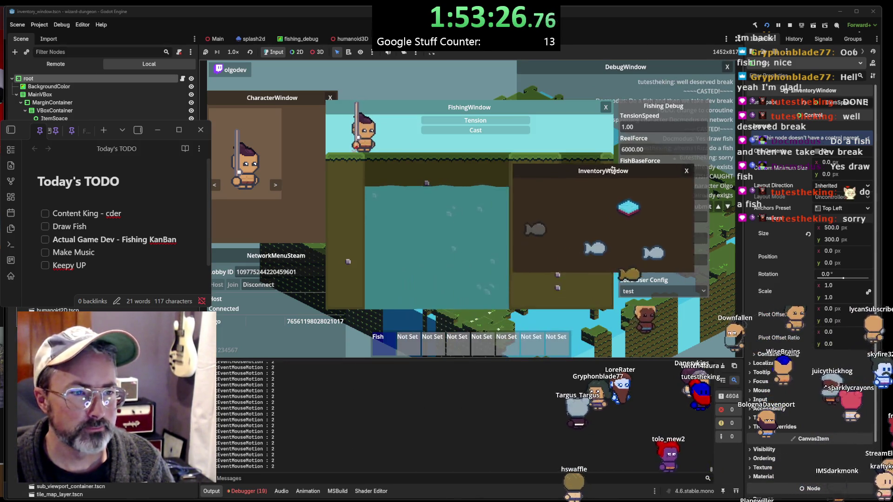
{"action": "key", "text": "i"}
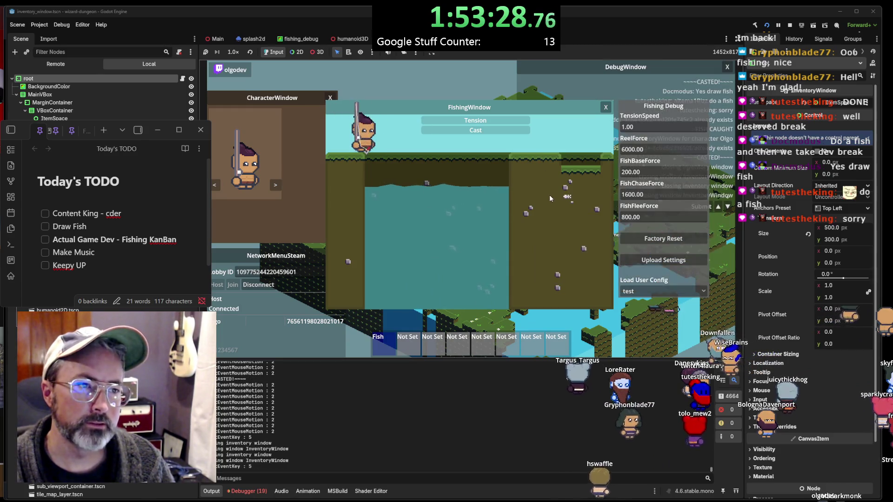
{"action": "key", "text": "i"}
{"action": "key", "text": "i"}
{"action": "left_click", "coordinate": [542, 154]}
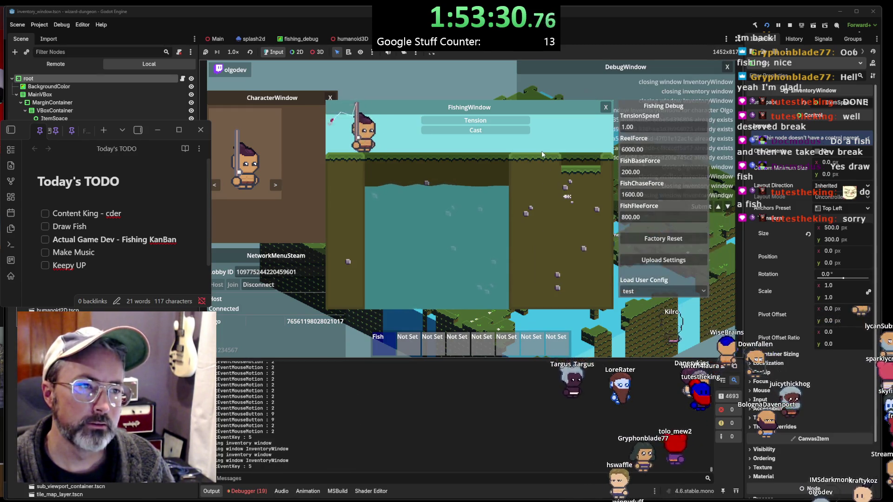
{"action": "key", "text": "i"}
{"action": "key", "text": "i"}
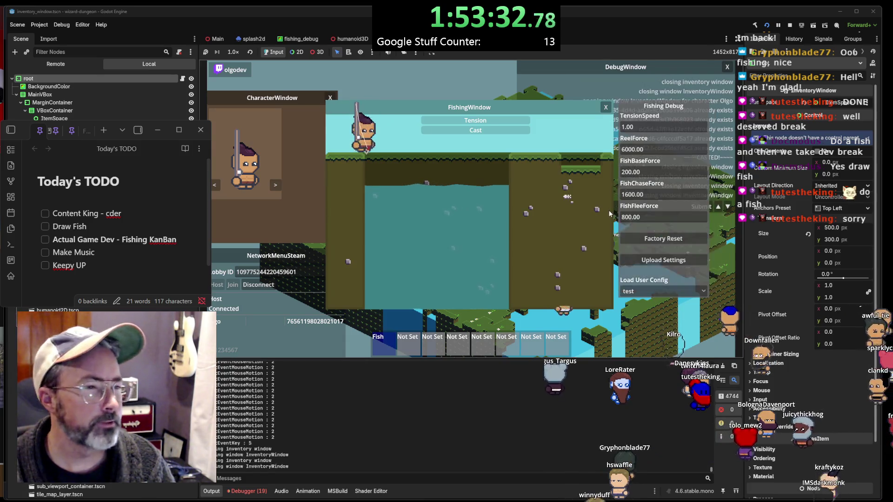
{"action": "key", "text": "i"}
{"action": "key", "text": "i"}
{"action": "key", "text": "i"}
{"action": "key", "text": "i"}
{"action": "key", "text": "i"}
{"action": "key", "text": "i"}
{"action": "key", "text": "i"}
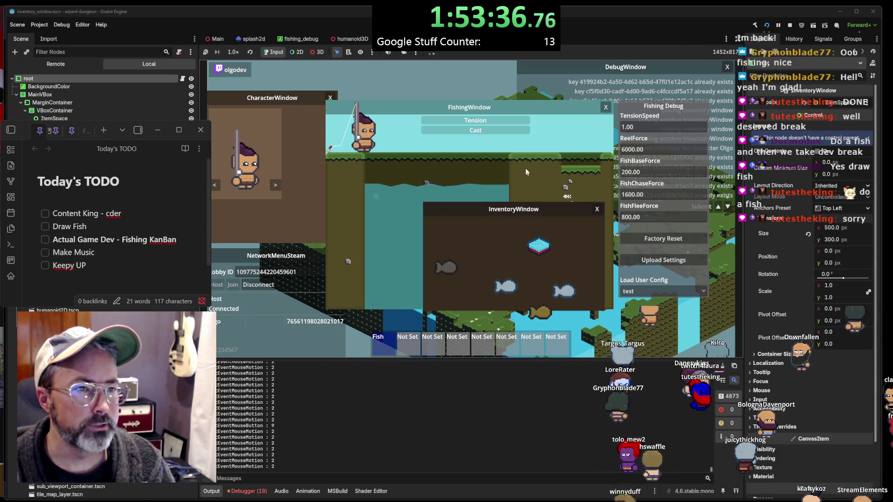
{"action": "key", "text": "i"}
{"action": "key", "text": "i"}
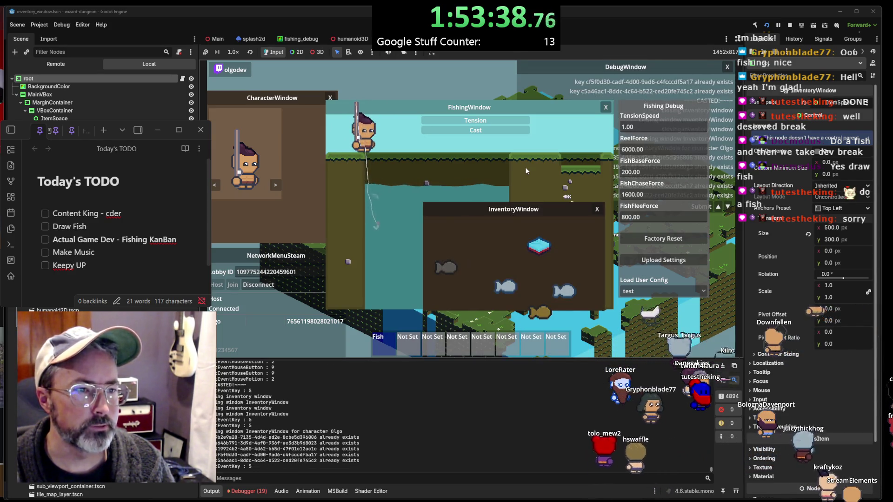
{"action": "left_click_drag", "start_coordinate": [540, 205], "coordinate": [599, 140]}
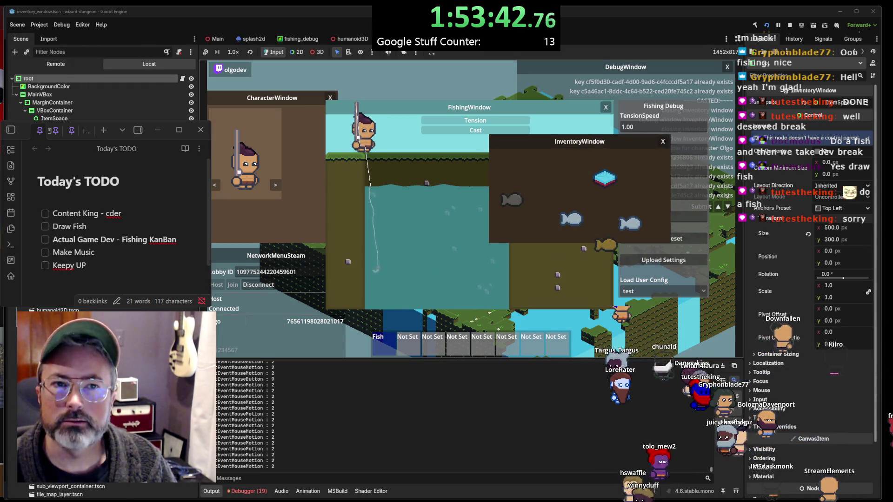
Show the running game's Remote scene tree and expand the Main node
{"action": "left_click", "coordinate": [65, 63]}
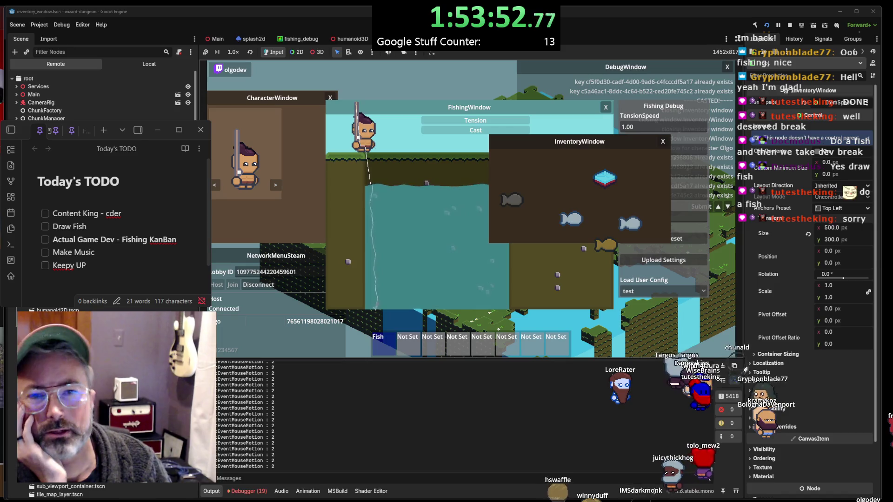
{"action": "left_click", "coordinate": [14, 94]}
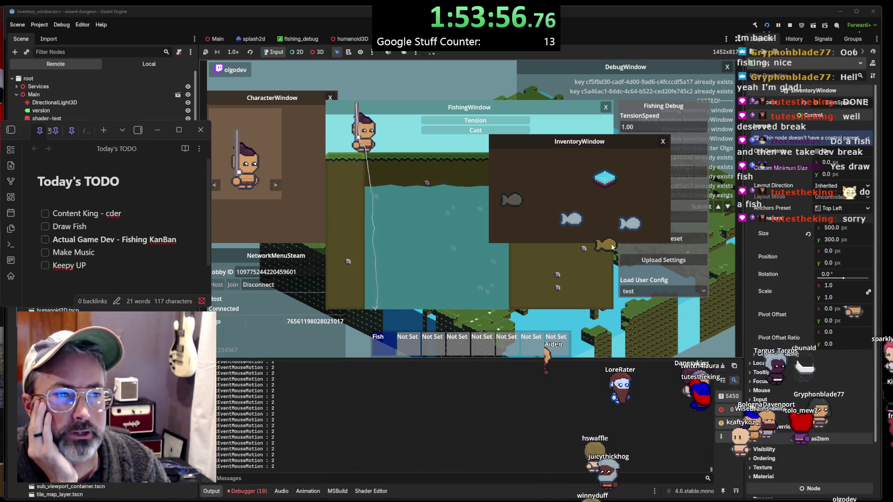
{"action": "left_click", "coordinate": [607, 71]}
{"action": "left_click", "coordinate": [544, 207]}
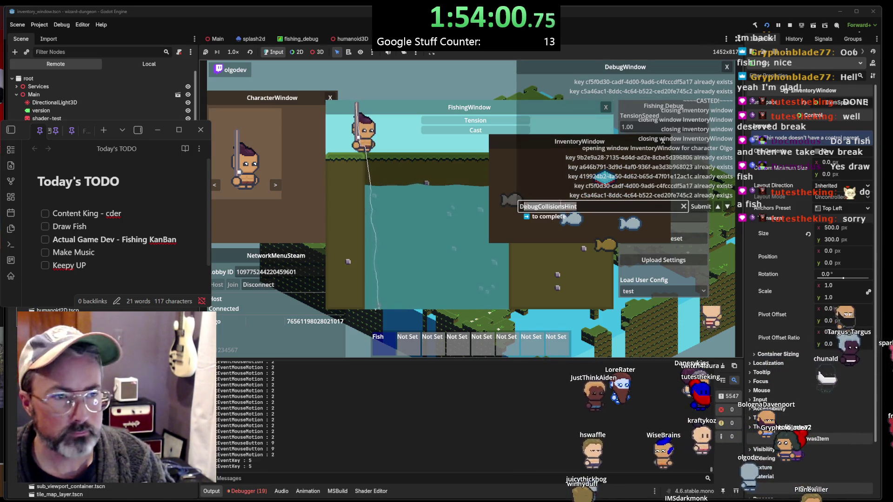
{"action": "type", "text": "De"}
{"action": "key", "text": "Return"}
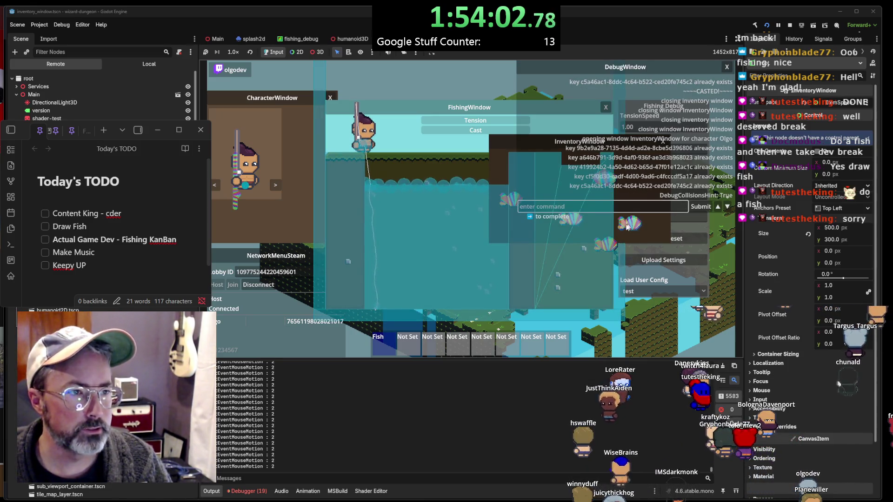
{"action": "mouse_move", "coordinate": [625, 134]}
{"action": "left_mouse_down"}
{"action": "mouse_move", "coordinate": [693, 130]}
{"action": "mouse_move", "coordinate": [703, 122]}
{"action": "mouse_move", "coordinate": [697, 87]}
{"action": "mouse_move", "coordinate": [669, 154]}
{"action": "mouse_move", "coordinate": [657, 330]}
{"action": "left_mouse_up"}
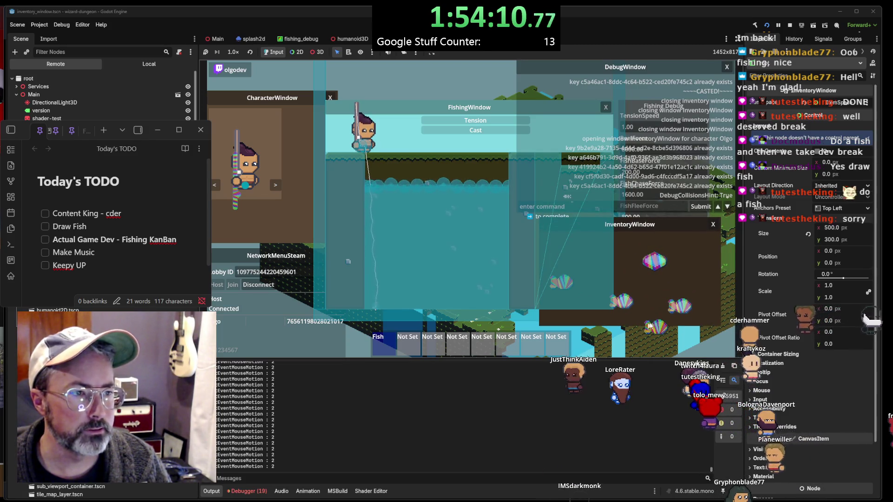
{"action": "left_click", "coordinate": [649, 208]}
{"action": "key", "text": "Up"}
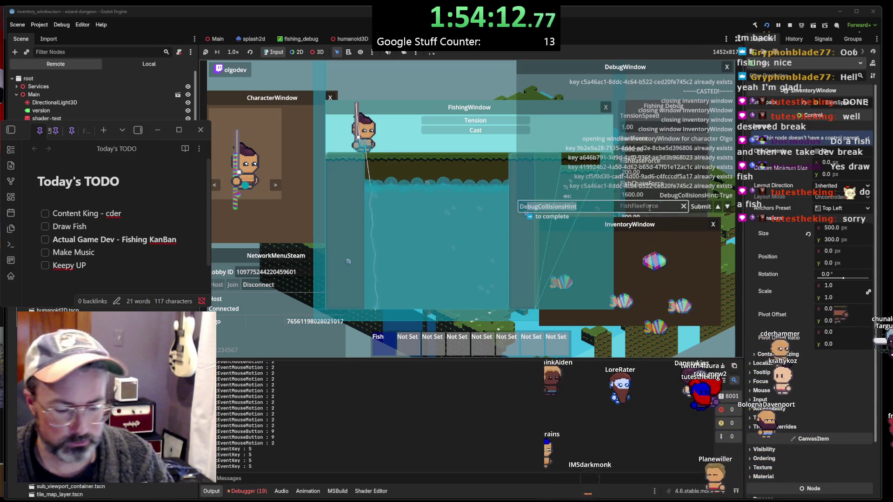
{"action": "key", "text": "Return"}
{"action": "left_click_drag", "start_coordinate": [620, 214], "coordinate": [568, 123]}
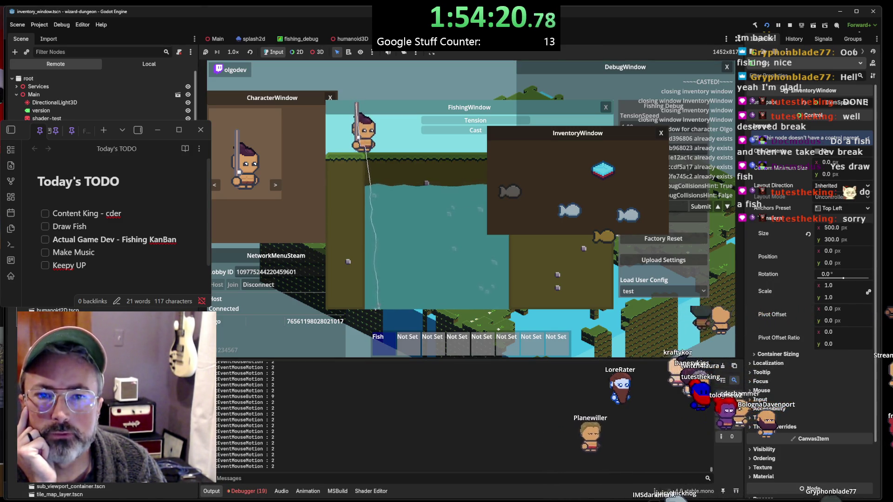
{"action": "scroll", "coordinate": [102, 98], "scroll_direction": "down", "scroll_amount": 1}
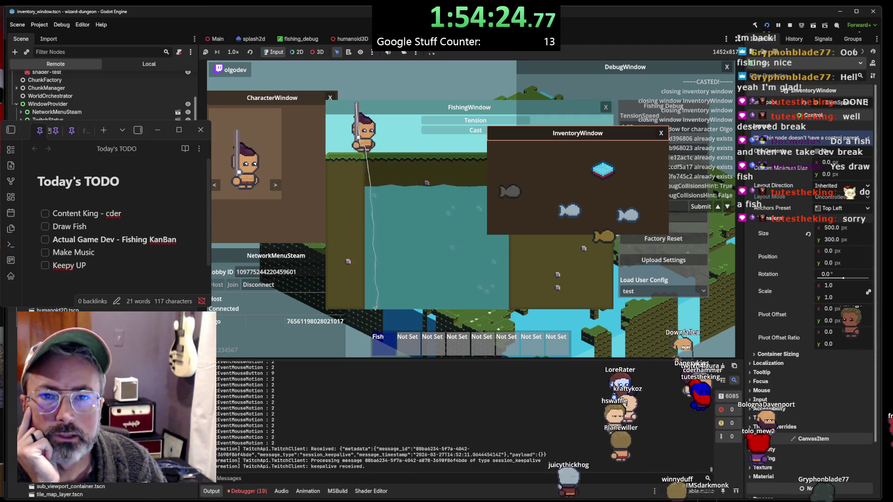
{"action": "left_click", "coordinate": [577, 133]}
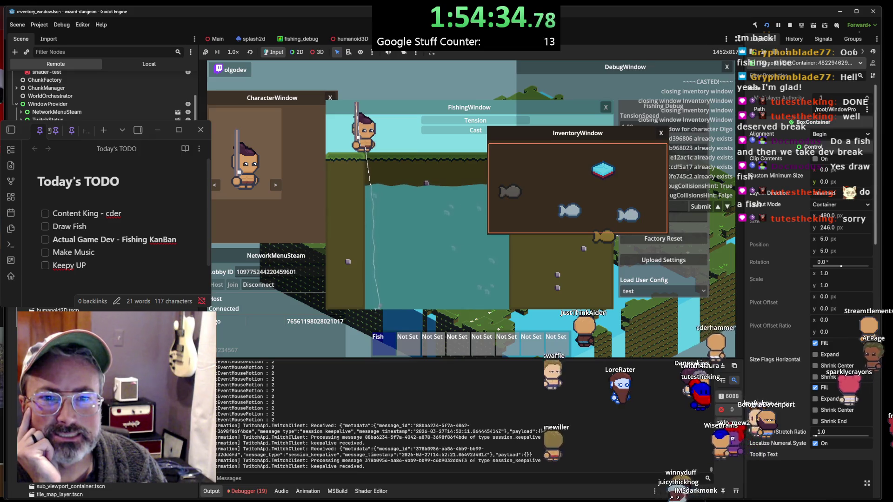
{"action": "scroll", "coordinate": [809, 279], "scroll_direction": "down", "scroll_amount": 2}
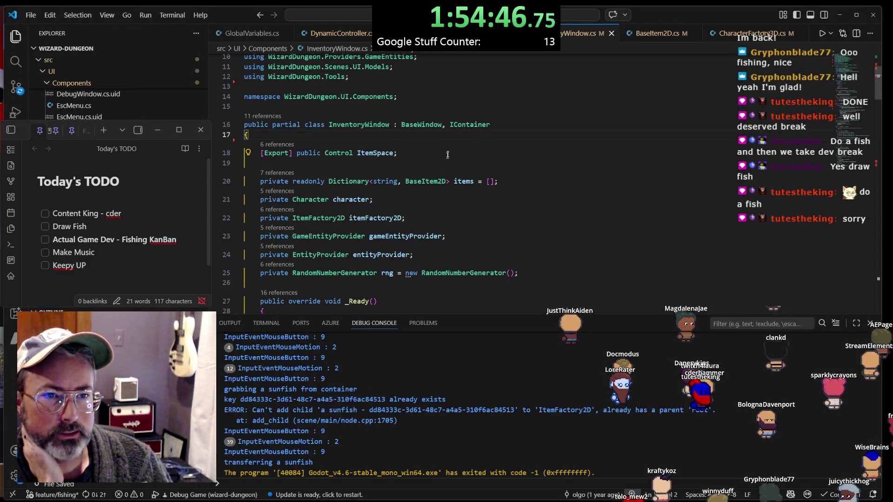
Scroll InventoryWindow.cs down past the RemoveItems loop toward AddItems
{"action": "scroll", "coordinate": [497, 176], "scroll_direction": "down", "scroll_amount": 5}
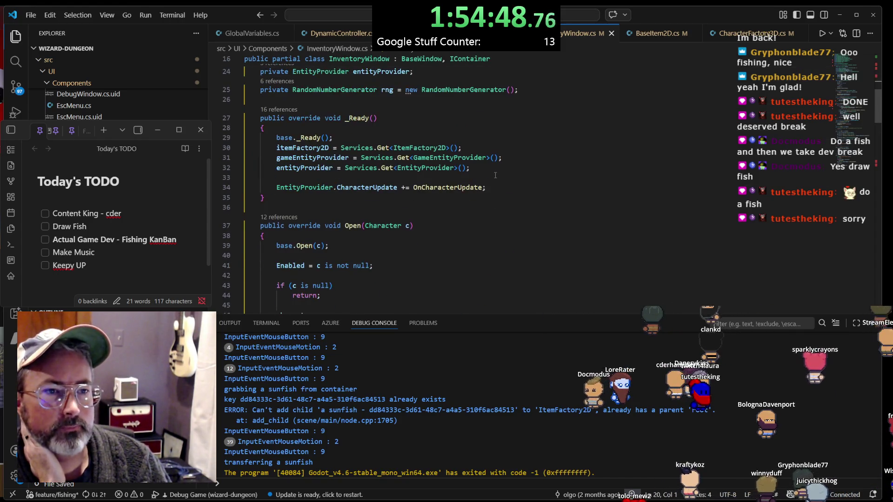
{"action": "scroll", "coordinate": [400, 199], "scroll_direction": "down", "scroll_amount": 6}
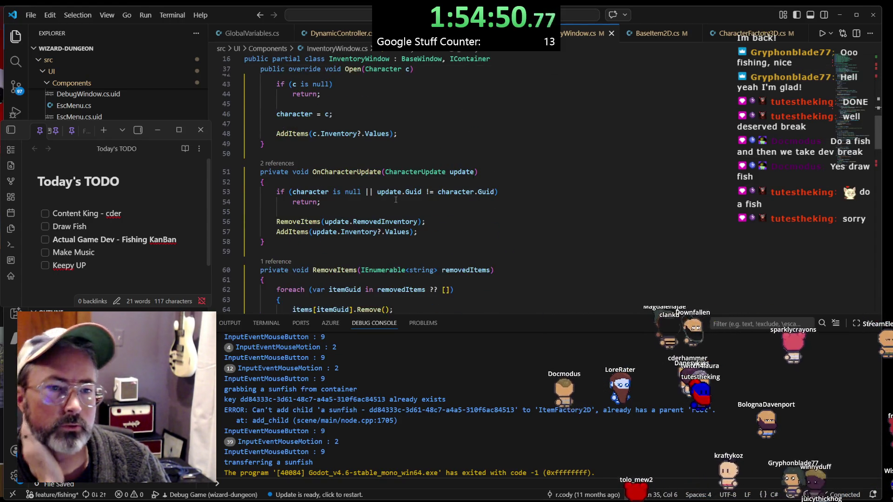
{"action": "scroll", "coordinate": [396, 199], "scroll_direction": "down", "scroll_amount": 2}
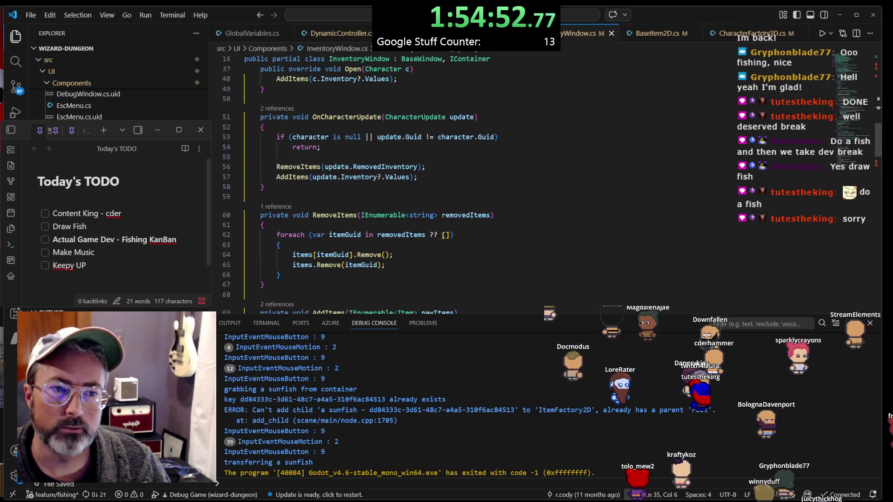
{"action": "left_click", "coordinate": [421, 256]}
{"action": "scroll", "coordinate": [421, 257], "scroll_direction": "down", "scroll_amount": 4}
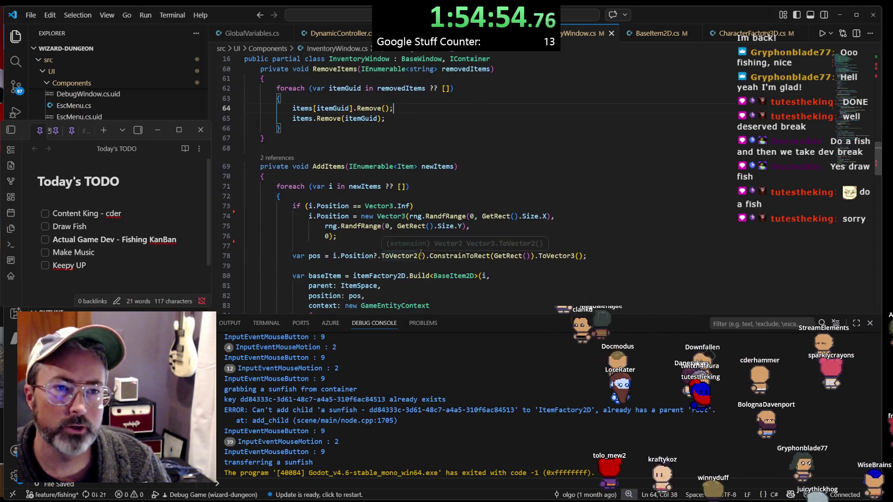
Inspect AddItems' random X and Y position lines and their GetRect calls
{"action": "left_click", "coordinate": [350, 249]}
{"action": "left_click", "coordinate": [507, 256]}
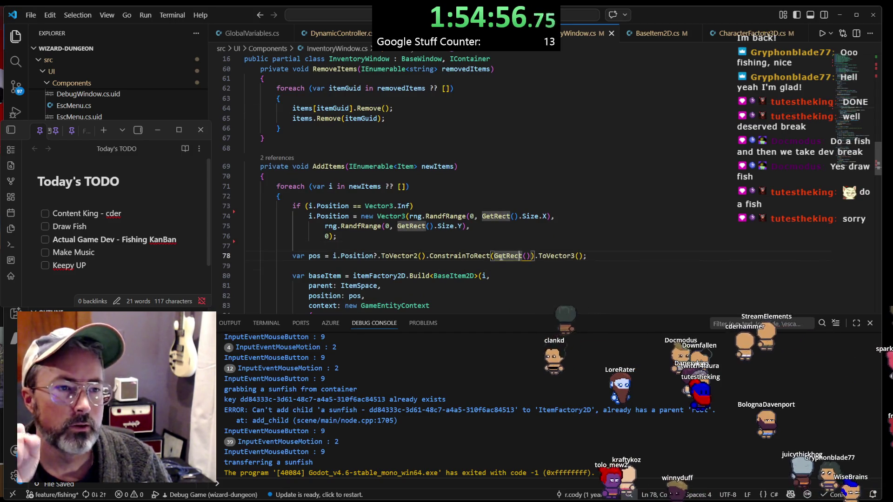
{"action": "left_click", "coordinate": [397, 238]}
{"action": "left_click", "coordinate": [548, 216]}
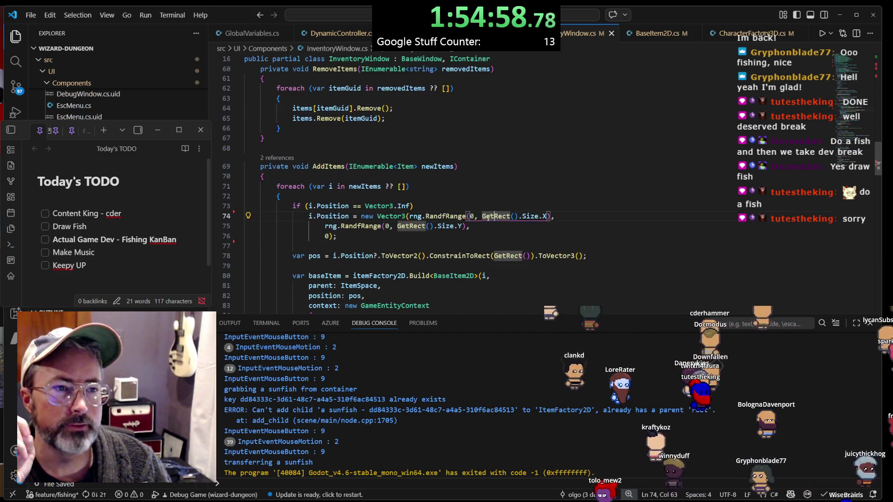
{"action": "scroll", "coordinate": [489, 217], "scroll_direction": "up", "scroll_amount": 3}
{"action": "scroll", "coordinate": [489, 217], "scroll_direction": "up", "scroll_amount": 15}
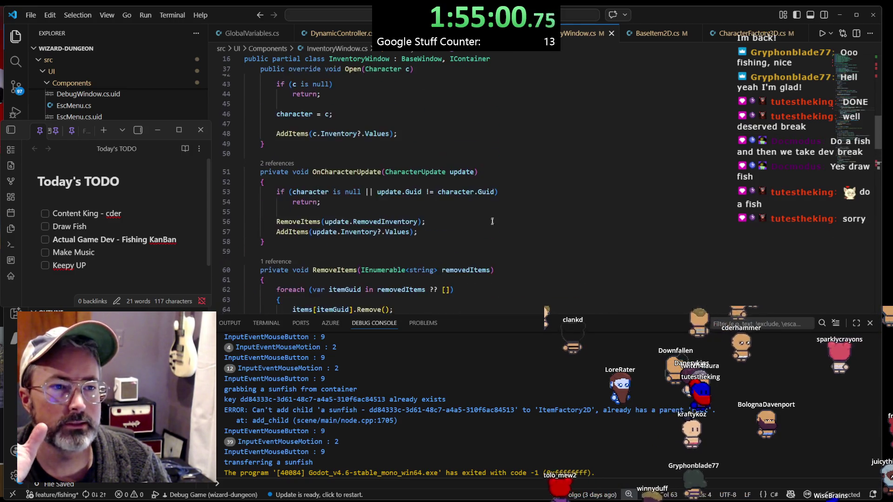
{"action": "scroll", "coordinate": [482, 228], "scroll_direction": "down", "scroll_amount": 5}
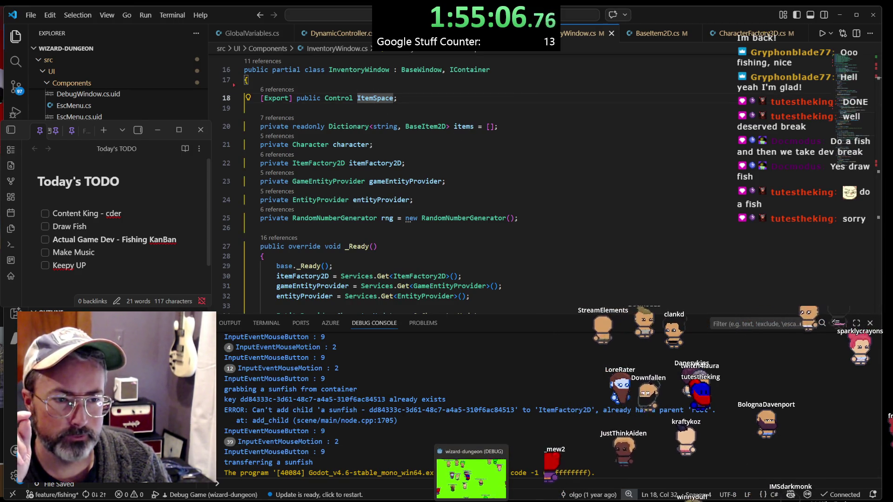
{"action": "left_click", "coordinate": [472, 475]}
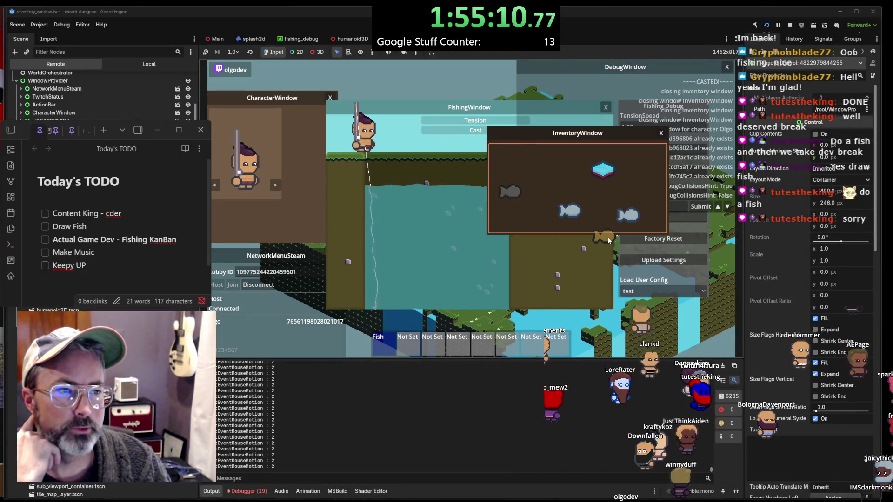
Close the InventoryWindow, reopen it with the I key, then stop the game with F8
{"action": "left_click", "coordinate": [607, 238]}
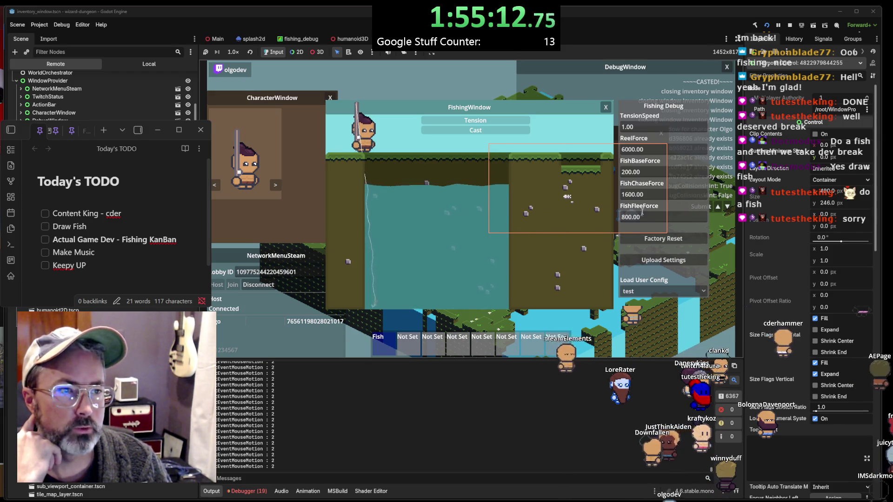
{"action": "key", "text": "i"}
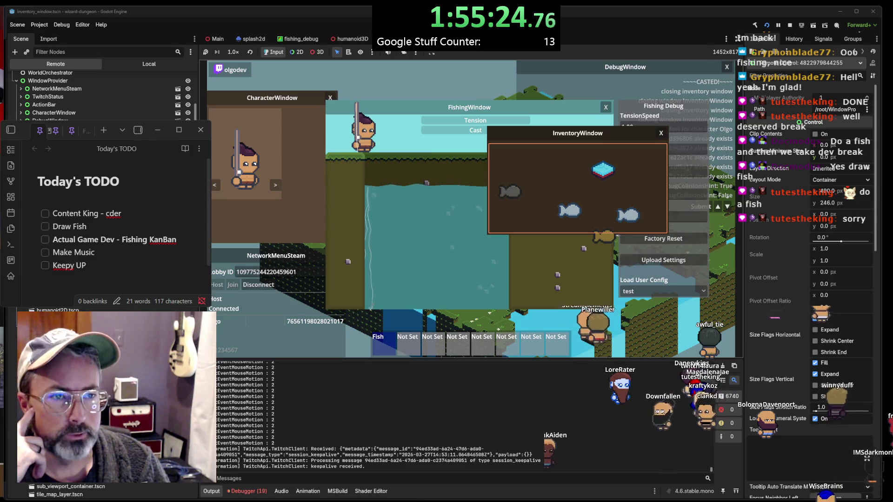
{"action": "key", "text": "F8"}
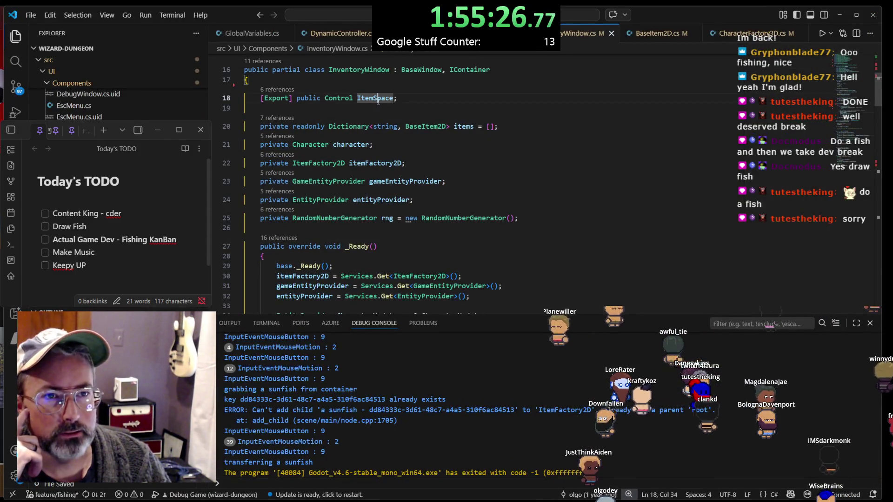
Prefix both GetRect() calls in the X and Y random position lines with 'ItemSpace.'
{"action": "double_click", "coordinate": [377, 98]}
{"action": "scroll", "coordinate": [383, 106], "scroll_direction": "down", "scroll_amount": 7}
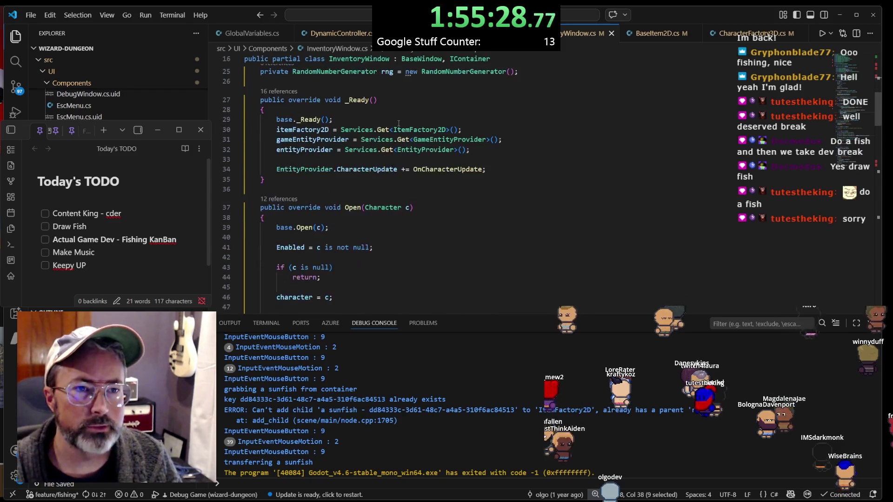
{"action": "scroll", "coordinate": [427, 190], "scroll_direction": "up", "scroll_amount": 4}
{"action": "scroll", "coordinate": [427, 190], "scroll_direction": "down", "scroll_amount": 10}
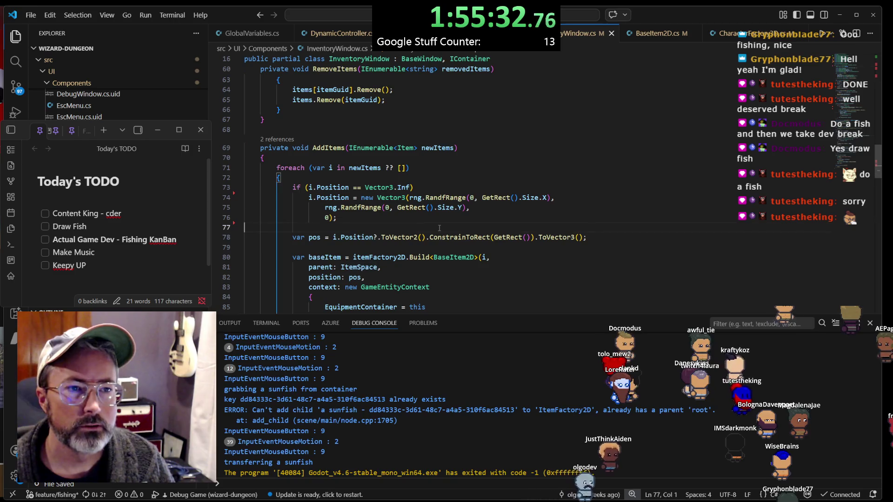
{"action": "left_click", "coordinate": [482, 198]}
{"action": "type", "text": "ItemSpace."}
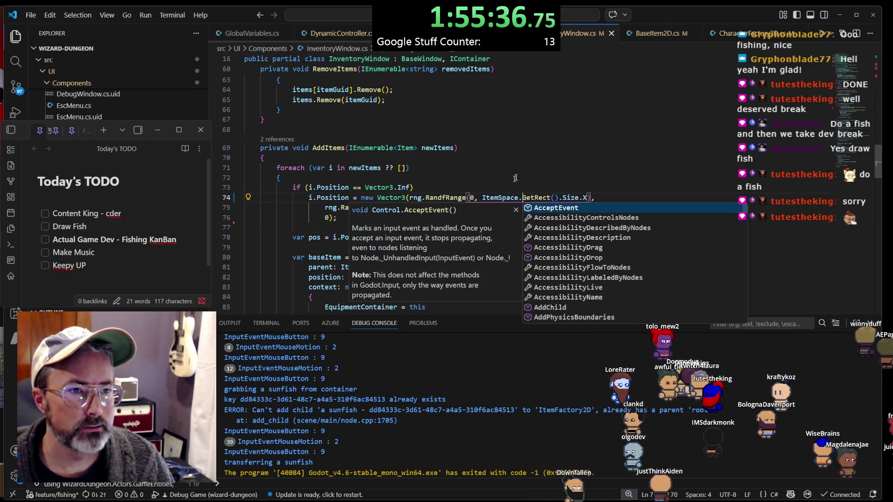
{"action": "key", "text": "Escape"}
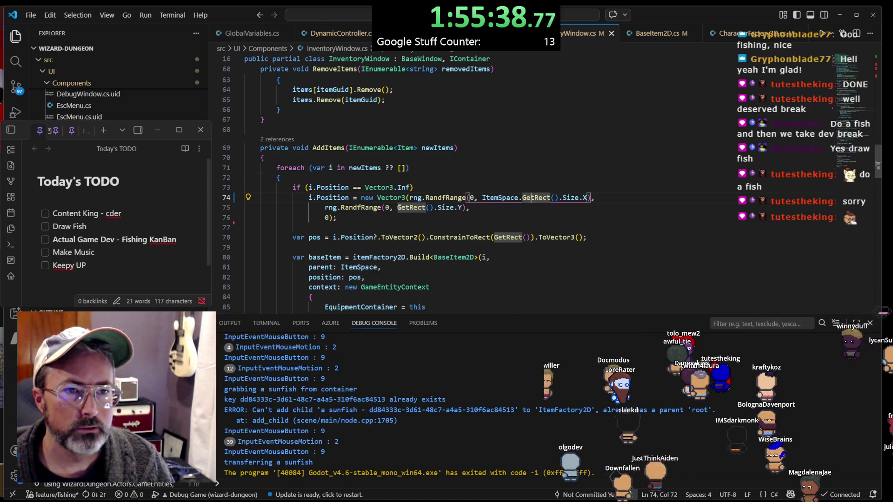
{"action": "left_click", "coordinate": [398, 208]}
{"action": "type", "text": "ItemSpace."}
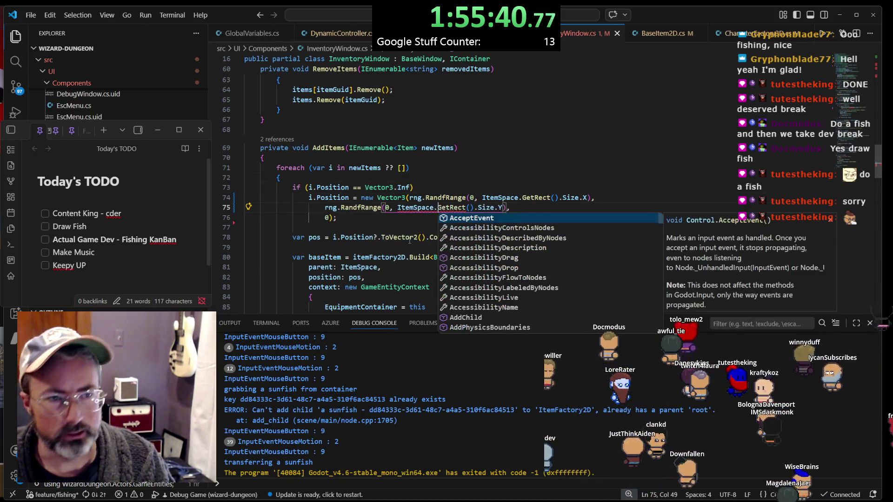
{"action": "key", "text": "Escape"}
Open a blank line at the loop's top and type 'itemSpaceRect = ItemSpace.GetRect();'
{"action": "key", "text": "Up"}
{"action": "key", "text": "Up"}
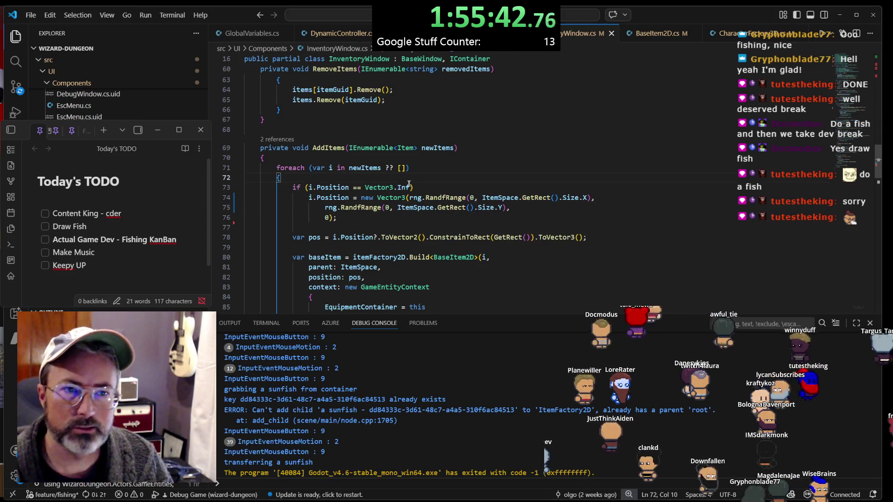
{"action": "key", "text": "Return"}
{"action": "type", "text": "{"}
{"action": "key", "text": "Return"}
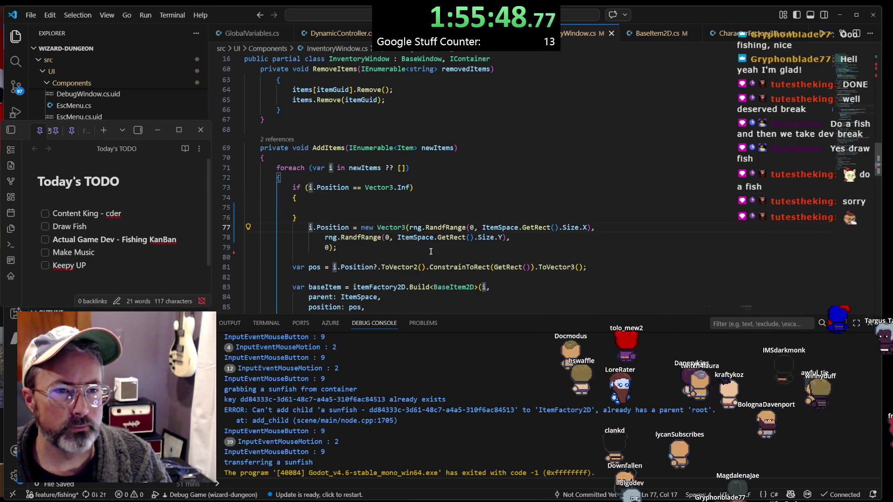
{"action": "key", "text": "ctrl+z"}
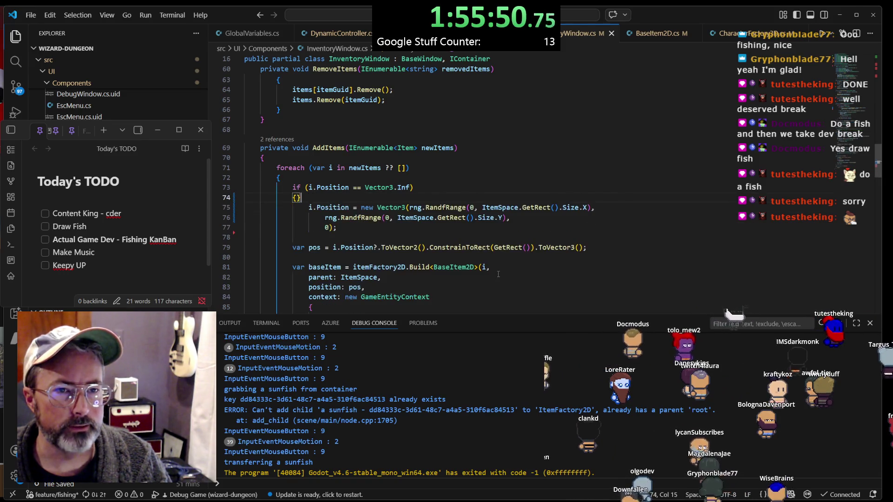
{"action": "key", "text": "ctrl+z"}
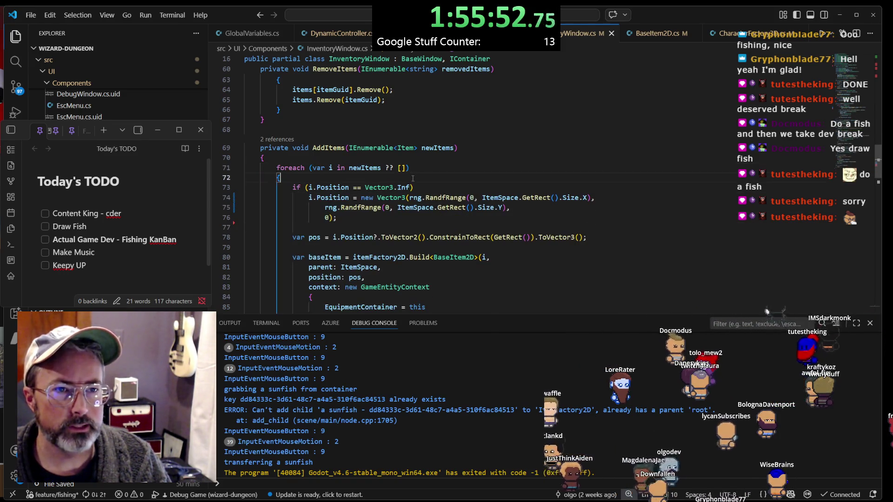
{"action": "key", "text": "Return"}
{"action": "key", "text": "Return"}
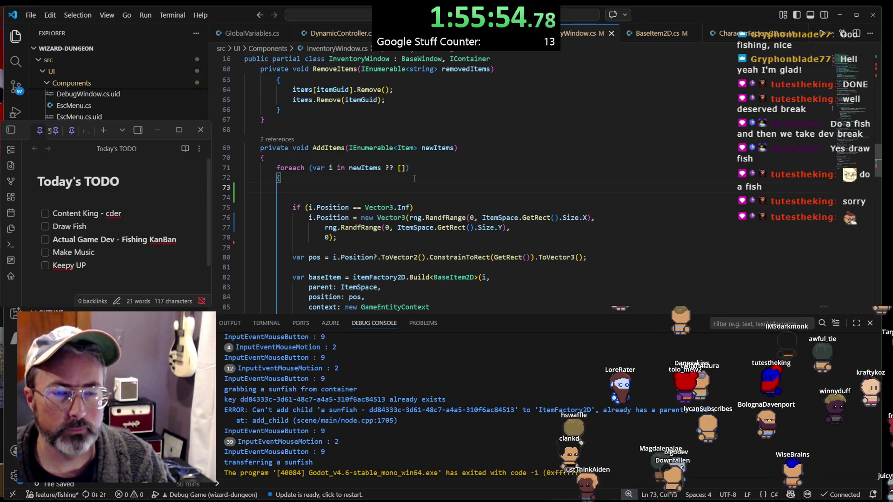
{"action": "type", "text": "varitemSpaceRect"}
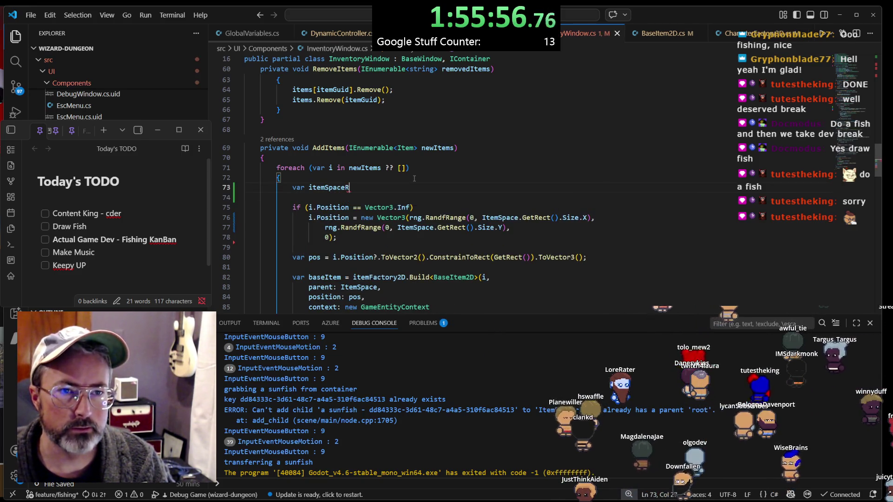
{"action": "type", "text": " = "}
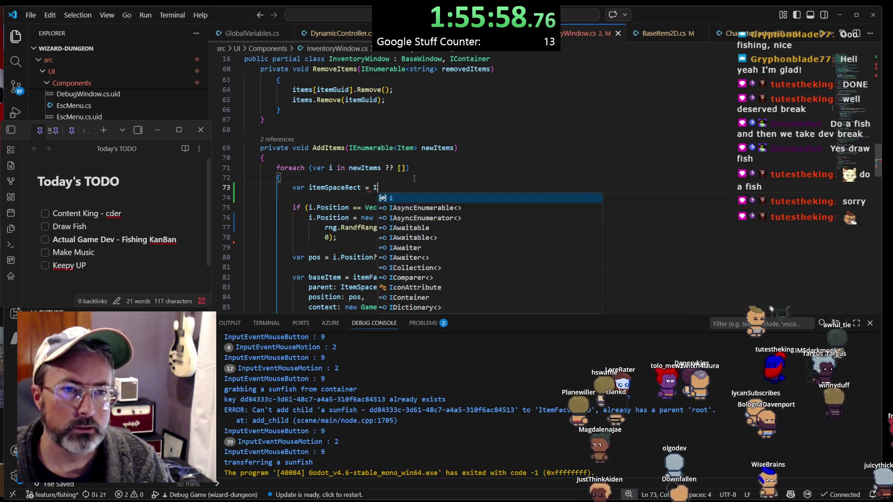
{"action": "type", "text": "ItemSpace.GetRect("}
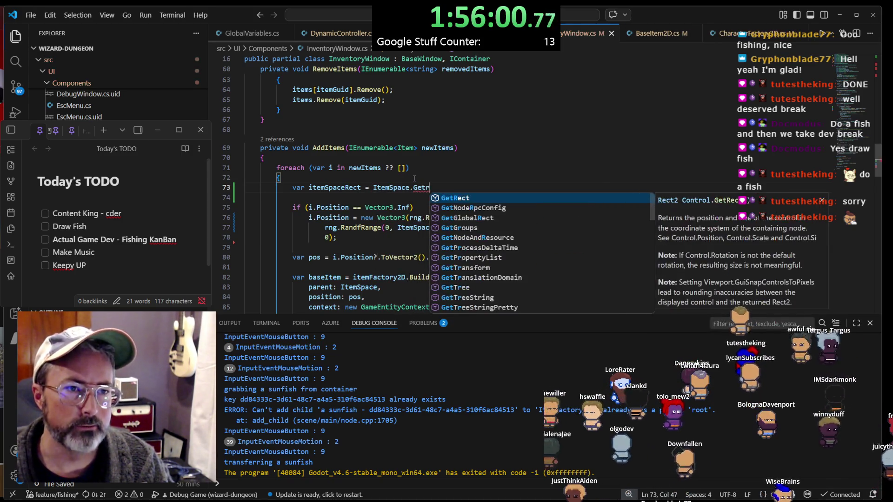
{"action": "type", "text": ");"}
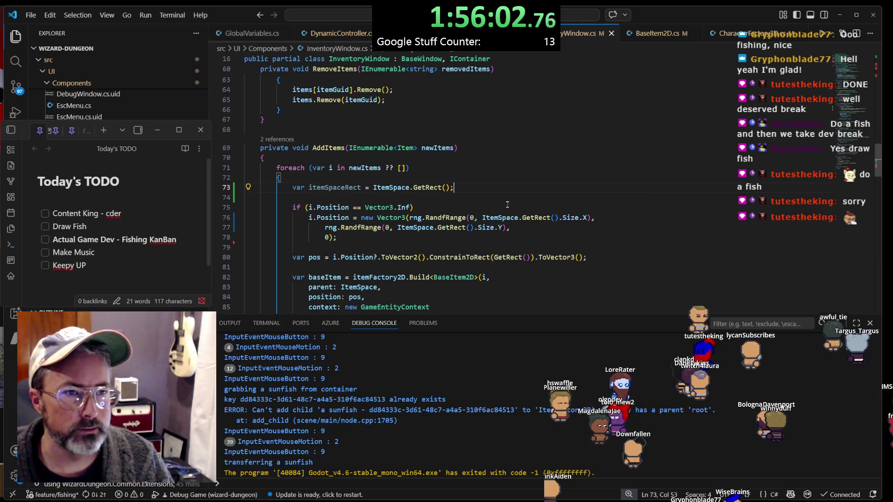
Replace the X position's ItemSpace.GetRect() call with itemSpaceRect and check its declaration
{"action": "left_click_drag", "start_coordinate": [560, 217], "coordinate": [494, 219]}
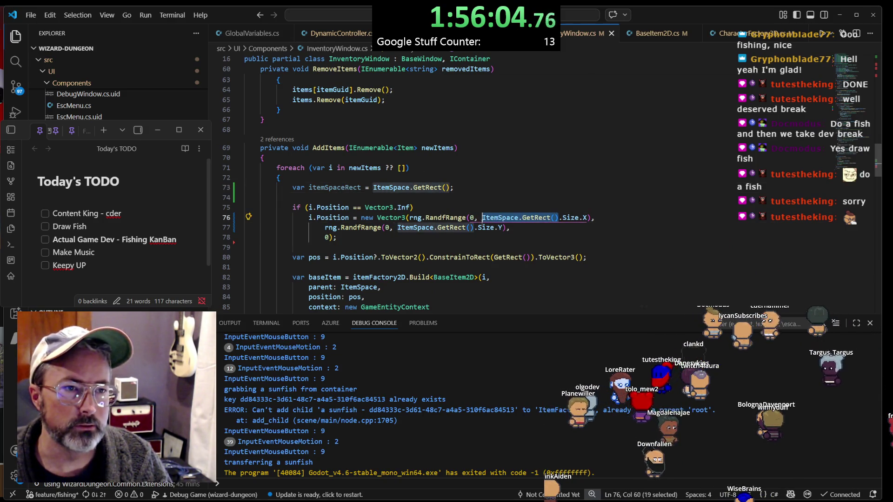
{"action": "type", "text": "itemSpaceRect"}
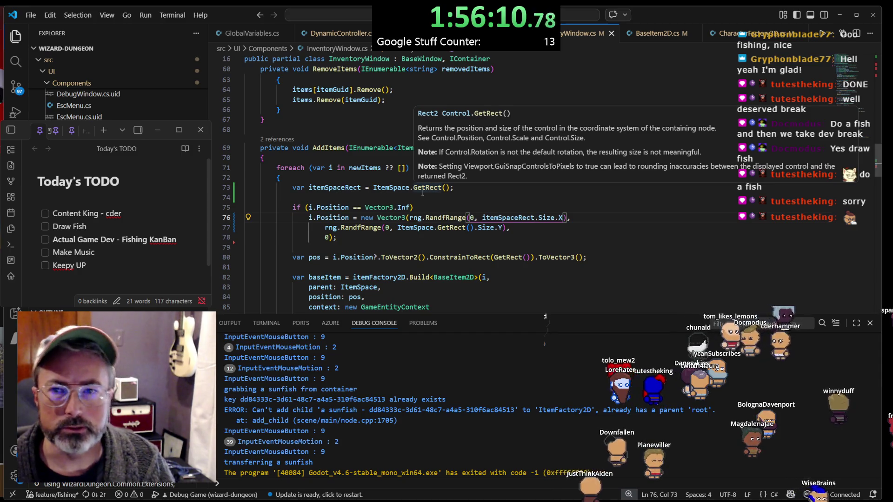
{"action": "left_click", "coordinate": [423, 188]}
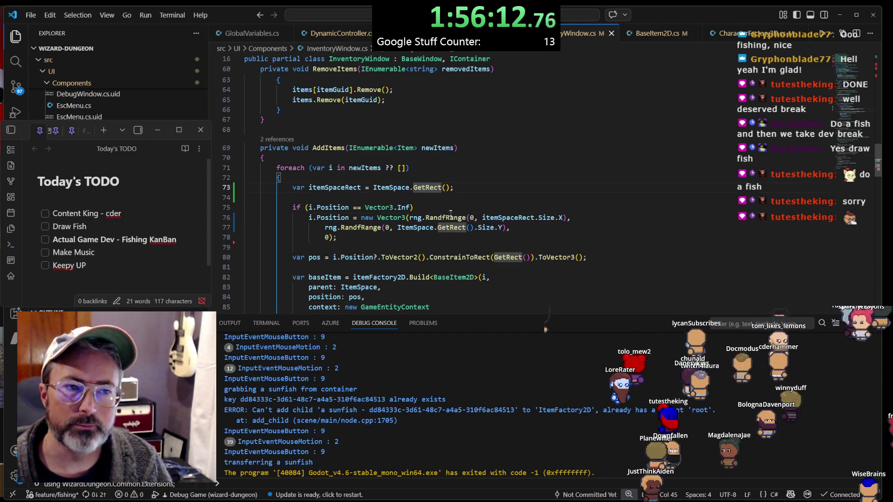
{"action": "left_click", "coordinate": [326, 188]}
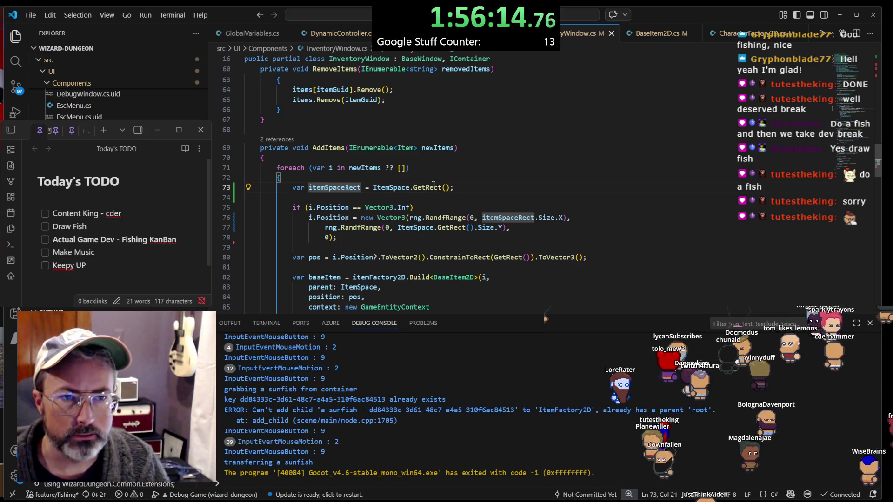
{"action": "left_click_drag", "start_coordinate": [454, 187], "coordinate": [293, 188]}
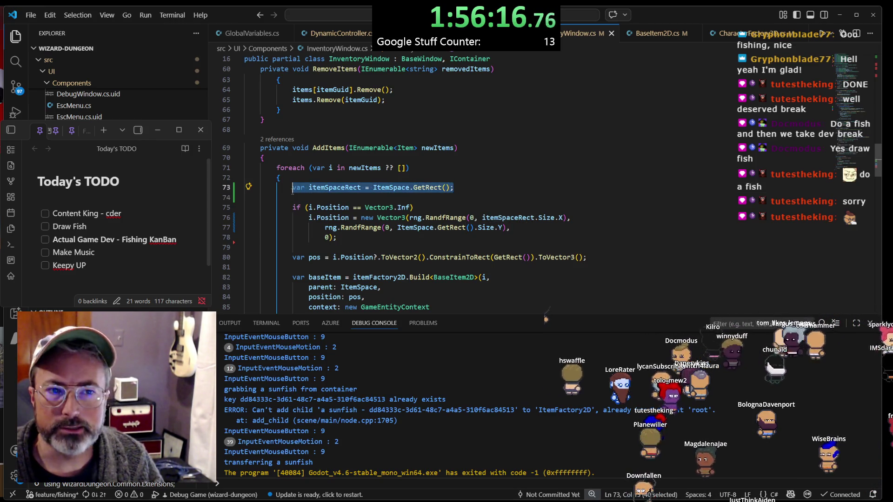
{"action": "left_click", "coordinate": [322, 187]}
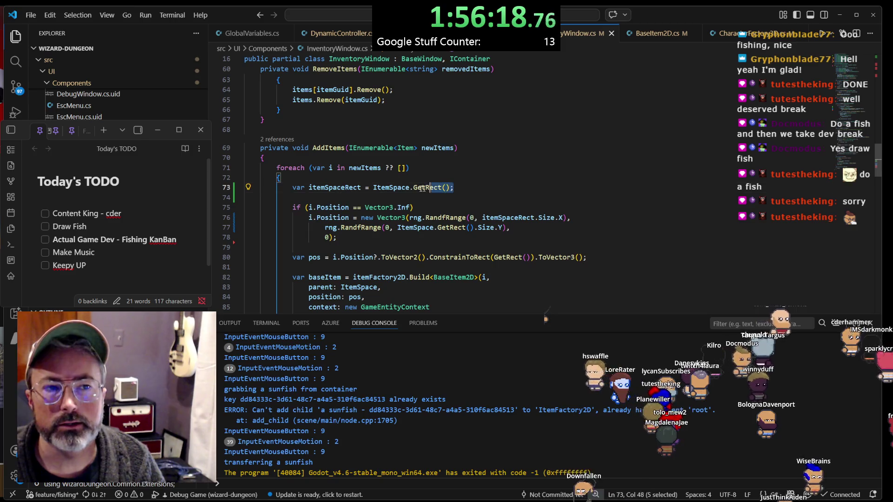
{"action": "left_click", "coordinate": [335, 187]}
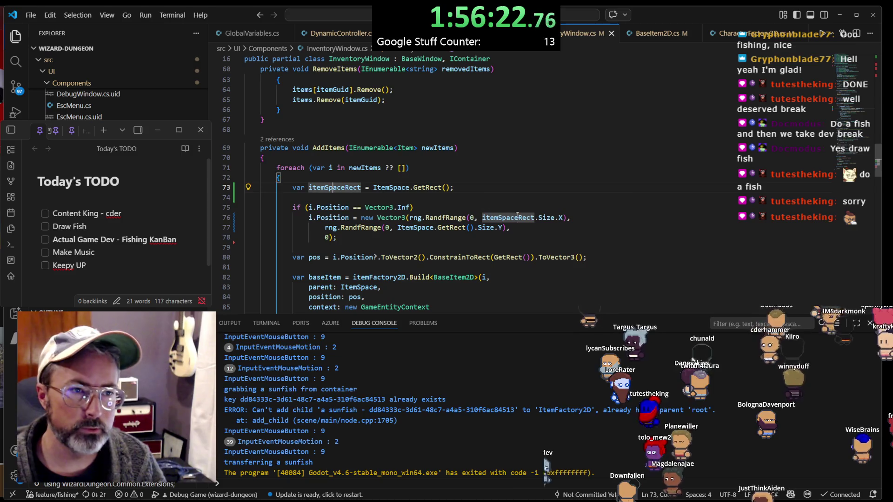
Paste itemSpaceRect over the GetRect() calls on lines 77 and 80
{"action": "left_click_drag", "start_coordinate": [474, 227], "coordinate": [397, 228]}
{"action": "type", "text": "itemSpaceRect"}
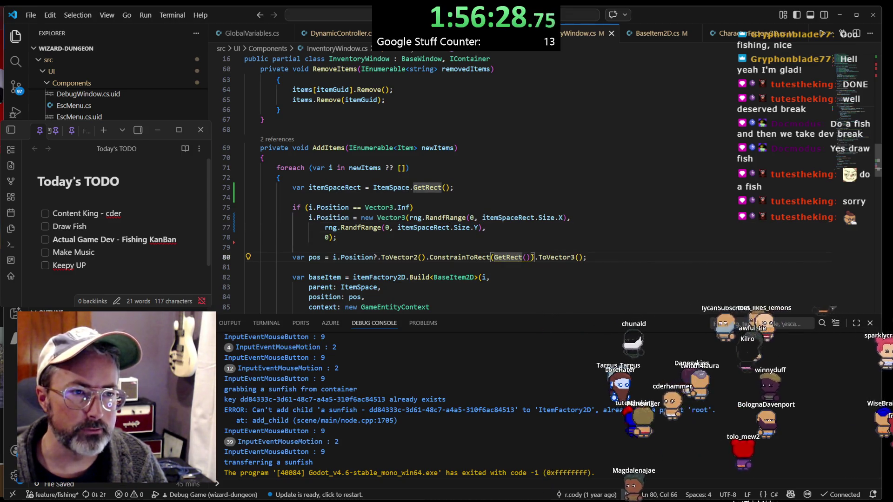
{"action": "type", "text": "itemSpaceRect"}
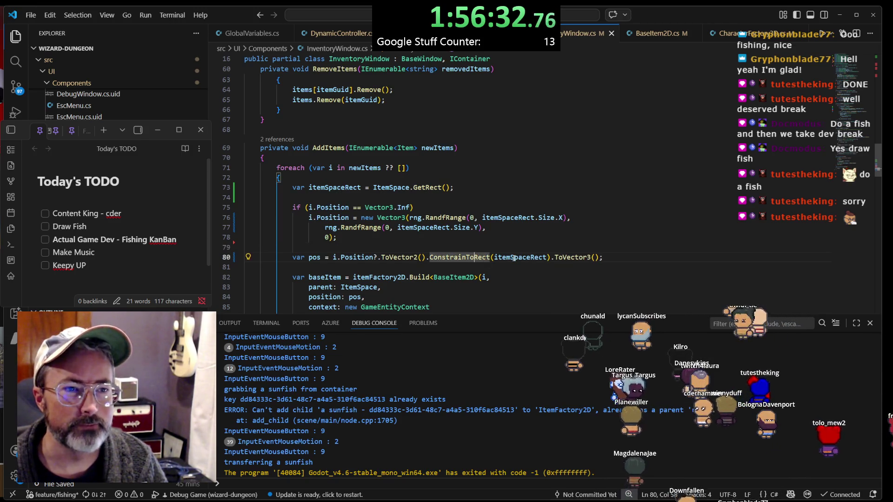
{"action": "left_click", "coordinate": [515, 257]}
{"action": "key", "text": "Down"}
{"action": "key", "text": "Down"}
{"action": "key", "text": "Down"}
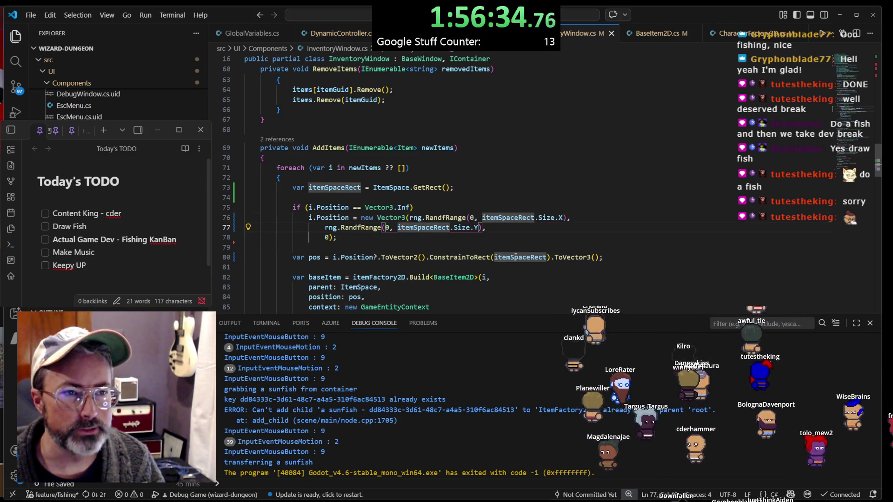
{"action": "left_click", "coordinate": [432, 188]}
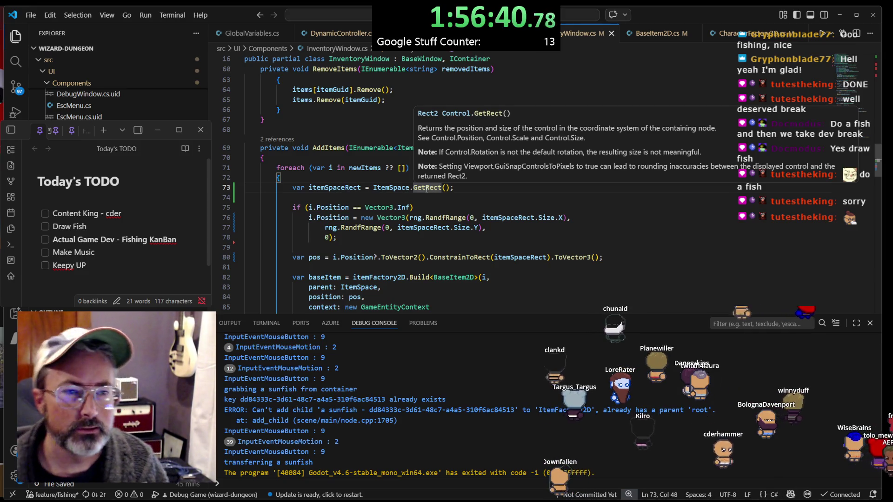
{"action": "left_click", "coordinate": [421, 187]}
{"action": "left_click", "coordinate": [474, 185]}
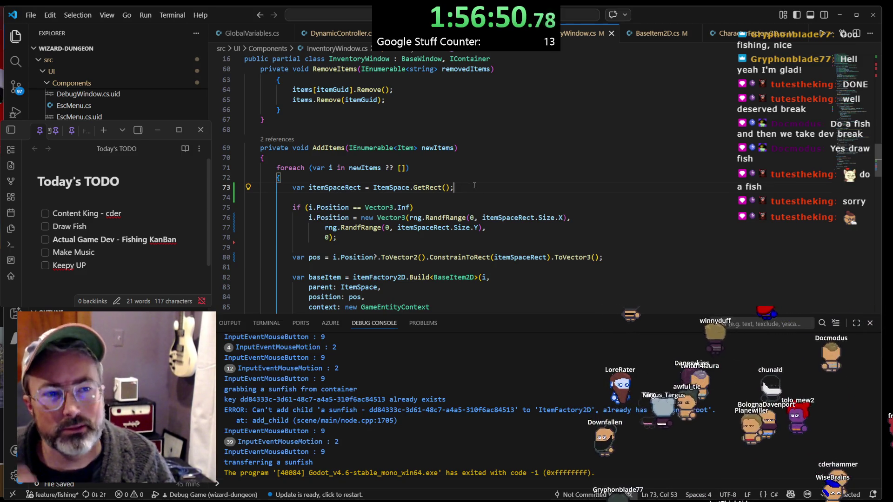
{"action": "key", "text": "Left"}
{"action": "key", "text": "Left"}
{"action": "key", "text": "Left"}
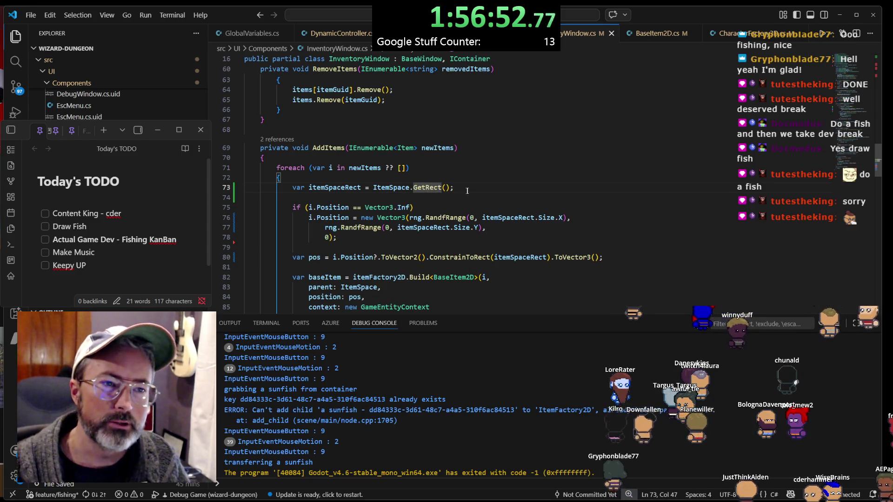
{"action": "key", "text": "Left"}
{"action": "key", "text": "Left"}
{"action": "key", "text": "Left"}
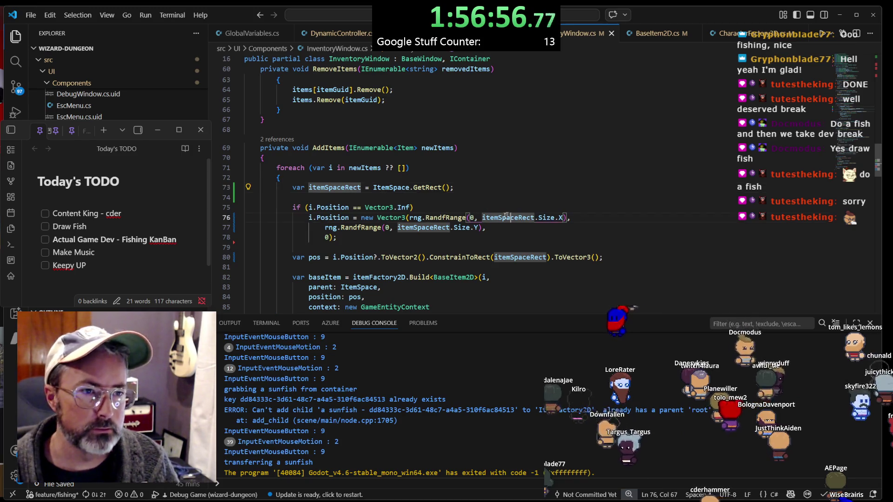
{"action": "left_click", "coordinate": [435, 227]}
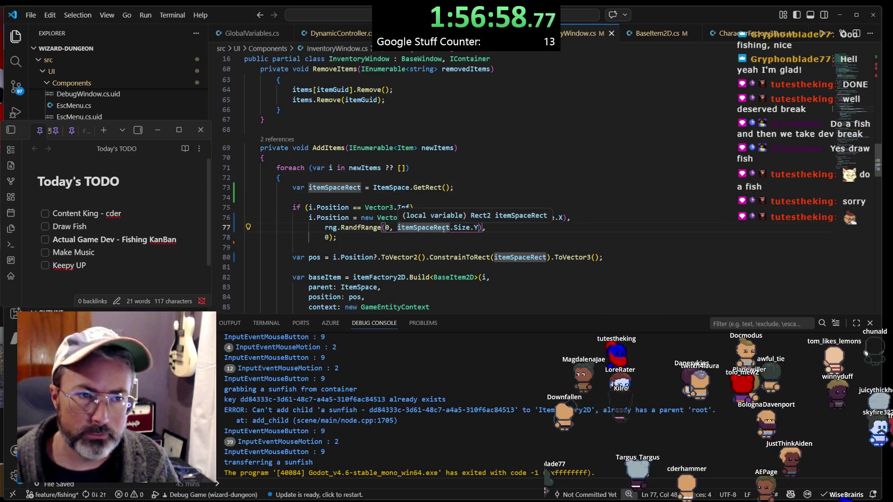
{"action": "left_click", "coordinate": [523, 217]}
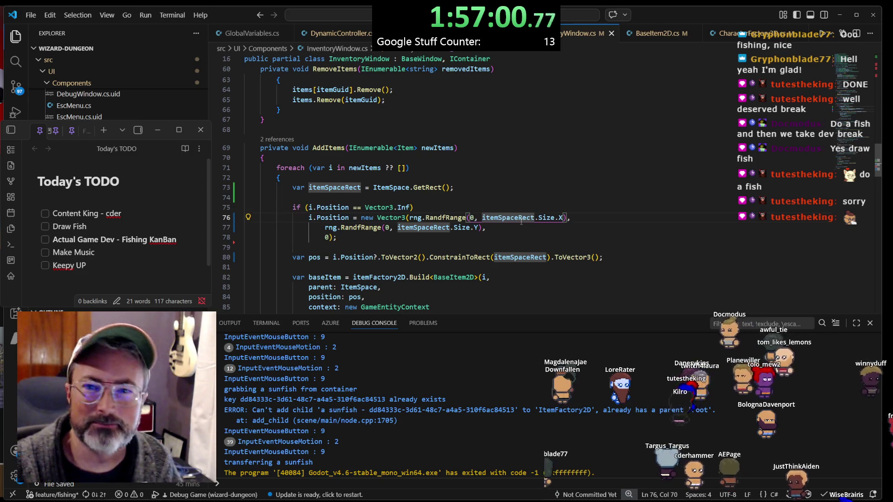
{"action": "left_click", "coordinate": [486, 198]}
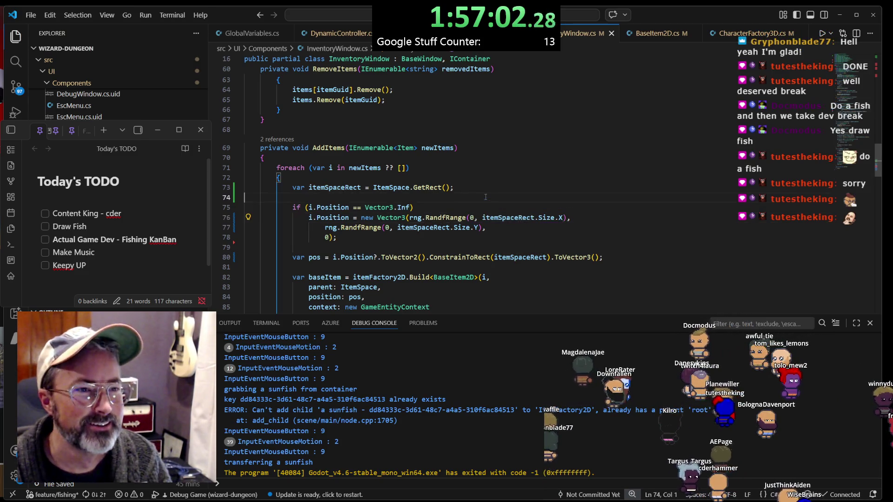
{"action": "left_click", "coordinate": [502, 217]}
{"action": "left_click", "coordinate": [321, 188]}
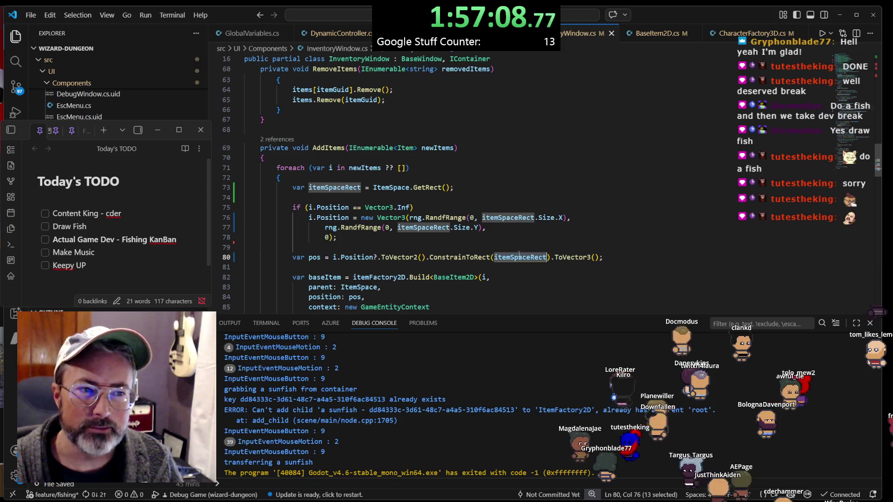
{"action": "type", "text": "GetRect()"}
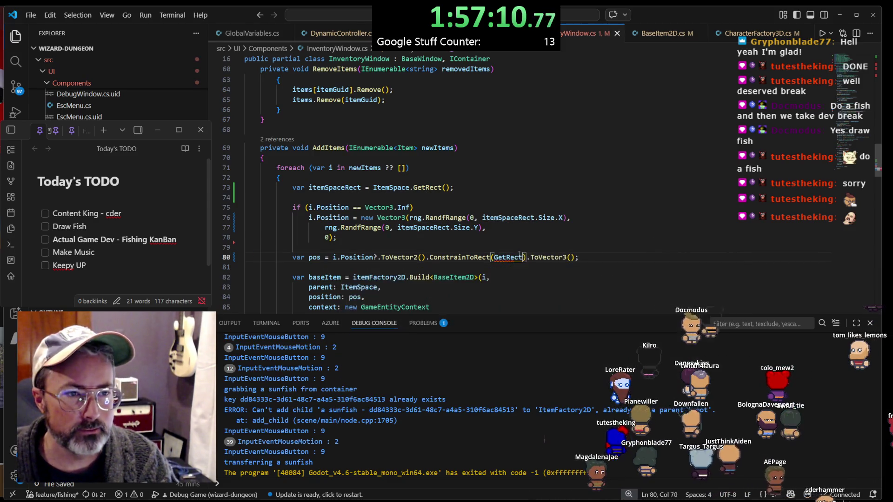
{"action": "key", "text": "shift+Home"}
{"action": "key", "text": "shift+Home"}
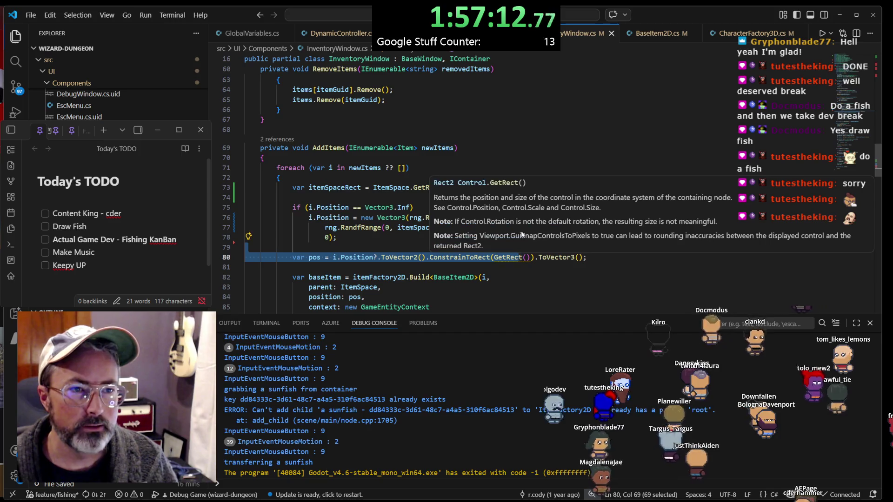
{"action": "key", "text": "Down"}
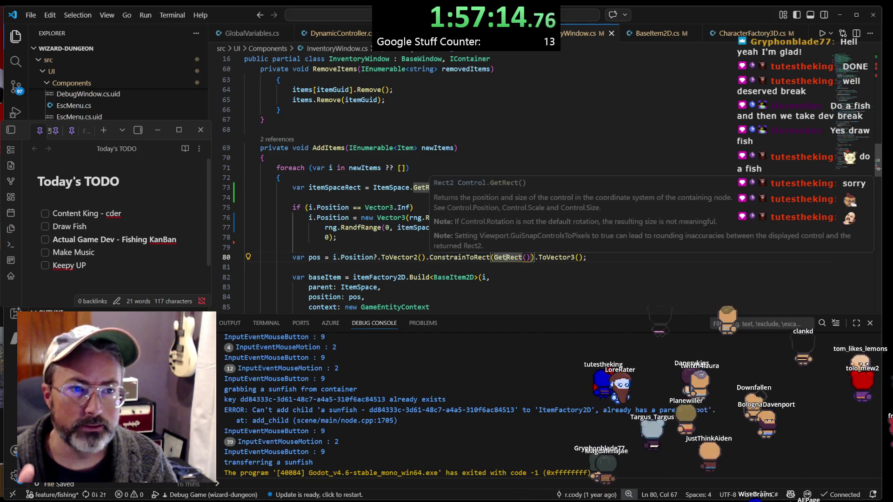
{"action": "scroll", "coordinate": [510, 139], "scroll_direction": "up", "scroll_amount": 10}
{"action": "scroll", "coordinate": [509, 113], "scroll_direction": "down", "scroll_amount": 20}
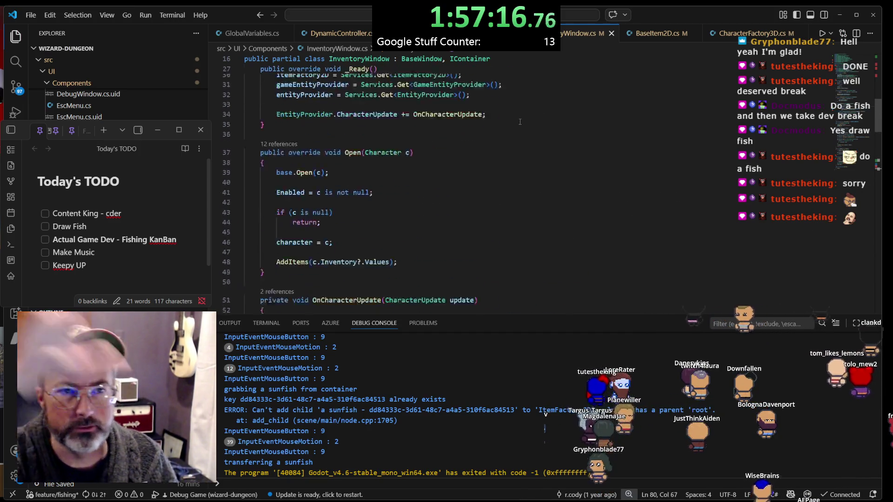
{"action": "scroll", "coordinate": [518, 142], "scroll_direction": "up", "scroll_amount": 15}
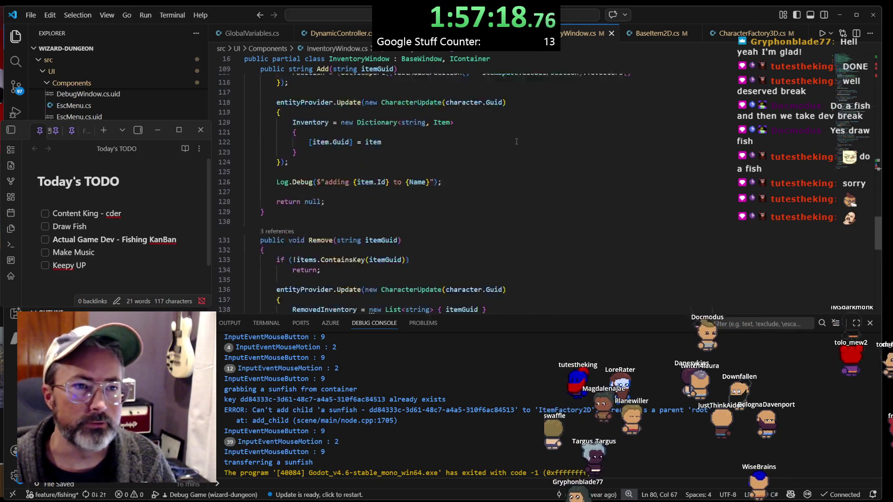
{"action": "scroll", "coordinate": [511, 151], "scroll_direction": "up", "scroll_amount": 3}
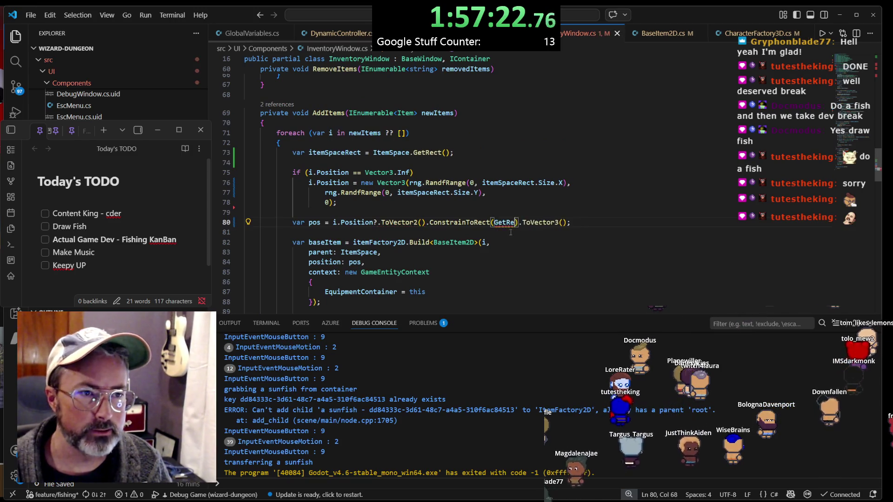
{"action": "key", "text": "BackSpace"}
{"action": "key", "text": "BackSpace"}
{"action": "key", "text": "BackSpace"}
{"action": "type", "text": "item"}
{"action": "key", "text": "Tab"}
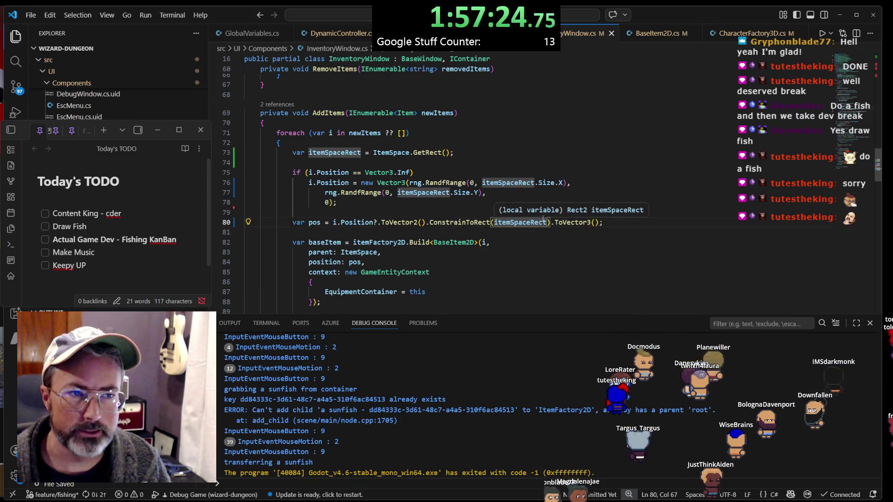
{"action": "scroll", "coordinate": [458, 207], "scroll_direction": "down", "scroll_amount": 1}
{"action": "left_click", "coordinate": [486, 235]}
{"action": "key", "text": "ctrl+f"}
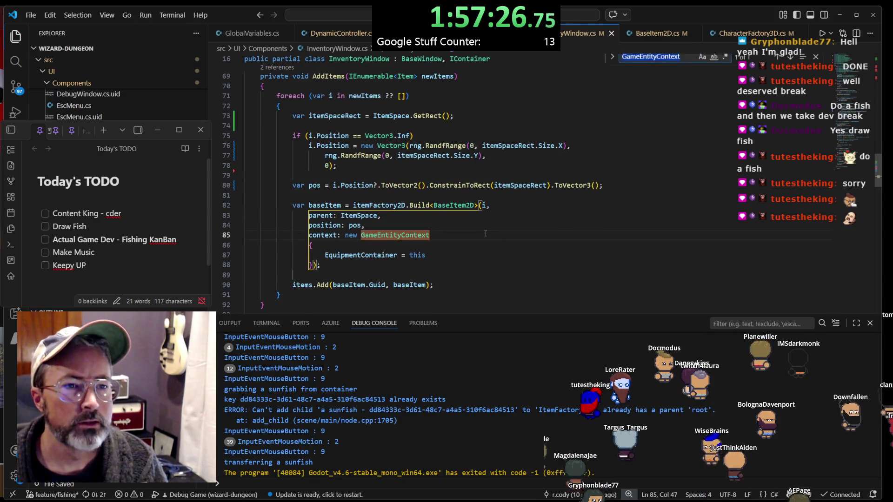
{"action": "type", "text": "rectrec"}
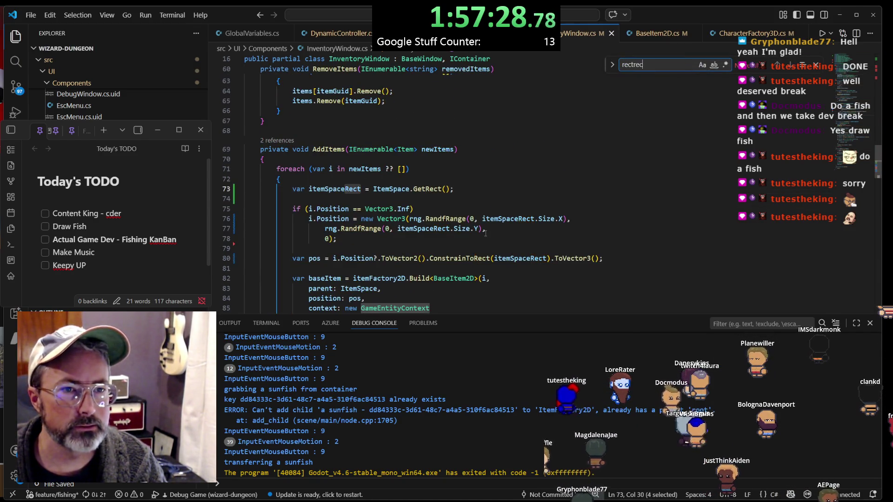
{"action": "key", "text": "BackSpace"}
{"action": "key", "text": "BackSpace"}
{"action": "key", "text": "BackSpace"}
{"action": "type", "text": "tur"}
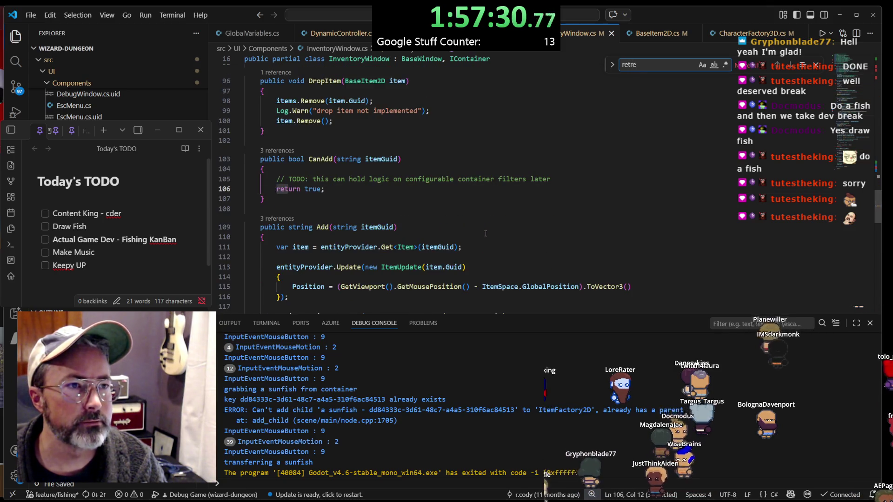
{"action": "key", "text": "BackSpace"}
{"action": "key", "text": "BackSpace"}
{"action": "key", "text": "BackSpace"}
{"action": "type", "text": "getrect"}
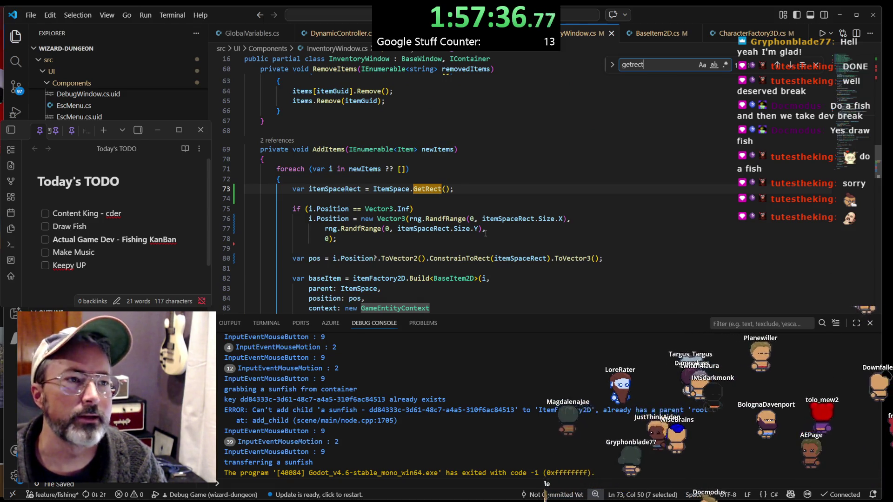
{"action": "key", "text": "Escape"}
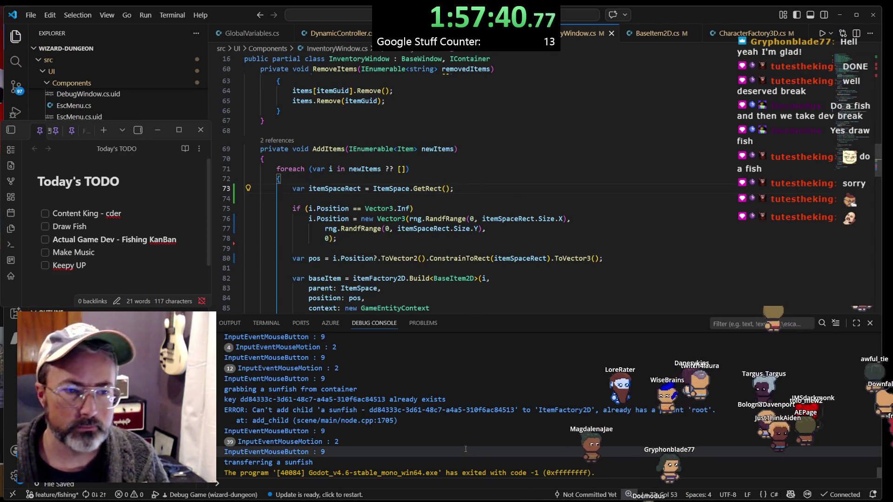
{"action": "mouse_move", "coordinate": [487, 501]}
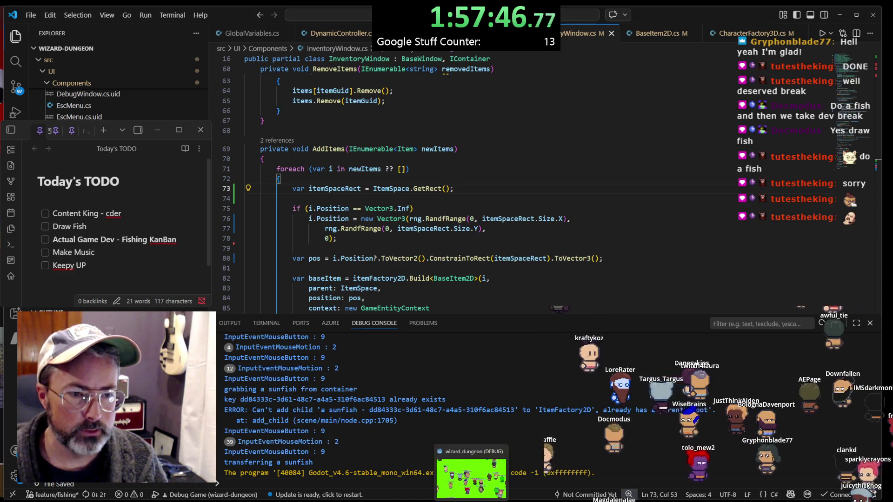
Restart the game and drag the inventory window around, ending near the map's top centre
{"action": "left_click", "coordinate": [471, 479]}
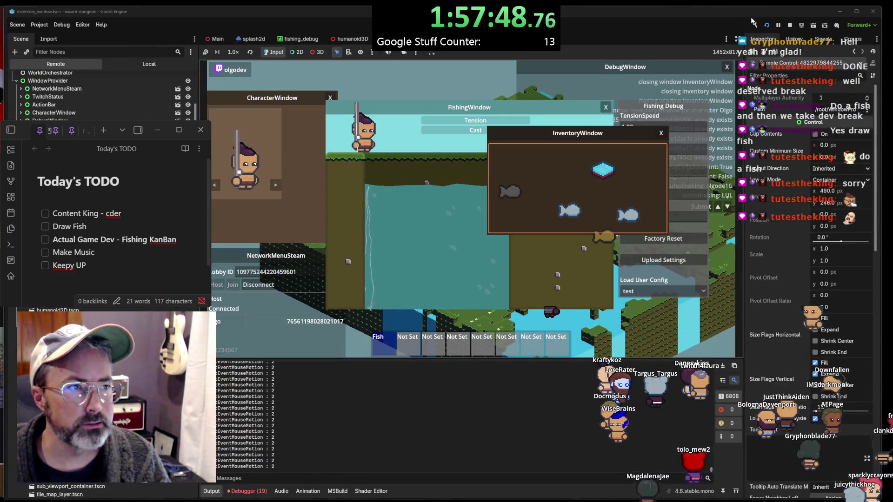
{"action": "left_click", "coordinate": [767, 26]}
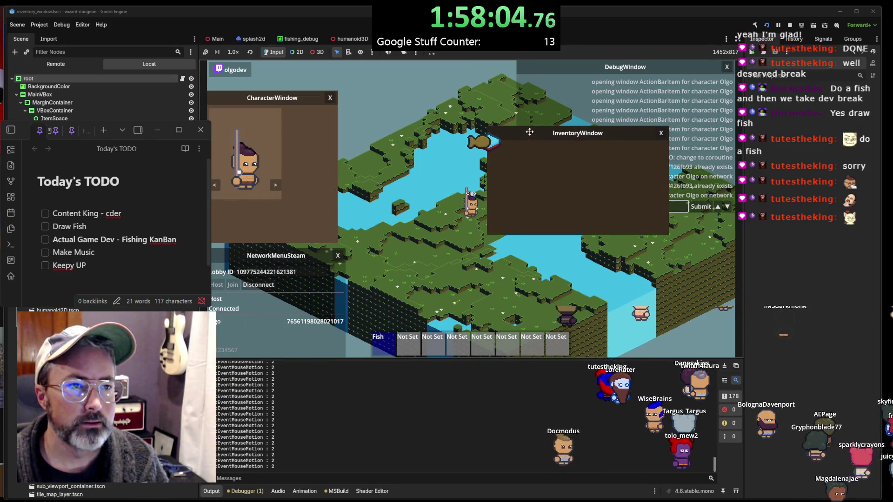
{"action": "left_click_drag", "start_coordinate": [529, 132], "coordinate": [576, 225]}
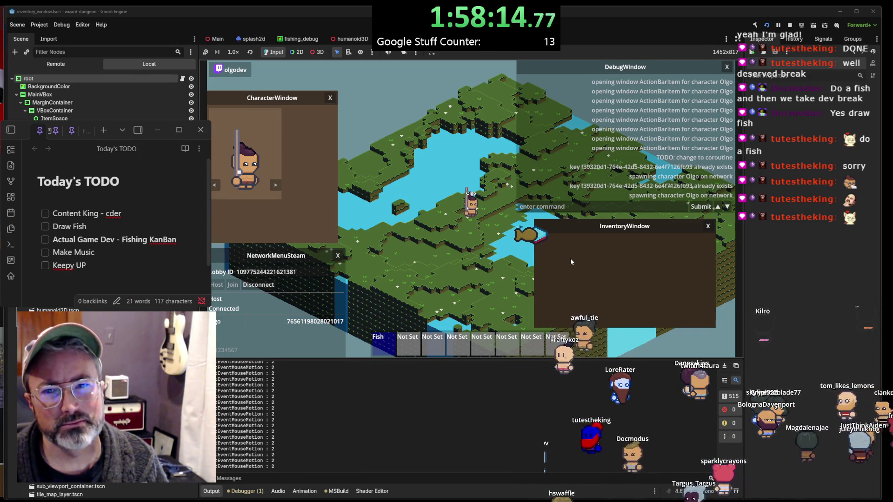
{"action": "left_click_drag", "start_coordinate": [582, 226], "coordinate": [562, 223]}
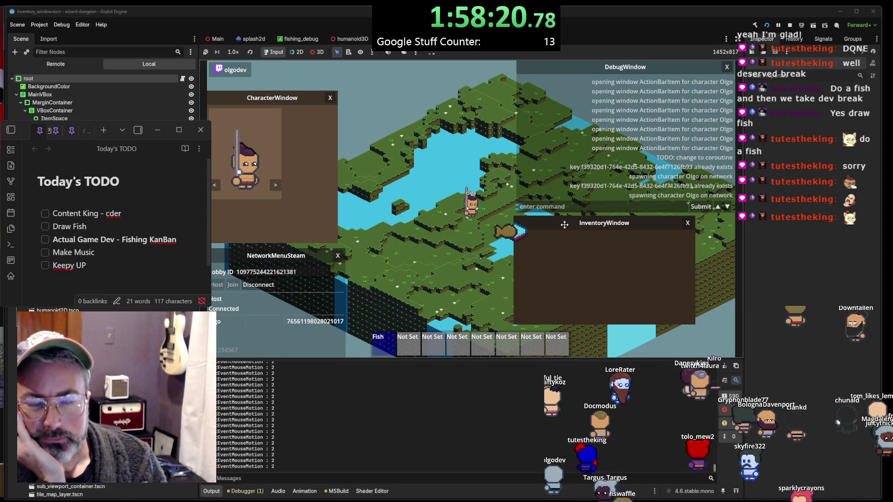
{"action": "mouse_move", "coordinate": [564, 224]}
{"action": "left_mouse_down"}
{"action": "mouse_move", "coordinate": [568, 243]}
{"action": "mouse_move", "coordinate": [598, 265]}
{"action": "mouse_move", "coordinate": [599, 257]}
{"action": "left_mouse_up"}
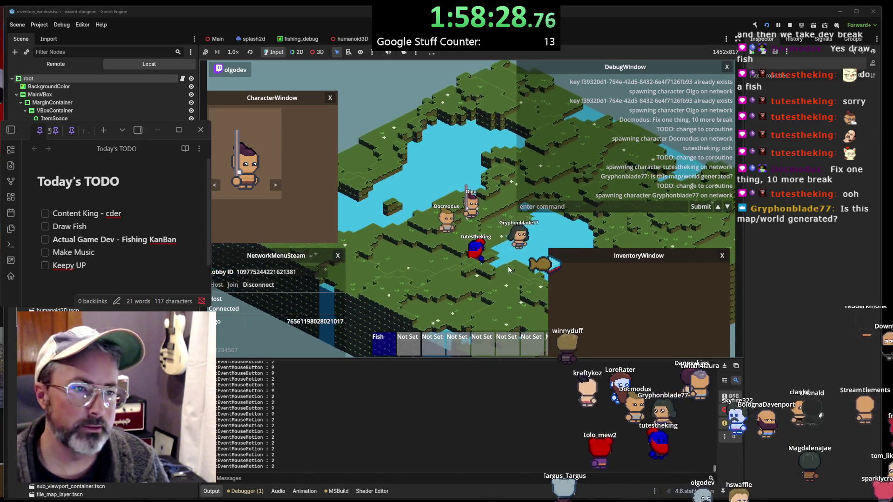
{"action": "left_click_drag", "start_coordinate": [599, 251], "coordinate": [603, 229]}
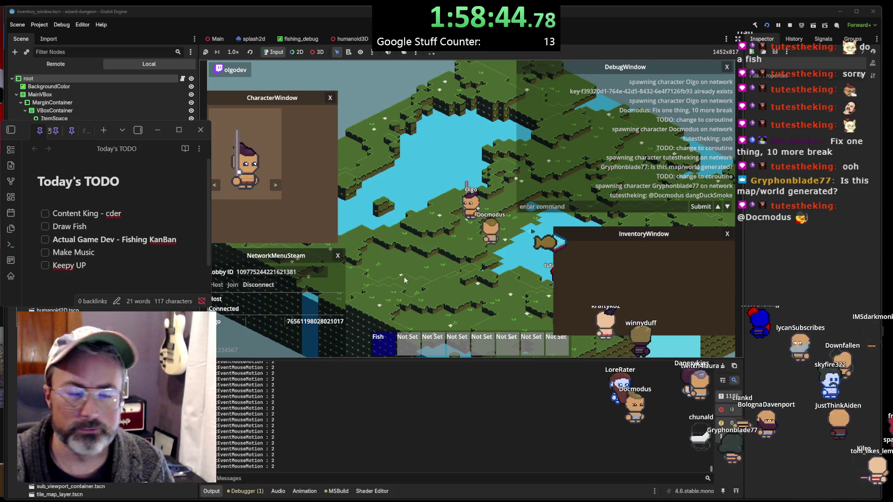
{"action": "mouse_move", "coordinate": [605, 237]}
{"action": "left_mouse_down"}
{"action": "mouse_move", "coordinate": [590, 339]}
{"action": "mouse_move", "coordinate": [605, 258]}
{"action": "left_mouse_up"}
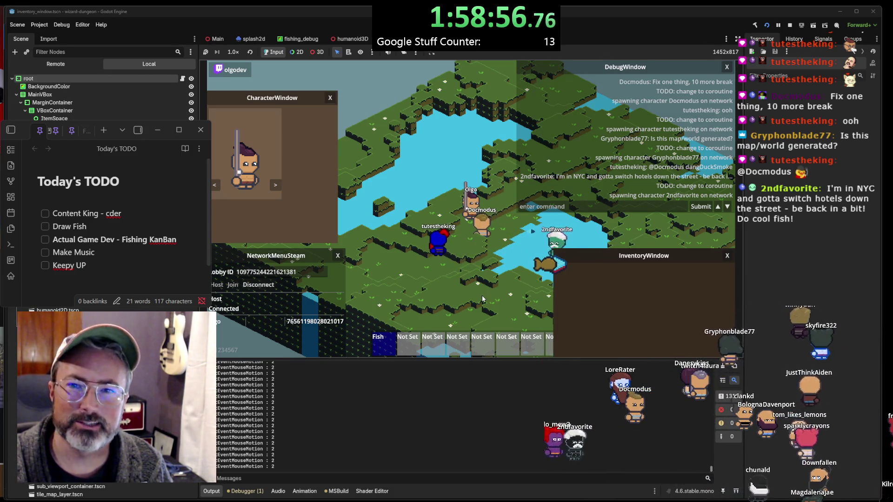
{"action": "mouse_move", "coordinate": [569, 264]}
{"action": "left_mouse_down"}
{"action": "mouse_move", "coordinate": [544, 249]}
{"action": "mouse_move", "coordinate": [473, 153]}
{"action": "left_mouse_up"}
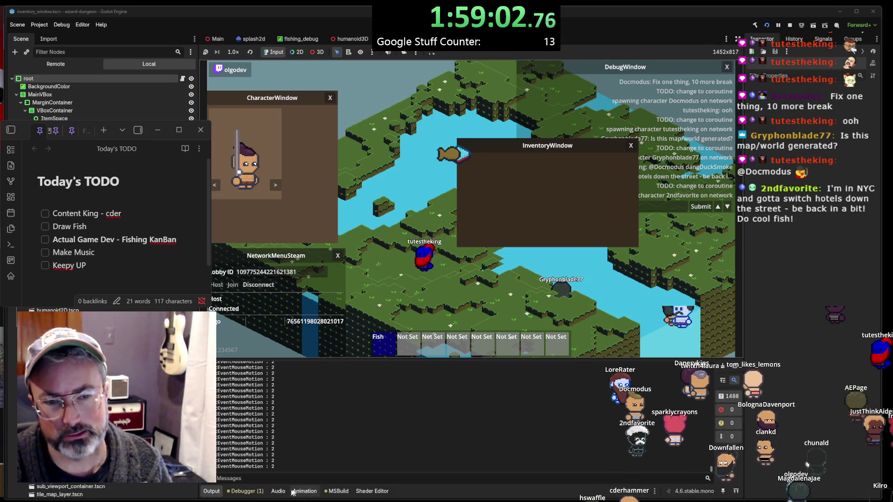
Scroll InventoryWindow.cs up to the class declaration and fields, including the exported ItemSpace
{"action": "key", "text": "shift+F5"}
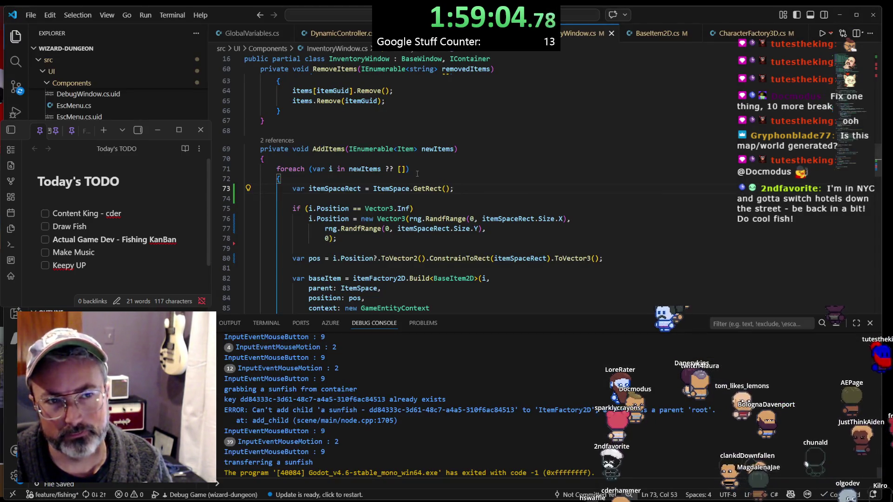
{"action": "scroll", "coordinate": [333, 190], "scroll_direction": "up", "scroll_amount": 2}
{"action": "scroll", "coordinate": [328, 203], "scroll_direction": "up", "scroll_amount": 9}
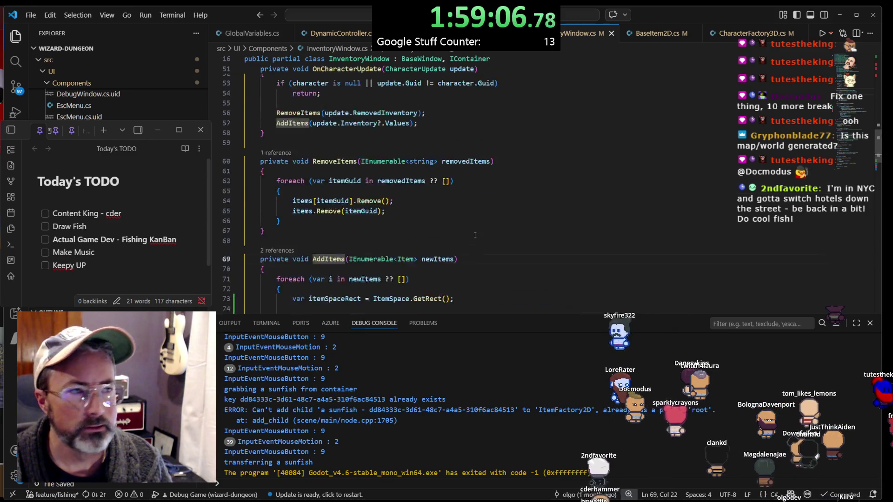
{"action": "scroll", "coordinate": [474, 237], "scroll_direction": "up", "scroll_amount": 3}
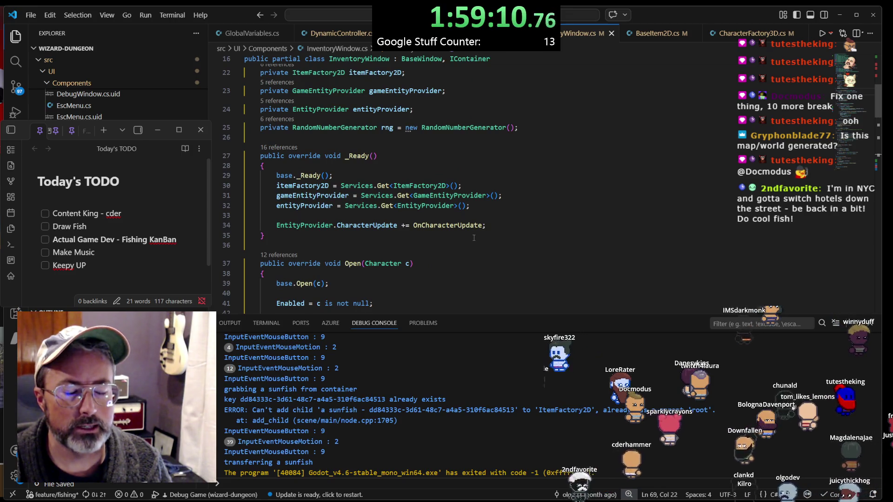
{"action": "scroll", "coordinate": [474, 237], "scroll_direction": "up", "scroll_amount": 4}
{"action": "scroll", "coordinate": [474, 238], "scroll_direction": "down", "scroll_amount": 2}
{"action": "scroll", "coordinate": [474, 238], "scroll_direction": "down", "scroll_amount": 1}
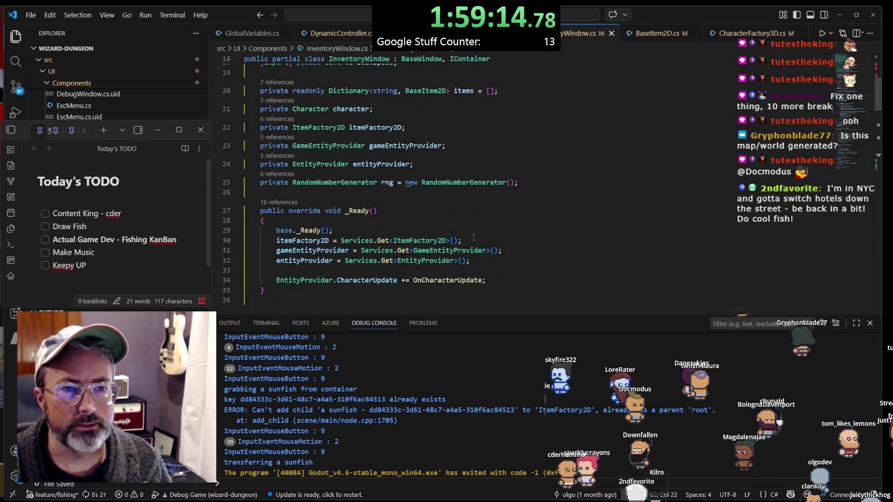
{"action": "scroll", "coordinate": [473, 237], "scroll_direction": "up", "scroll_amount": 2}
{"action": "left_click", "coordinate": [350, 108]}
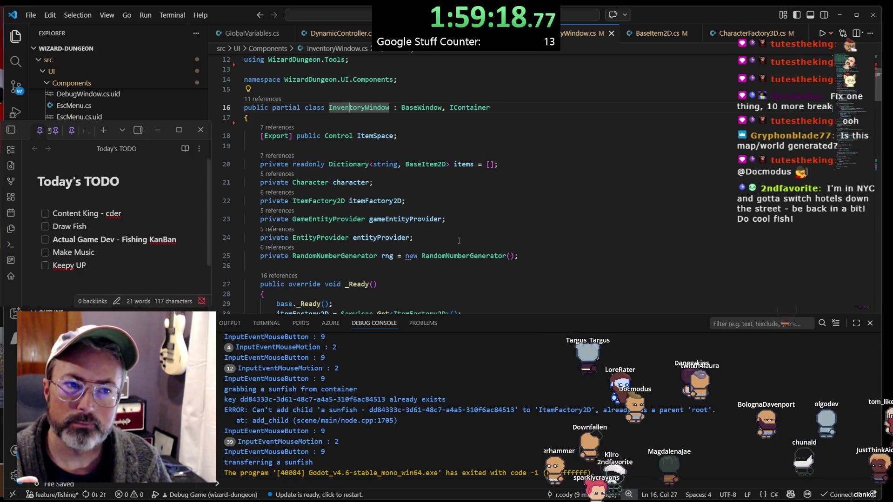
{"action": "scroll", "coordinate": [458, 239], "scroll_direction": "down", "scroll_amount": 2}
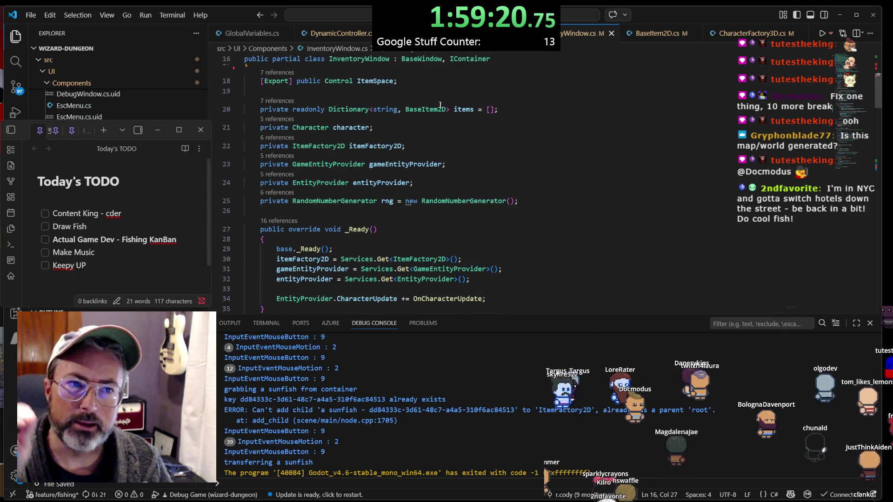
{"action": "scroll", "coordinate": [387, 117], "scroll_direction": "up", "scroll_amount": 1}
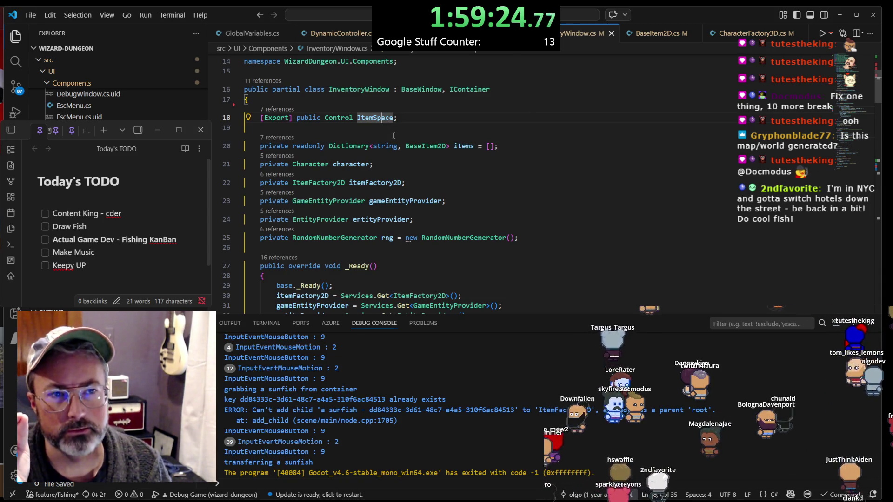
{"action": "key", "text": "alt+Tab"}
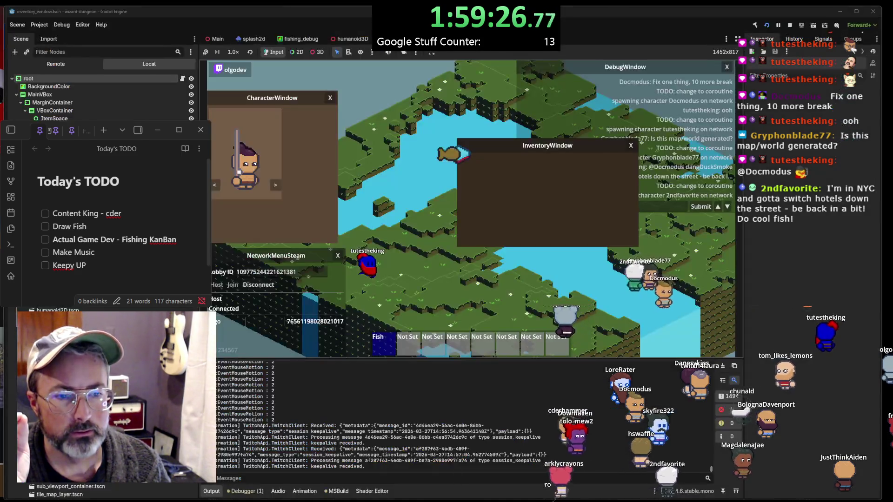
Open inventory_window.tscn in the 2D workspace and zoom in on the brown ItemSpace panel
{"action": "left_click", "coordinate": [300, 40]}
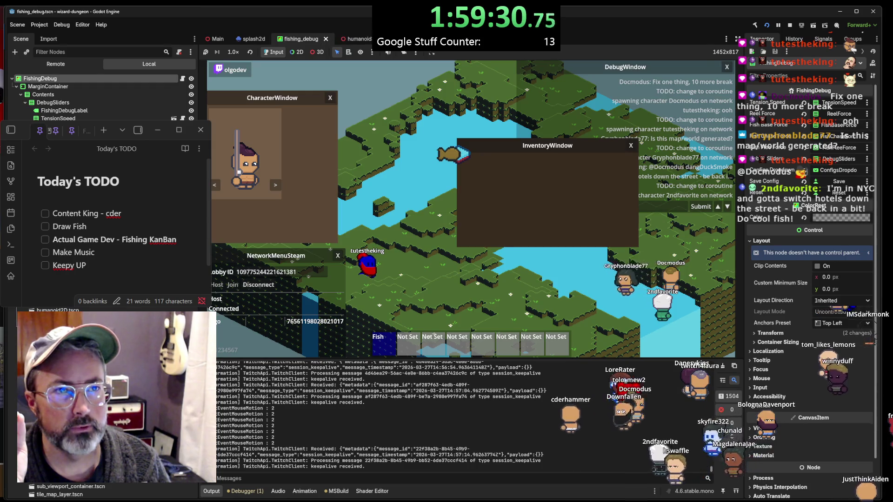
{"action": "left_click", "coordinate": [418, 39]}
{"action": "left_click", "coordinate": [407, 25]}
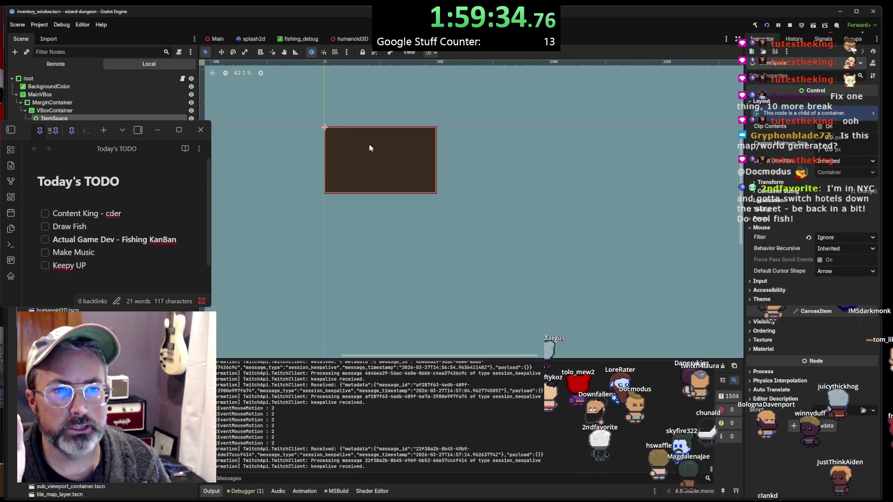
{"action": "scroll", "coordinate": [360, 147], "scroll_direction": "up", "scroll_amount": 5}
{"action": "left_click_drag", "start_coordinate": [362, 150], "coordinate": [407, 175]}
{"action": "scroll", "coordinate": [408, 178], "scroll_direction": "up", "scroll_amount": 2}
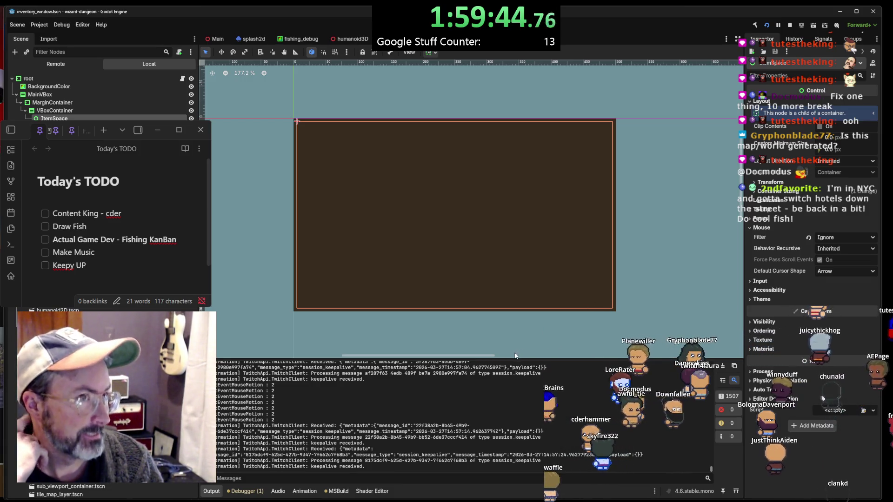
{"action": "mouse_move", "coordinate": [484, 500]}
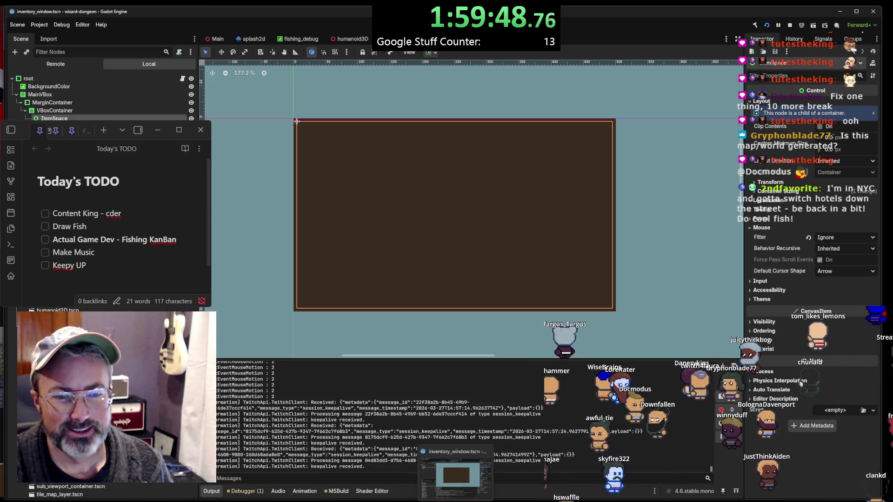
{"action": "left_click", "coordinate": [279, 474]}
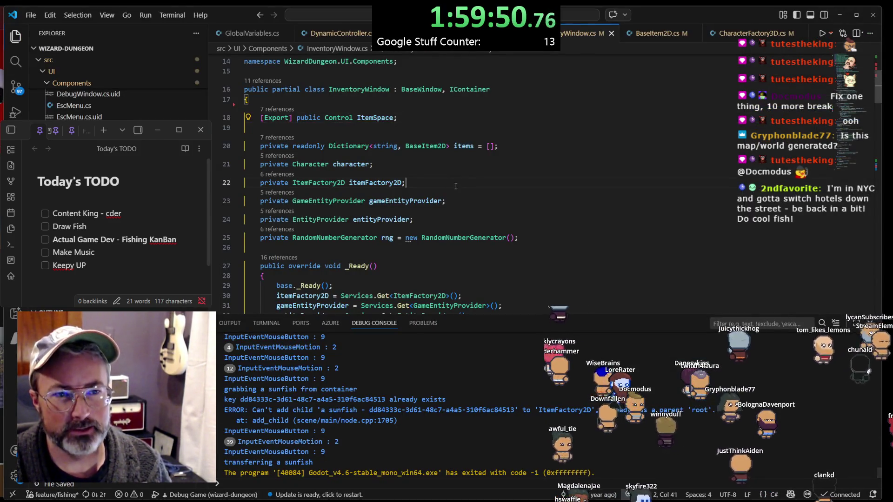
Scroll down to AddItems and highlight every use of itemSpaceRect
{"action": "scroll", "coordinate": [413, 288], "scroll_direction": "down", "scroll_amount": 3}
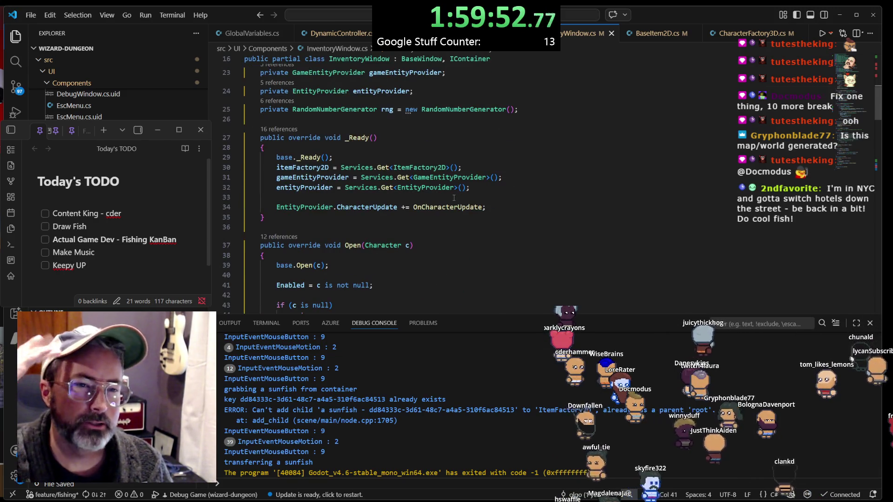
{"action": "scroll", "coordinate": [453, 223], "scroll_direction": "down", "scroll_amount": 5}
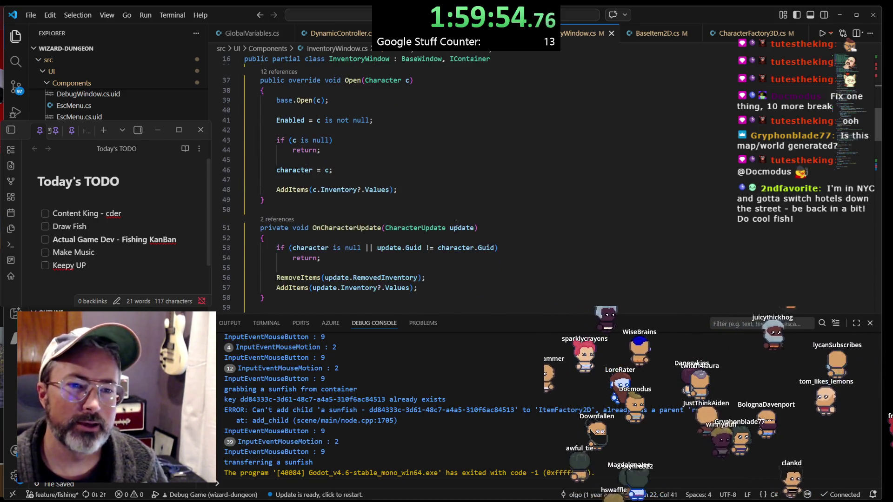
{"action": "scroll", "coordinate": [457, 223], "scroll_direction": "down", "scroll_amount": 4}
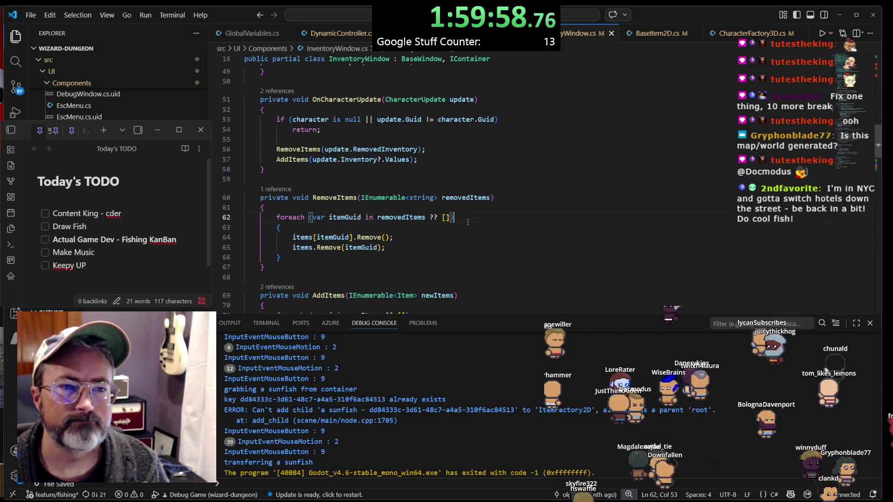
{"action": "scroll", "coordinate": [468, 222], "scroll_direction": "down", "scroll_amount": 1}
{"action": "scroll", "coordinate": [455, 233], "scroll_direction": "up", "scroll_amount": 2}
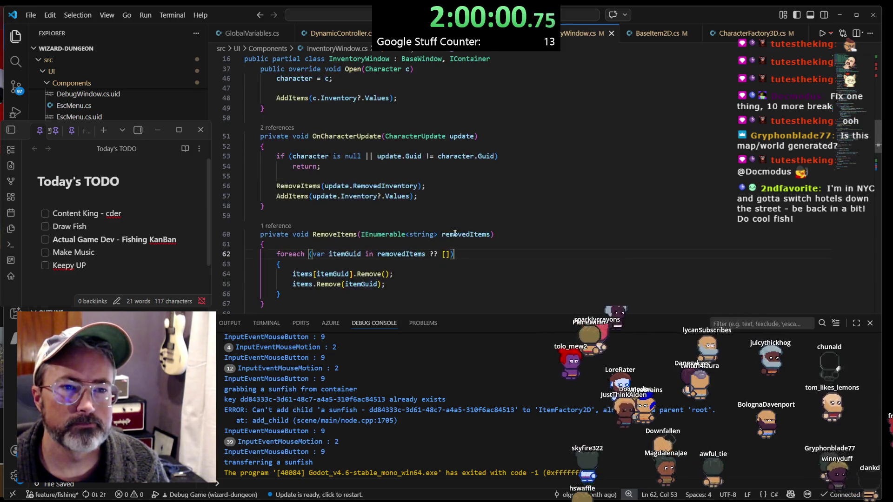
{"action": "scroll", "coordinate": [455, 234], "scroll_direction": "down", "scroll_amount": 5}
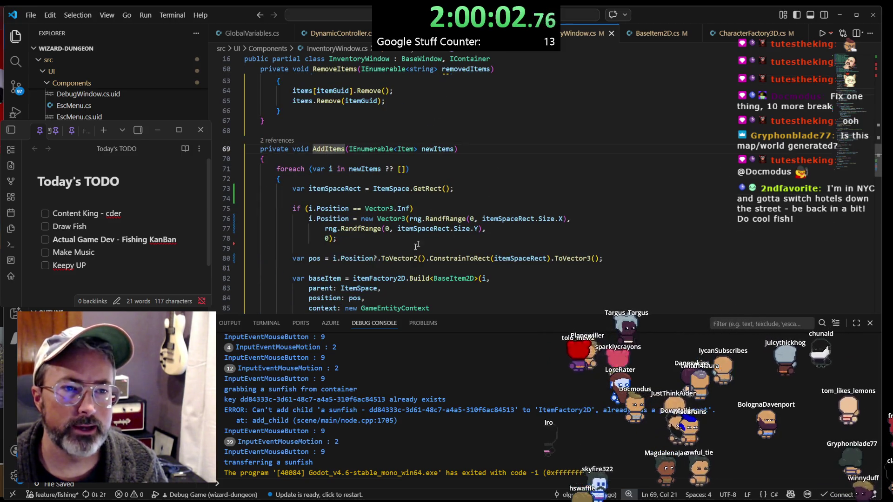
{"action": "scroll", "coordinate": [417, 245], "scroll_direction": "down", "scroll_amount": 1}
{"action": "left_click", "coordinate": [502, 191]}
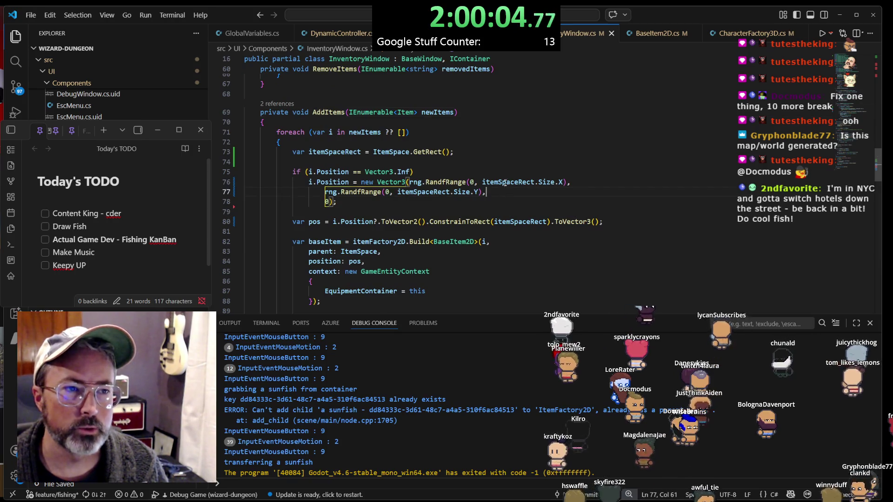
{"action": "left_click", "coordinate": [504, 182]}
Scroll through the file and highlight every use of the Open method
{"action": "scroll", "coordinate": [559, 188], "scroll_direction": "up", "scroll_amount": 5}
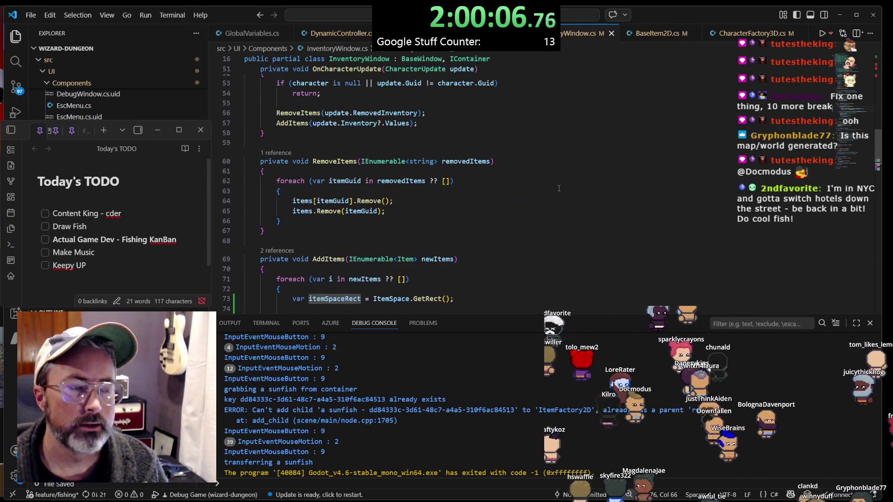
{"action": "scroll", "coordinate": [559, 188], "scroll_direction": "up", "scroll_amount": 8}
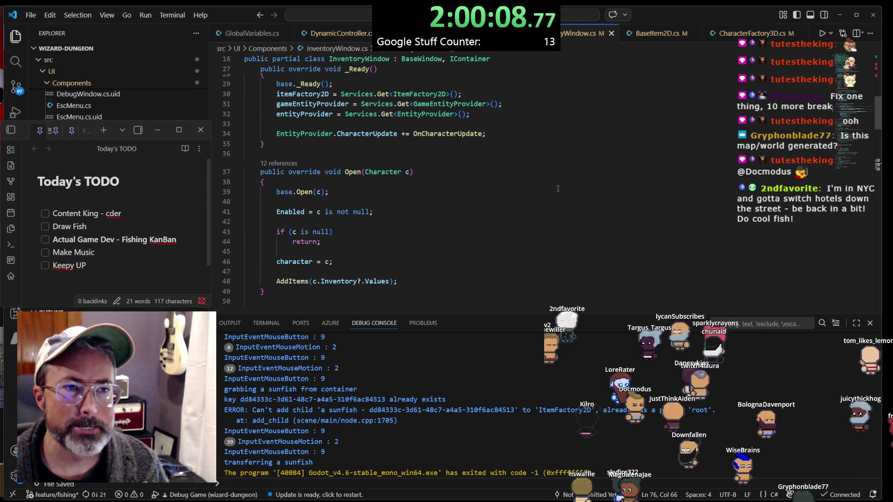
{"action": "scroll", "coordinate": [558, 188], "scroll_direction": "up", "scroll_amount": 3}
{"action": "scroll", "coordinate": [557, 186], "scroll_direction": "up", "scroll_amount": 2}
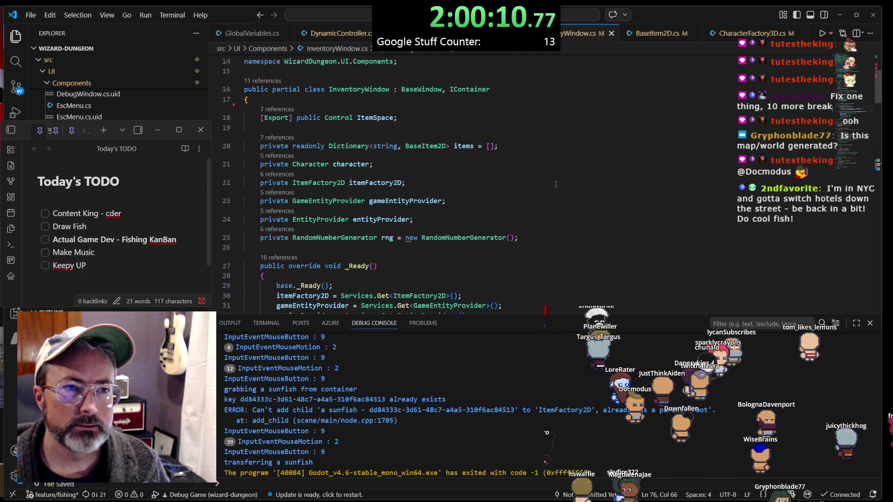
{"action": "scroll", "coordinate": [556, 184], "scroll_direction": "down", "scroll_amount": 3}
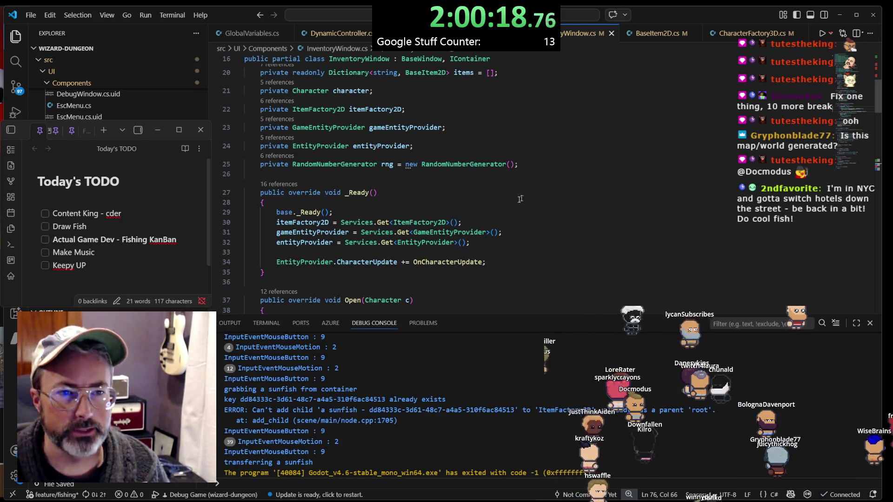
{"action": "scroll", "coordinate": [482, 222], "scroll_direction": "down", "scroll_amount": 1}
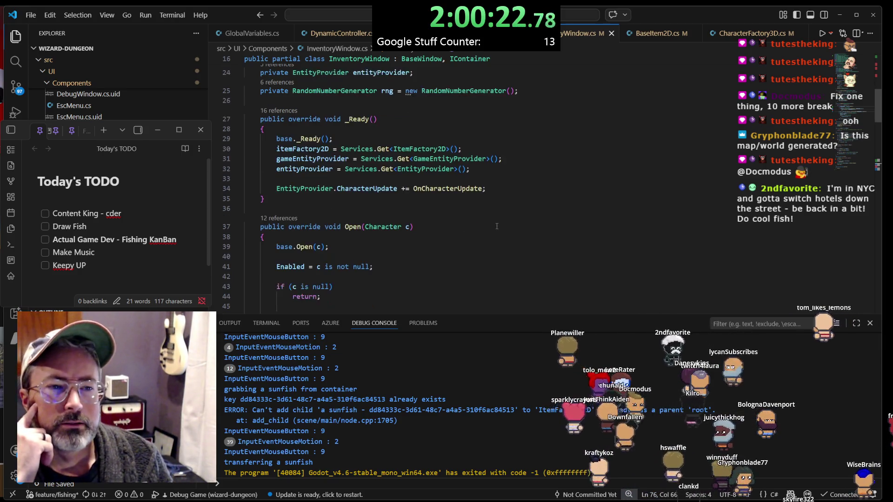
{"action": "scroll", "coordinate": [497, 226], "scroll_direction": "down", "scroll_amount": 5}
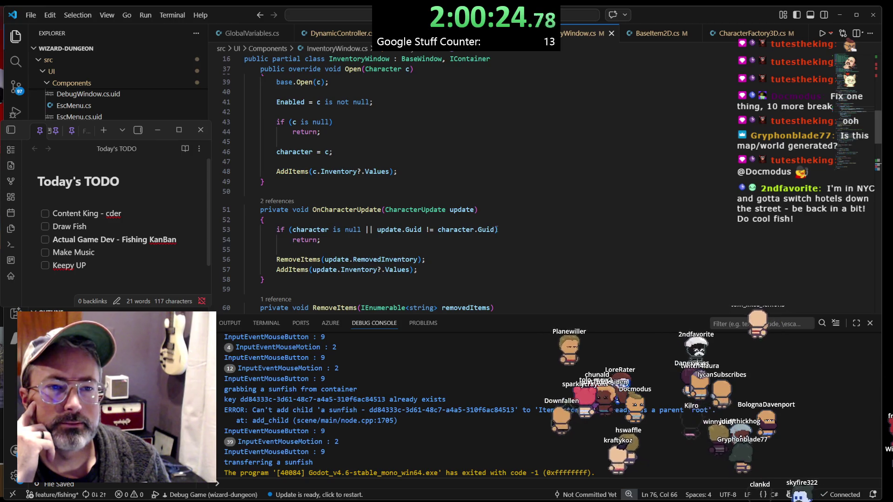
{"action": "scroll", "coordinate": [496, 230], "scroll_direction": "down", "scroll_amount": 1}
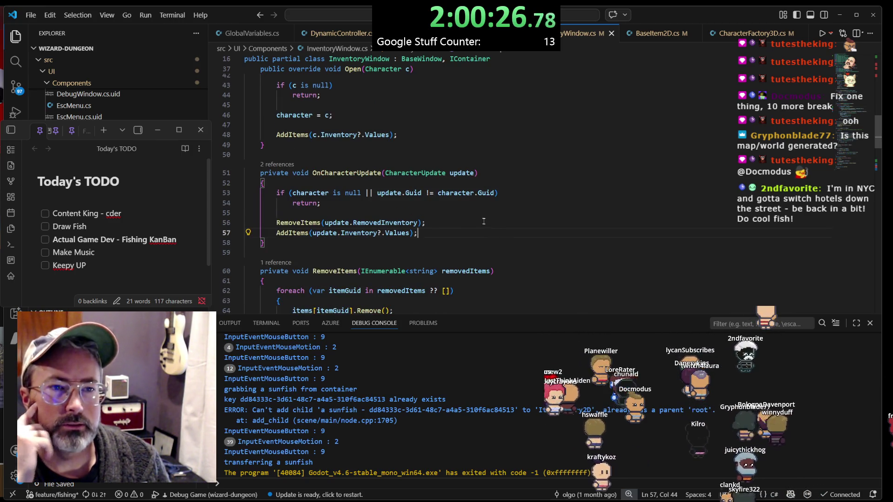
{"action": "scroll", "coordinate": [403, 232], "scroll_direction": "up", "scroll_amount": 4}
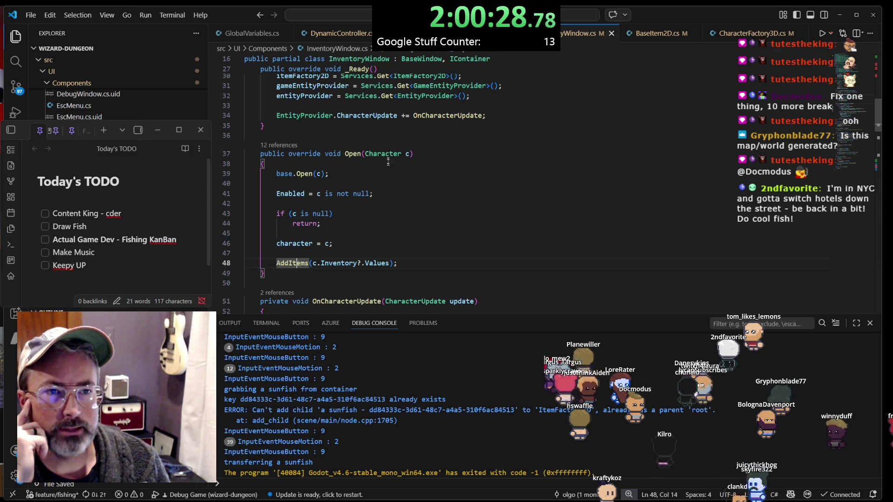
{"action": "left_click", "coordinate": [355, 156]}
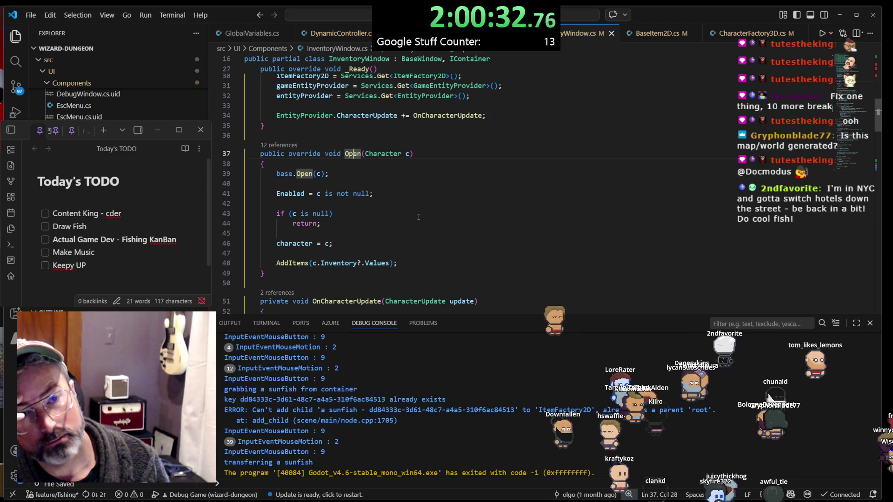
Scroll back up to the items dictionary declaration on line 20
{"action": "scroll", "coordinate": [410, 220], "scroll_direction": "up", "scroll_amount": 3}
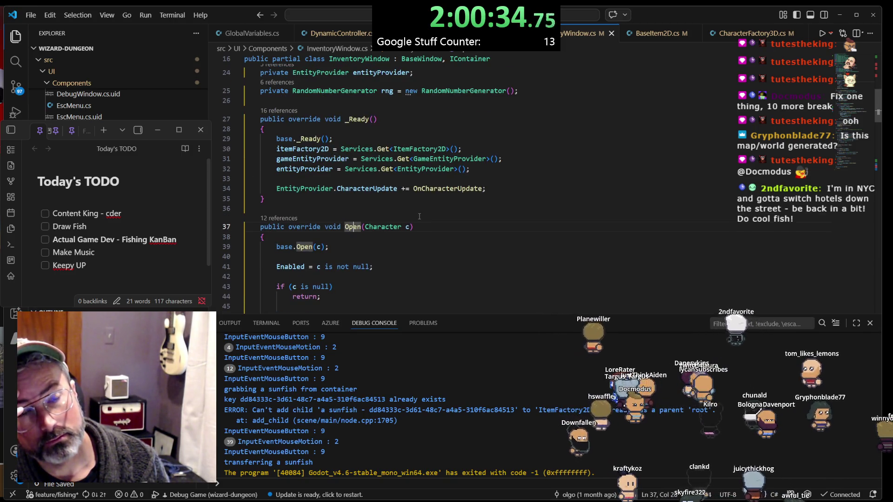
{"action": "scroll", "coordinate": [419, 216], "scroll_direction": "down", "scroll_amount": 2}
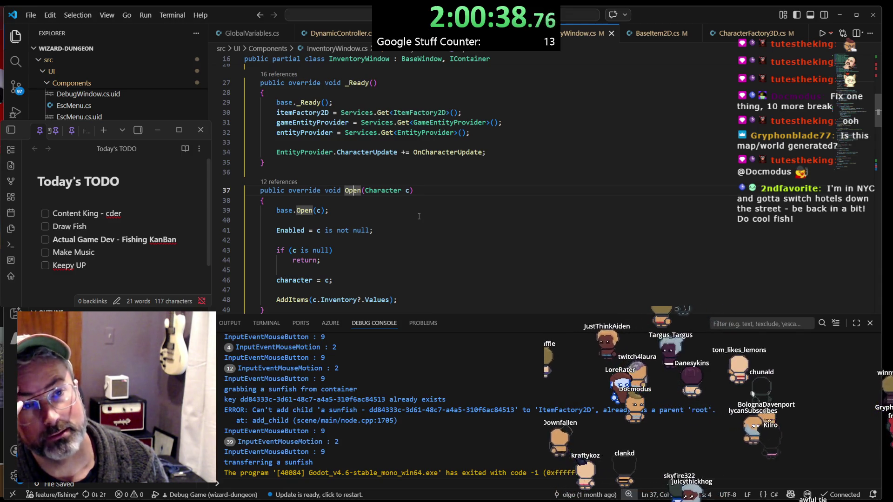
{"action": "scroll", "coordinate": [417, 214], "scroll_direction": "up", "scroll_amount": 2}
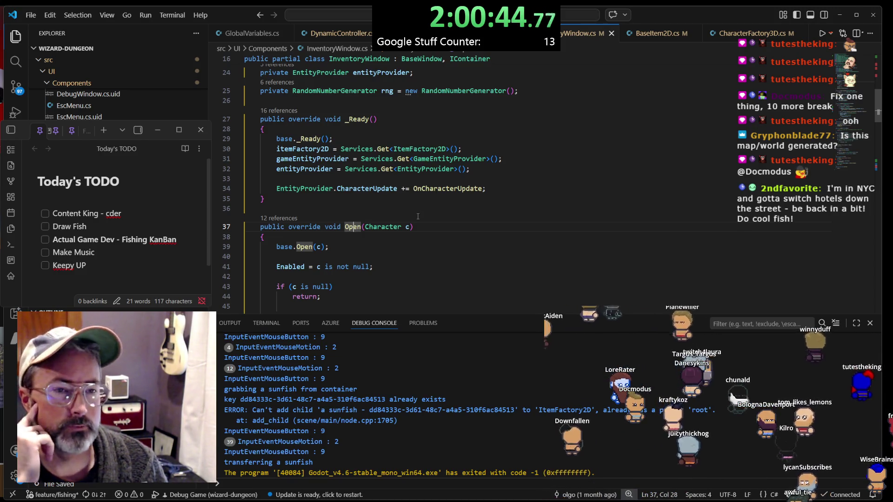
{"action": "scroll", "coordinate": [418, 218], "scroll_direction": "down", "scroll_amount": 2}
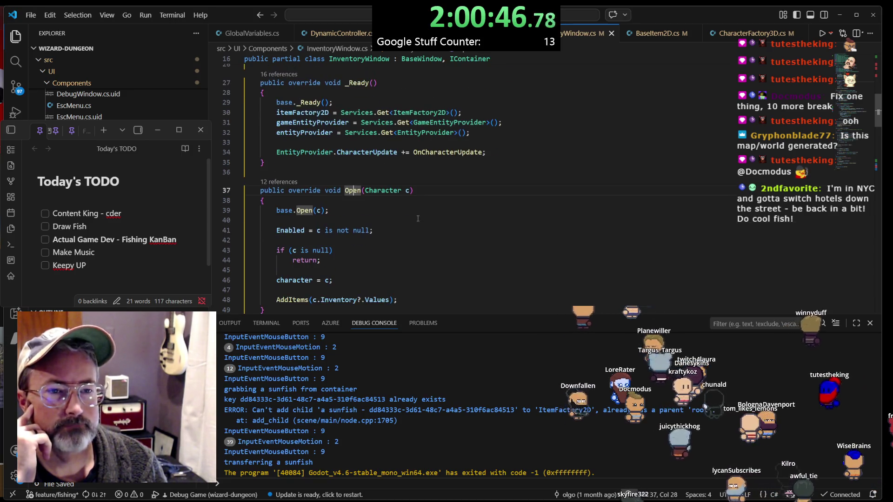
{"action": "scroll", "coordinate": [418, 218], "scroll_direction": "down", "scroll_amount": 2}
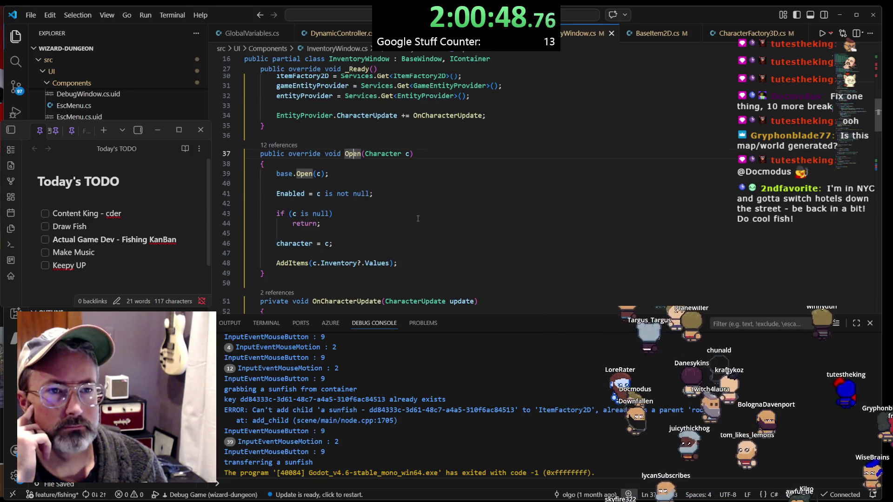
{"action": "scroll", "coordinate": [418, 218], "scroll_direction": "up", "scroll_amount": 3}
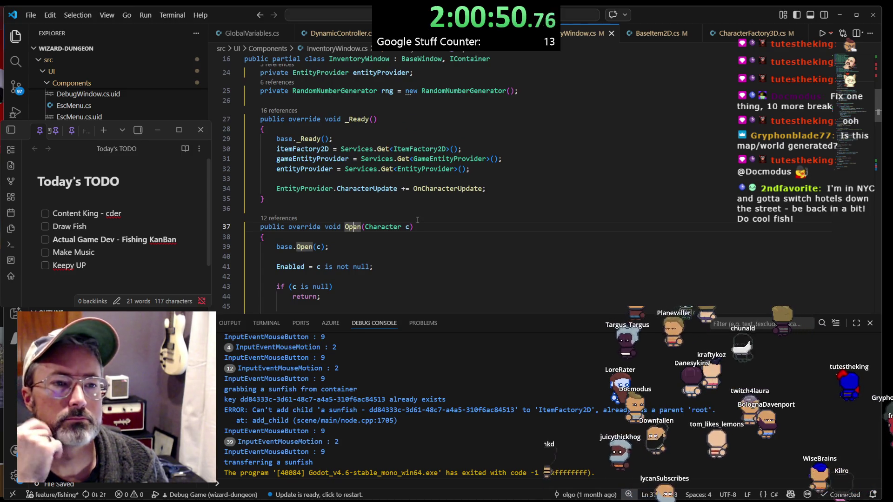
{"action": "scroll", "coordinate": [417, 218], "scroll_direction": "up", "scroll_amount": 2}
{"action": "scroll", "coordinate": [417, 219], "scroll_direction": "up", "scroll_amount": 1}
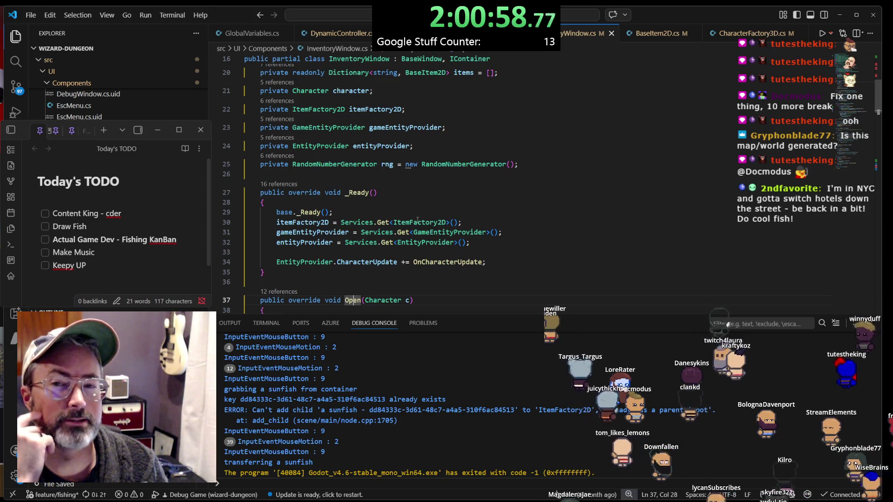
{"action": "scroll", "coordinate": [421, 222], "scroll_direction": "up", "scroll_amount": 5}
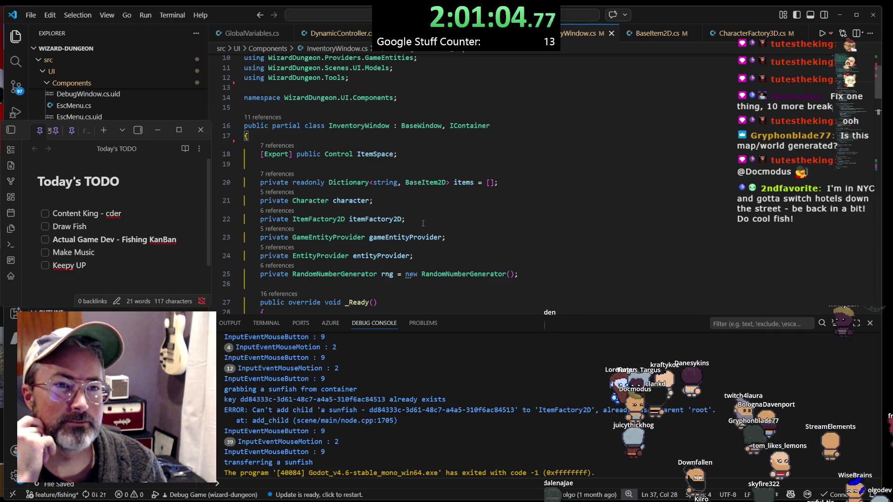
{"action": "scroll", "coordinate": [423, 223], "scroll_direction": "up", "scroll_amount": 3}
{"action": "scroll", "coordinate": [422, 224], "scroll_direction": "down", "scroll_amount": 2}
{"action": "scroll", "coordinate": [422, 224], "scroll_direction": "down", "scroll_amount": 1}
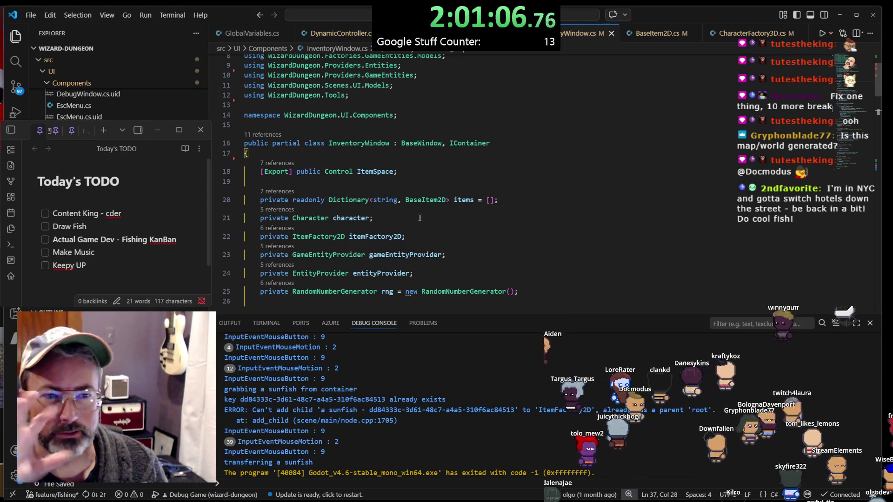
{"action": "left_click", "coordinate": [514, 203]}
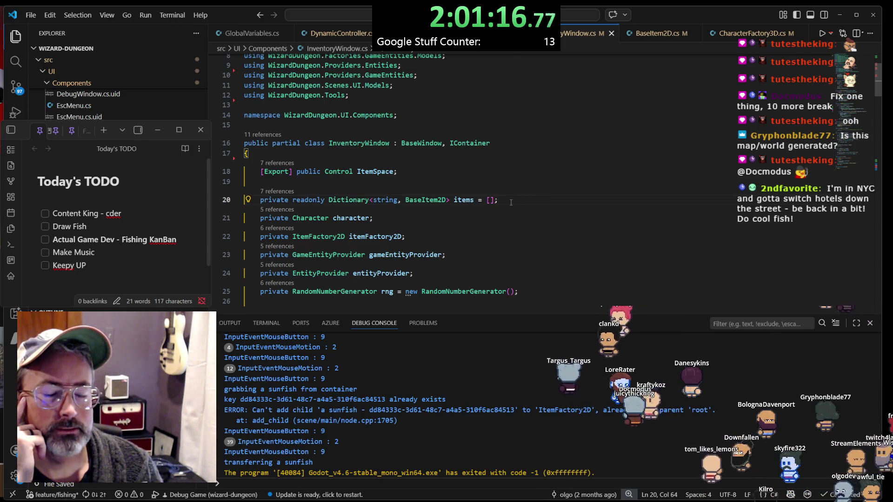
Scroll down to the Open method and list its 12 references via CodeLens
{"action": "scroll", "coordinate": [511, 202], "scroll_direction": "down", "scroll_amount": 3}
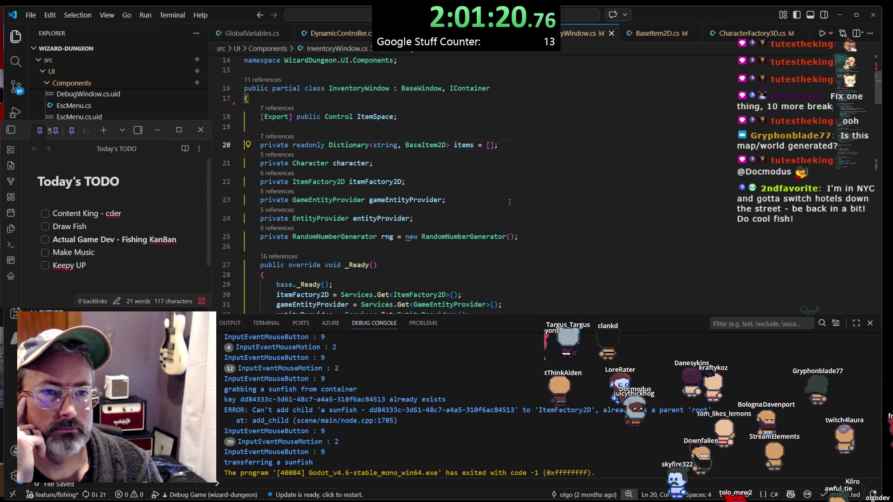
{"action": "scroll", "coordinate": [510, 202], "scroll_direction": "down", "scroll_amount": 1}
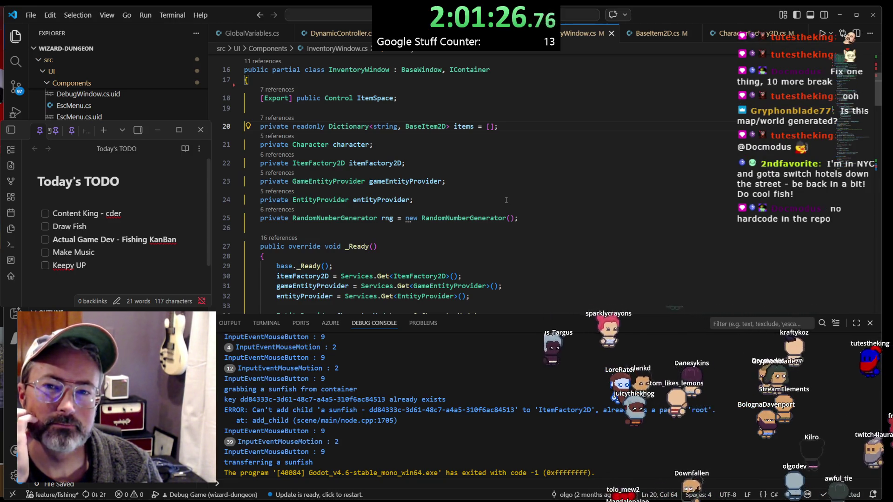
{"action": "scroll", "coordinate": [506, 200], "scroll_direction": "down", "scroll_amount": 1}
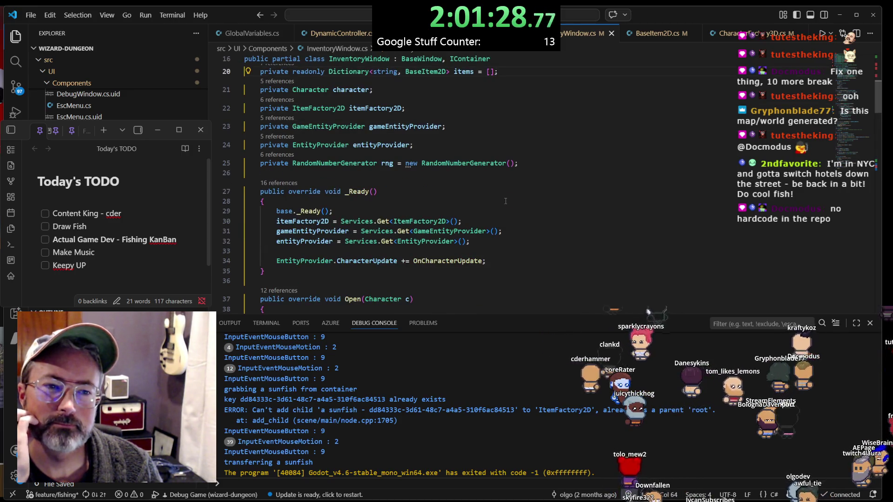
{"action": "scroll", "coordinate": [506, 202], "scroll_direction": "down", "scroll_amount": 2}
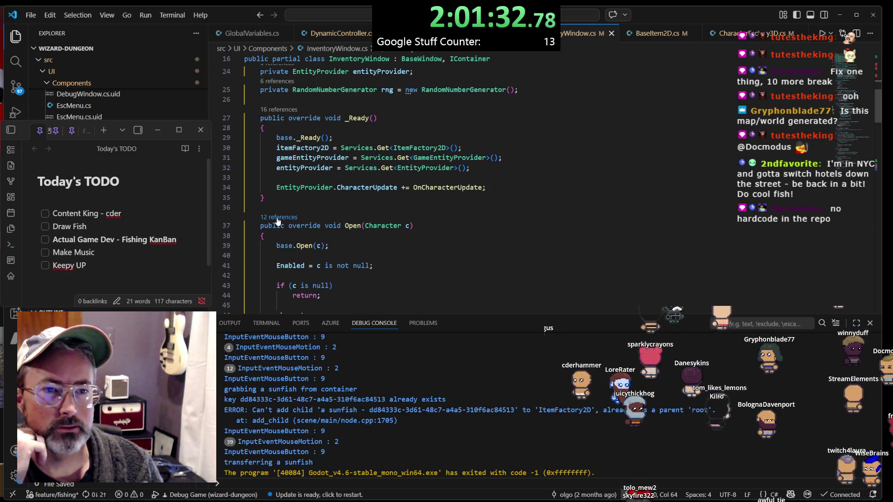
{"action": "left_click", "coordinate": [278, 218]}
Follow the window.Open reference into WindowProvider.cs and jump to OnCharacterSelected's InventoryWindow call
{"action": "scroll", "coordinate": [698, 226], "scroll_direction": "down", "scroll_amount": 1}
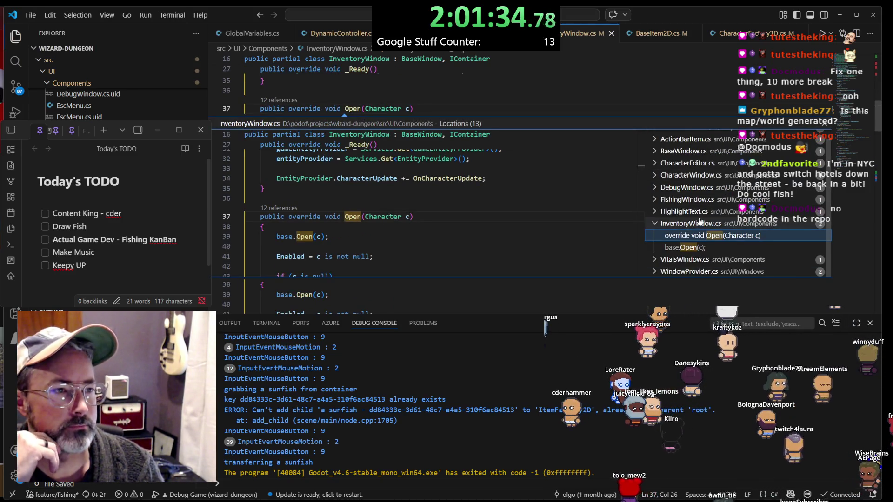
{"action": "left_click", "coordinate": [688, 259]}
{"action": "scroll", "coordinate": [700, 235], "scroll_direction": "down", "scroll_amount": 1}
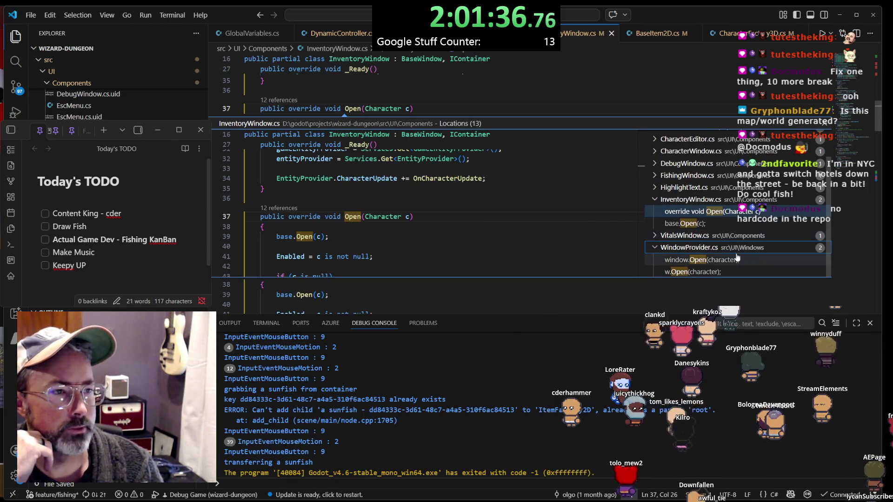
{"action": "left_click", "coordinate": [697, 259]}
{"action": "key", "text": "Return"}
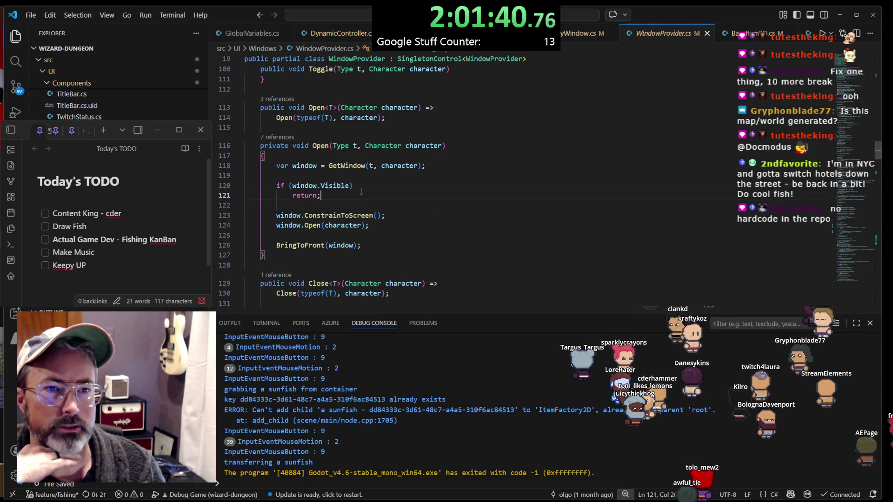
{"action": "left_click", "coordinate": [274, 138]}
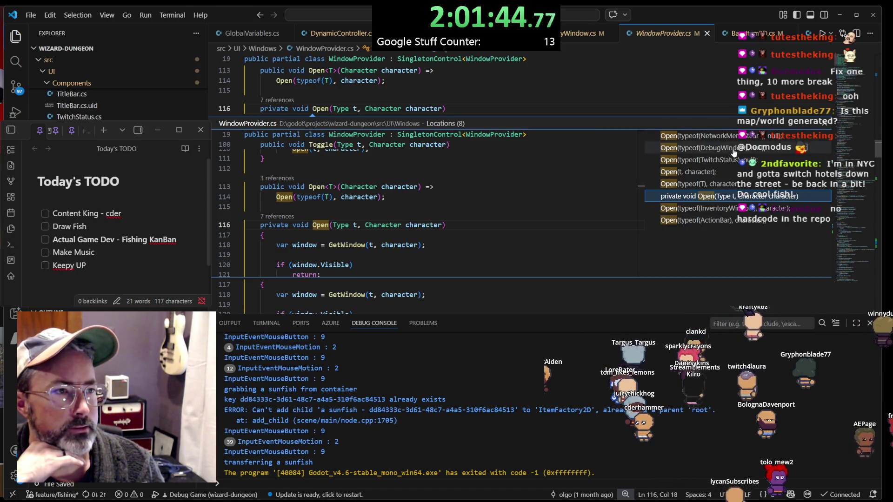
{"action": "left_click", "coordinate": [736, 209]}
{"action": "double_click", "coordinate": [469, 208]}
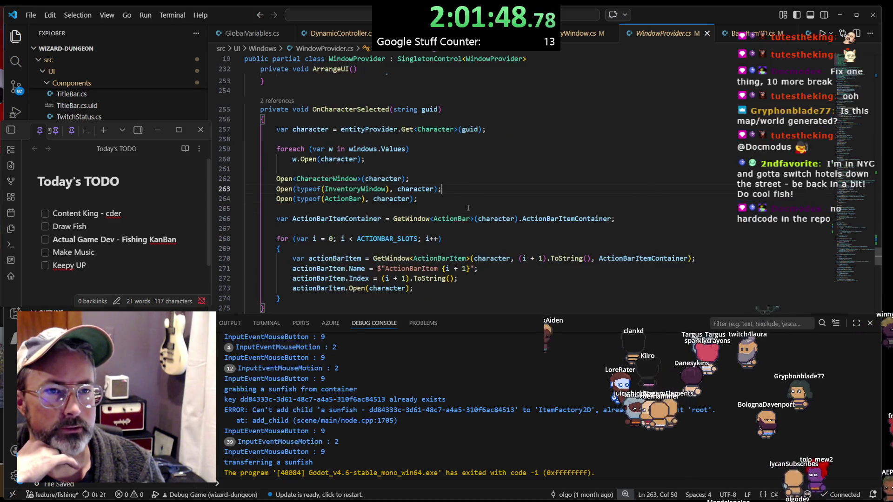
Inspect OnCharacterSelected's foreach loop that reopens every window in windows.Values
{"action": "scroll", "coordinate": [447, 198], "scroll_direction": "up", "scroll_amount": 2}
{"action": "left_click", "coordinate": [343, 146]}
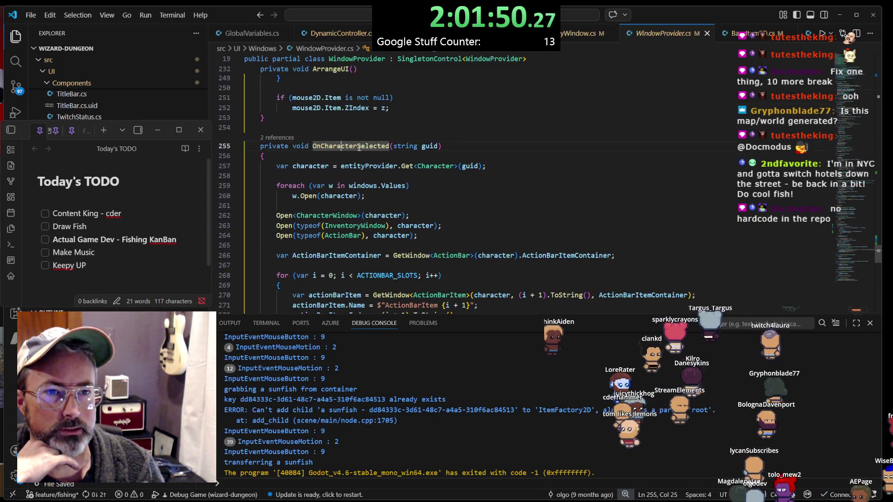
{"action": "left_click", "coordinate": [438, 210]}
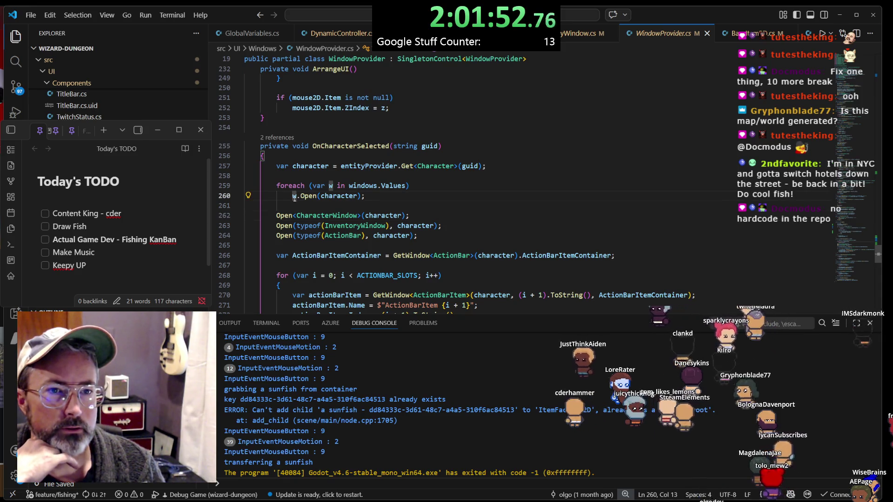
{"action": "left_click_drag", "start_coordinate": [365, 196], "coordinate": [292, 186]}
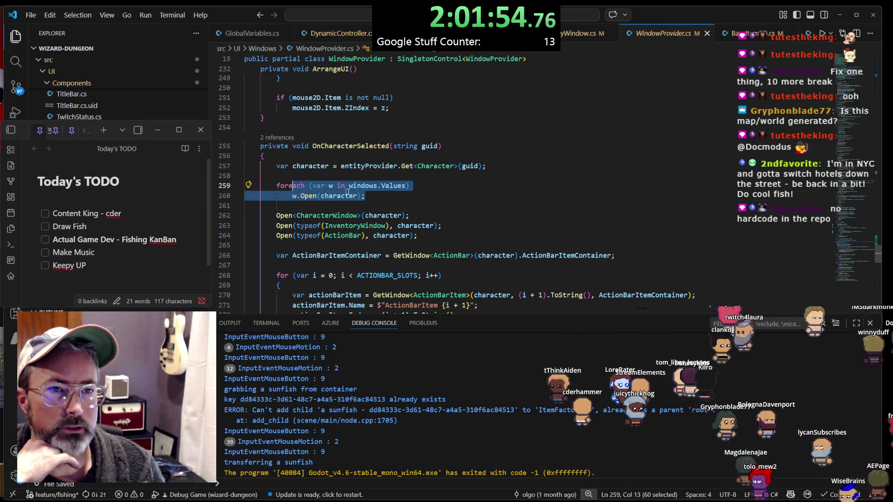
{"action": "left_click", "coordinate": [352, 185]}
{"action": "left_click", "coordinate": [393, 186]}
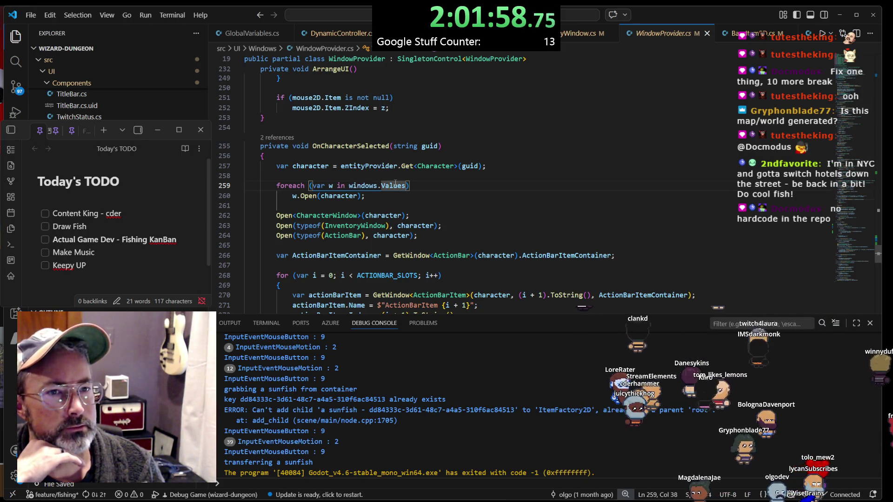
{"action": "left_click_drag", "start_coordinate": [391, 197], "coordinate": [236, 186]}
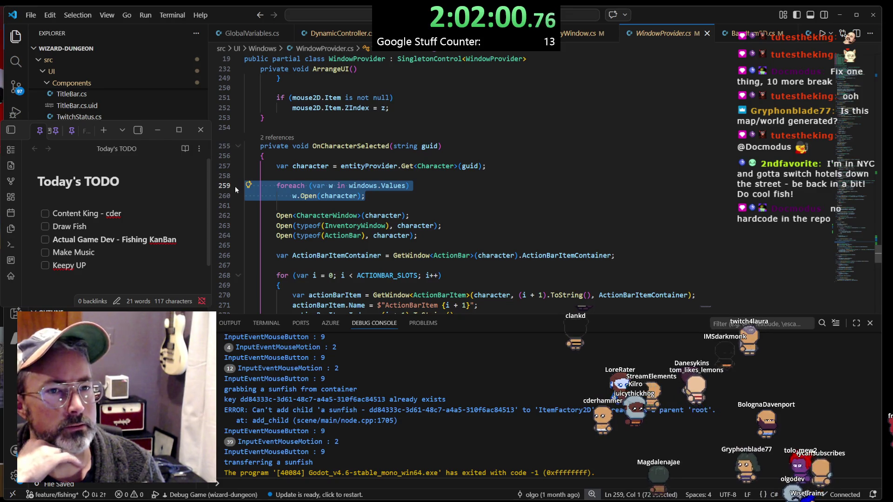
{"action": "left_click", "coordinate": [378, 185]}
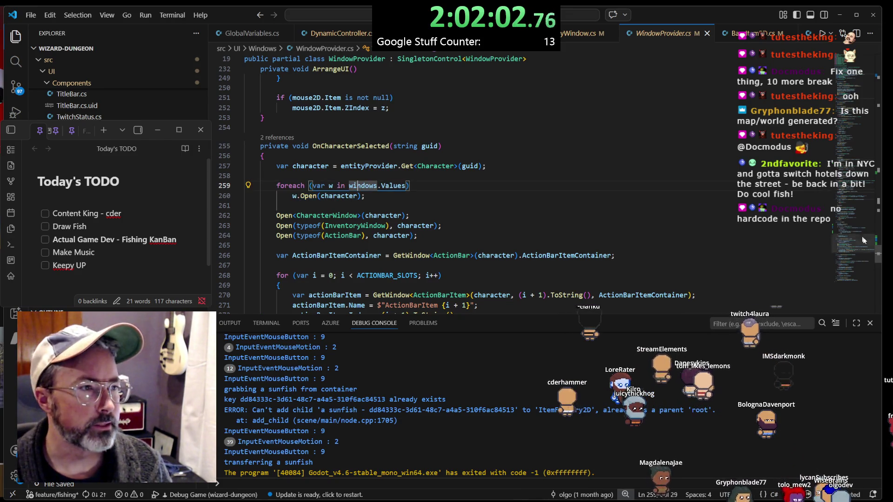
Delete the foreach loop calling w.Open(character), keeping the three explicit Open calls
{"action": "mouse_move", "coordinate": [879, 254]}
{"action": "left_mouse_down"}
{"action": "mouse_move", "coordinate": [886, 76]}
{"action": "mouse_move", "coordinate": [882, 170]}
{"action": "left_mouse_up"}
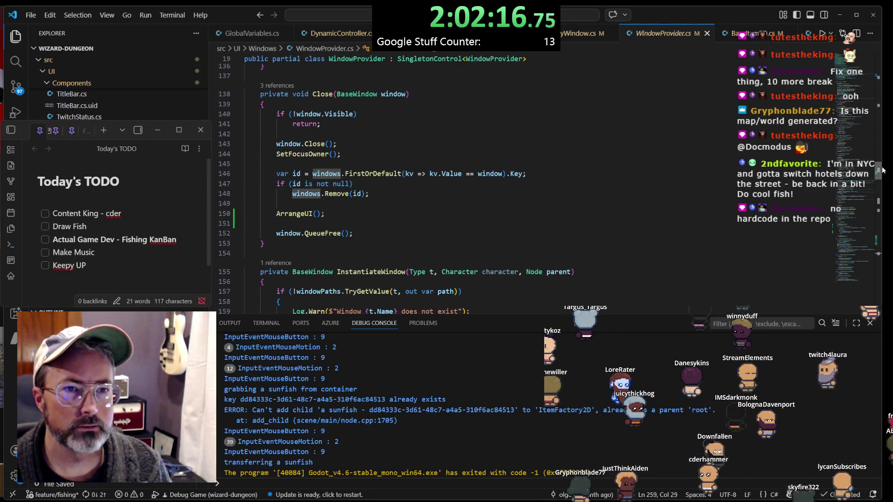
{"action": "left_click_drag", "start_coordinate": [883, 170], "coordinate": [885, 251]}
{"action": "left_click", "coordinate": [355, 187]}
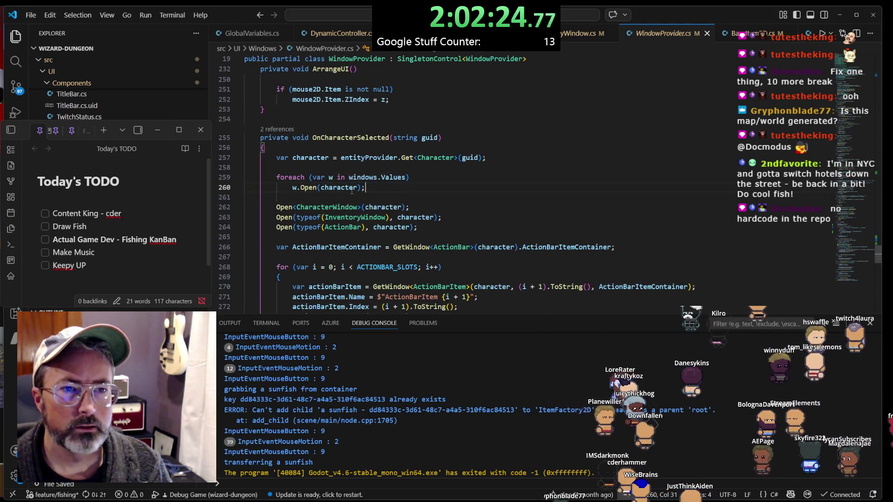
{"action": "left_click", "coordinate": [245, 177], "text": "shift"}
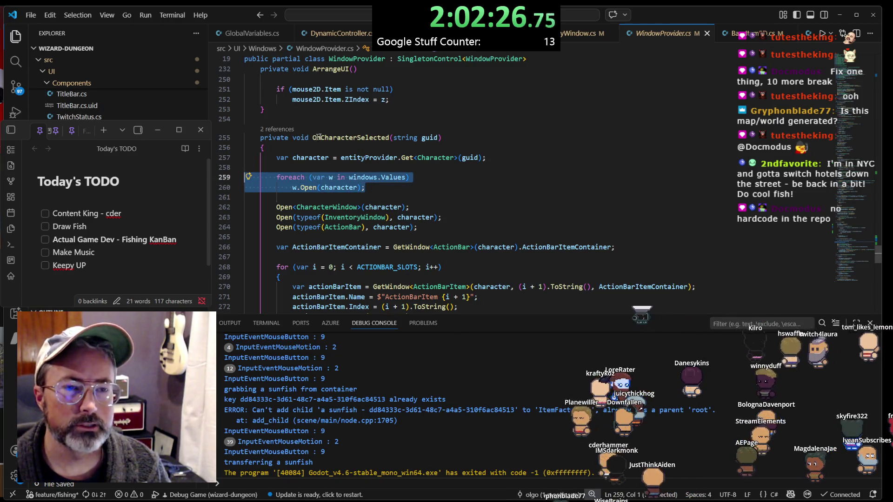
{"action": "left_click", "coordinate": [376, 177]}
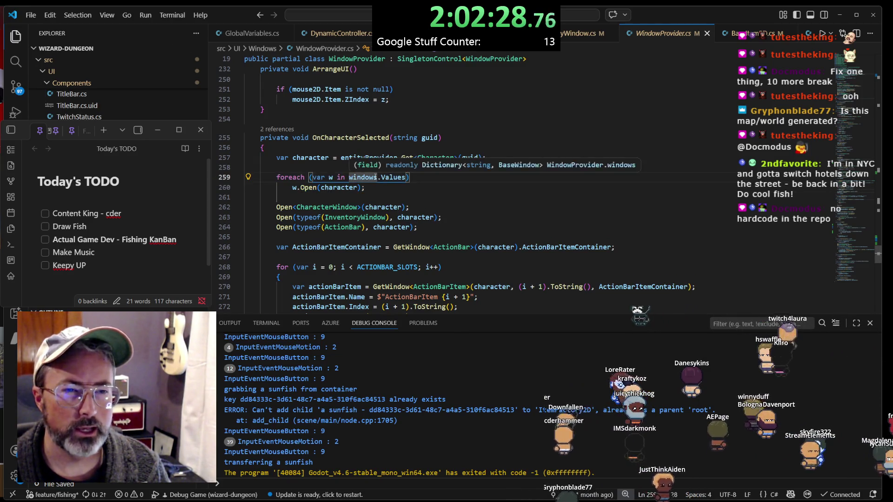
{"action": "left_click_drag", "start_coordinate": [366, 188], "coordinate": [238, 179]}
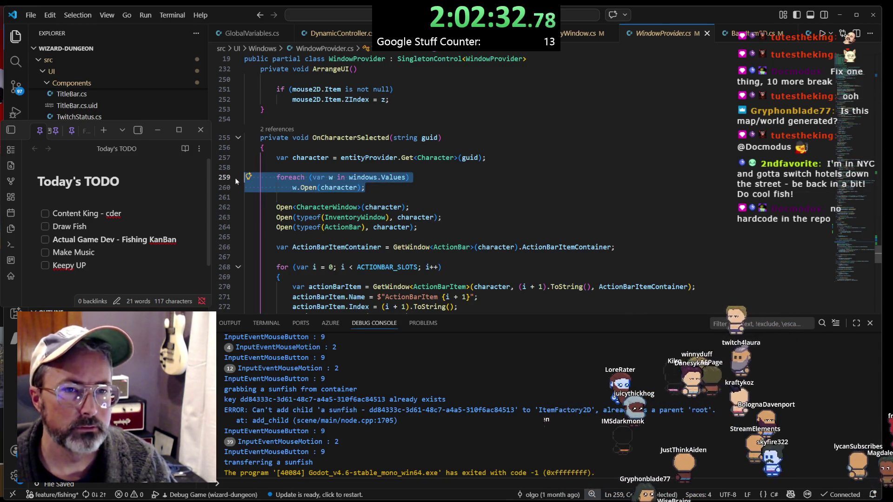
{"action": "key", "text": "Delete"}
{"action": "key", "text": "Delete"}
{"action": "key", "text": "Delete"}
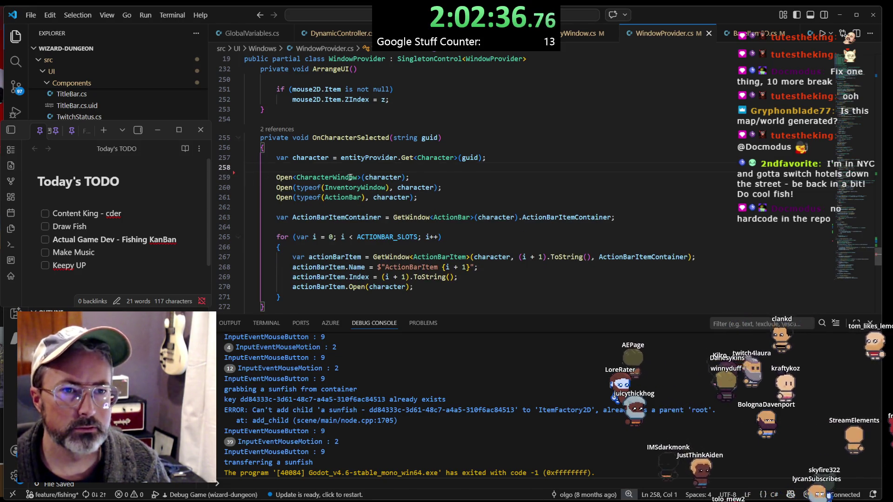
Review the CharacterWindow and InventoryWindow open calls, then go to WindowProvider's Open(Type, Character) definition
{"action": "left_click", "coordinate": [331, 177]}
{"action": "left_click", "coordinate": [277, 188]}
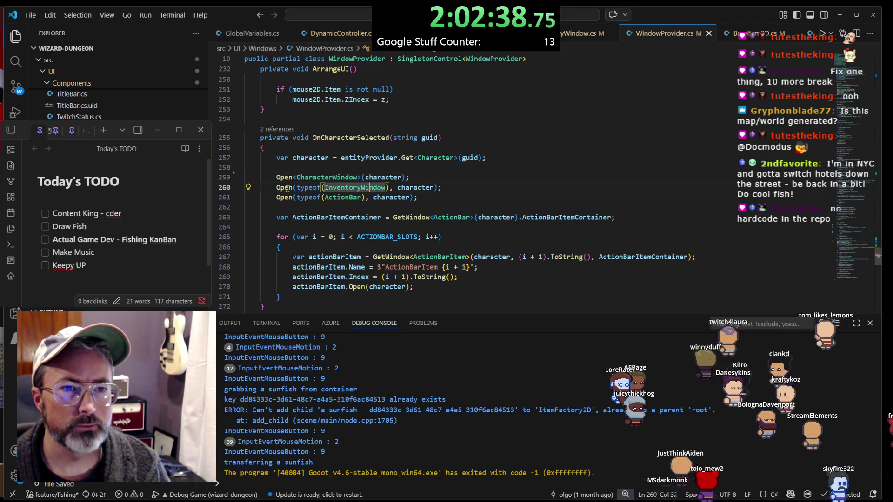
{"action": "left_click", "coordinate": [340, 189]}
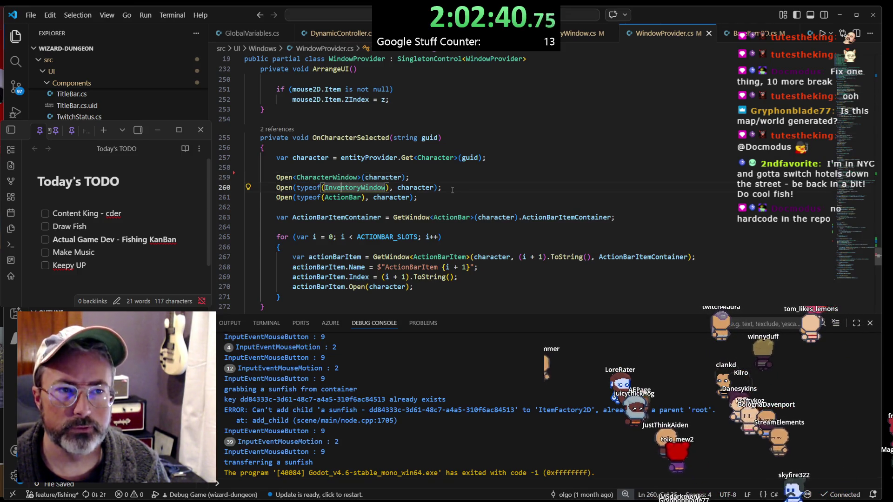
{"action": "left_click", "coordinate": [452, 190]}
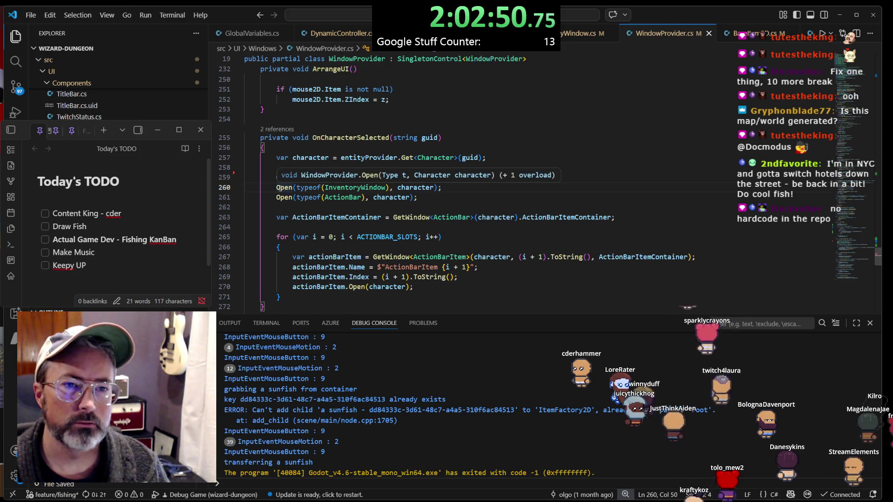
{"action": "left_click", "coordinate": [282, 188]}
{"action": "key", "text": "F12"}
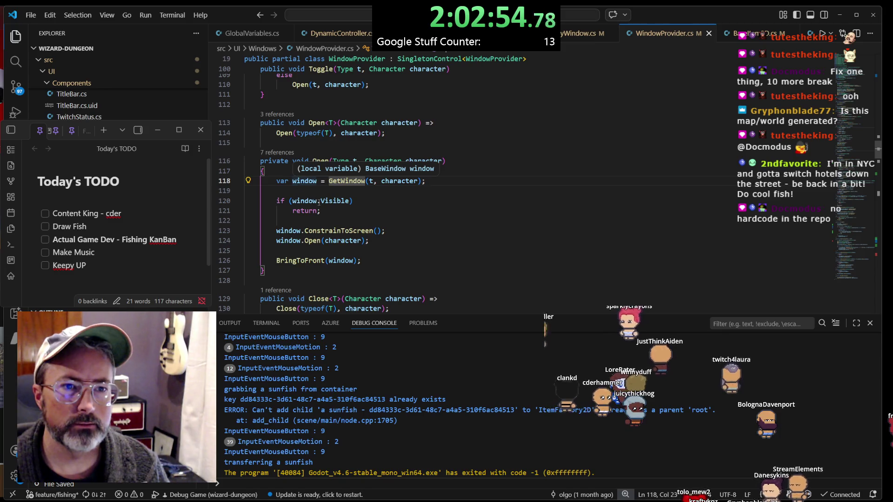
{"action": "left_click_drag", "start_coordinate": [321, 210], "coordinate": [217, 200]}
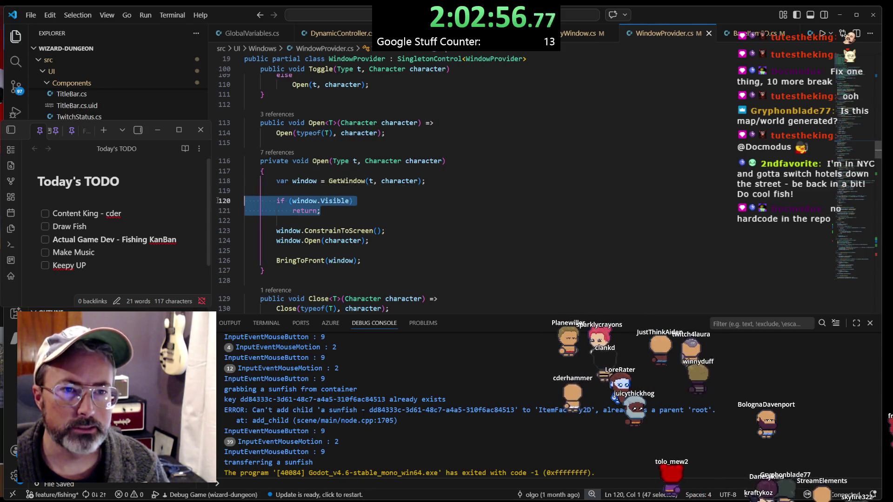
{"action": "left_click", "coordinate": [308, 200]}
{"action": "left_click", "coordinate": [349, 201]}
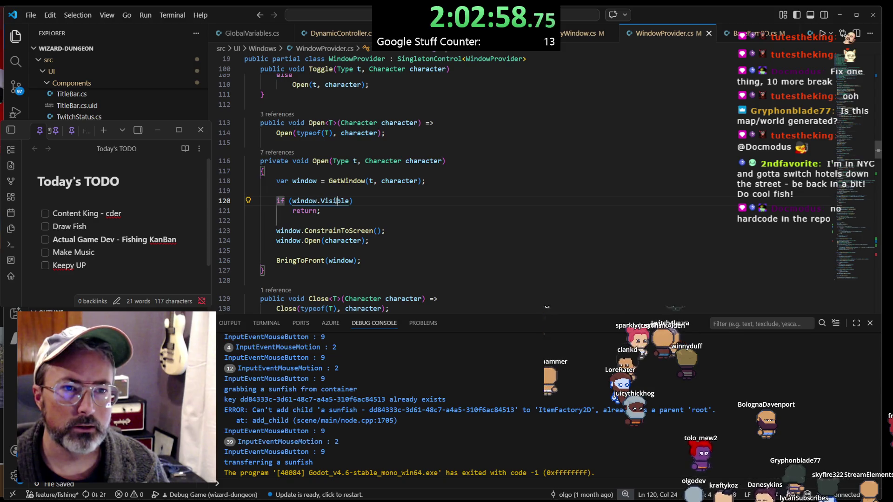
{"action": "left_click", "coordinate": [332, 210]}
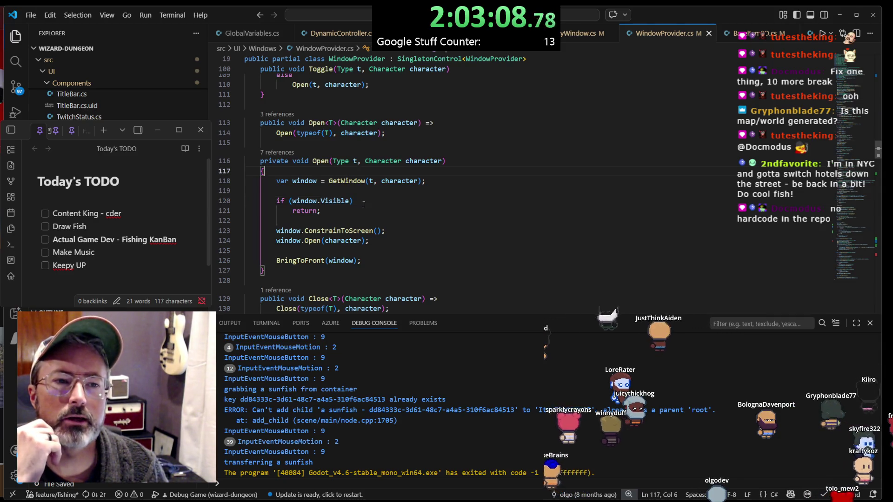
{"action": "left_click_drag", "start_coordinate": [354, 201], "coordinate": [351, 180]}
{"action": "left_click", "coordinate": [351, 181]}
{"action": "key", "text": "Left"}
{"action": "key", "text": "Left"}
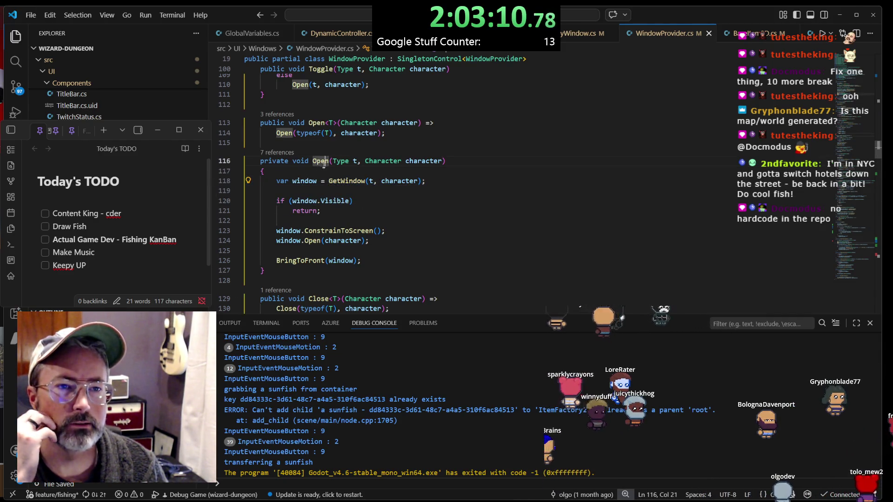
{"action": "left_click_drag", "start_coordinate": [433, 180], "coordinate": [274, 181]}
{"action": "left_click_drag", "start_coordinate": [321, 210], "coordinate": [246, 201]}
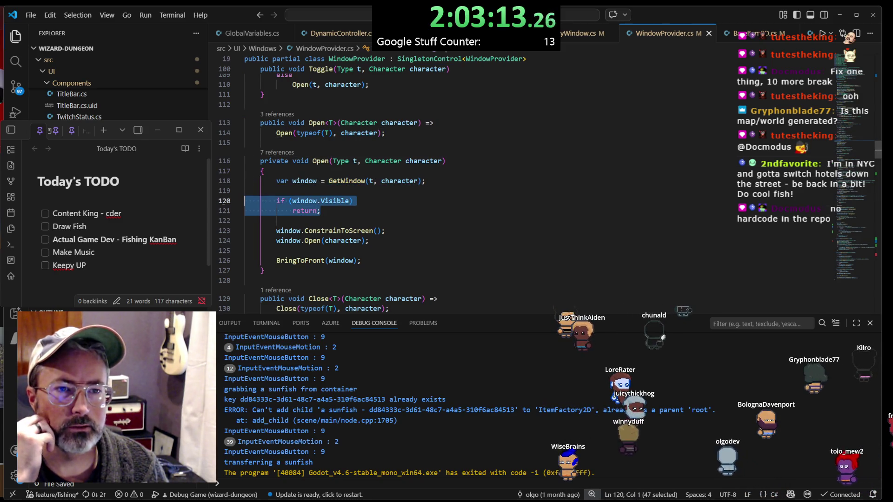
{"action": "left_click", "coordinate": [343, 201]}
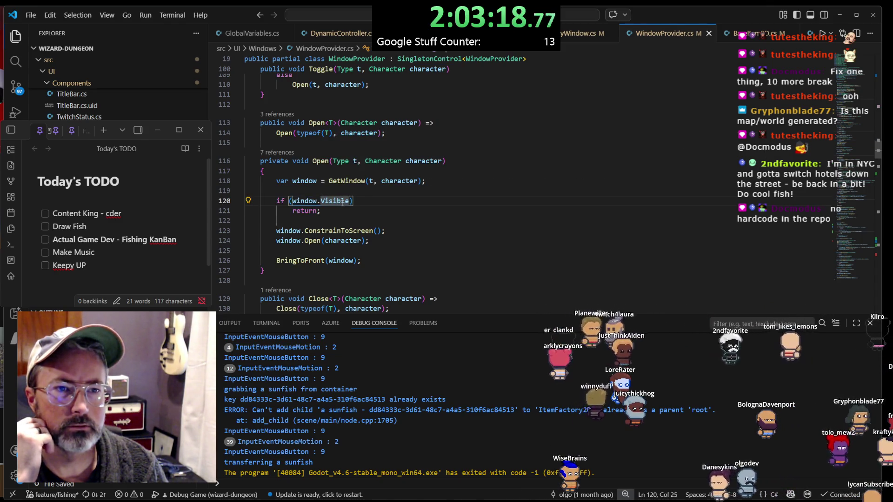
{"action": "left_click", "coordinate": [353, 202]}
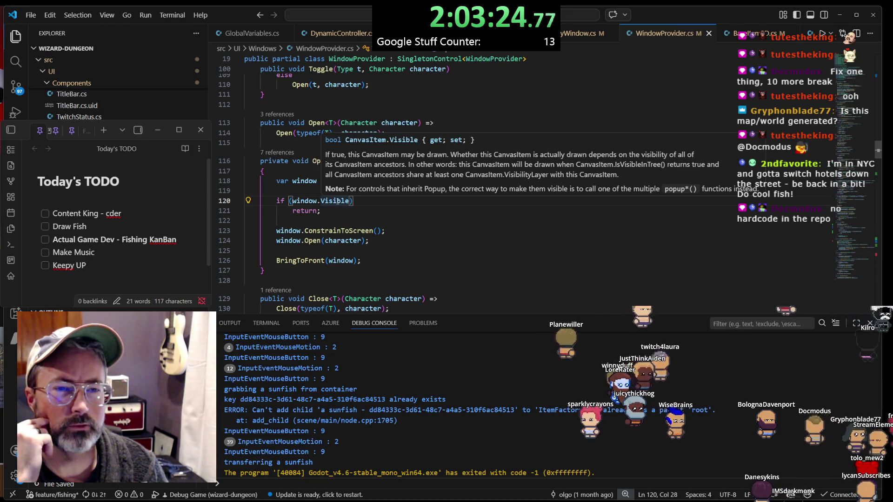
{"action": "left_click", "coordinate": [337, 201]}
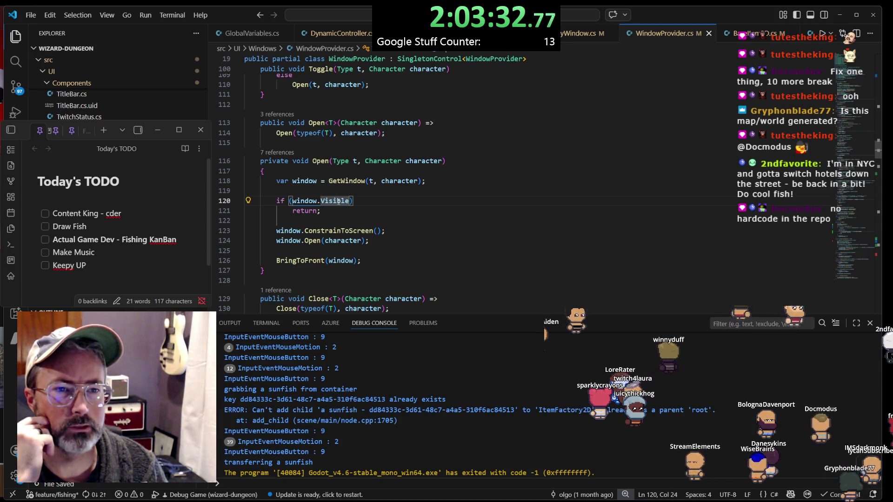
{"action": "mouse_move", "coordinate": [337, 206]}
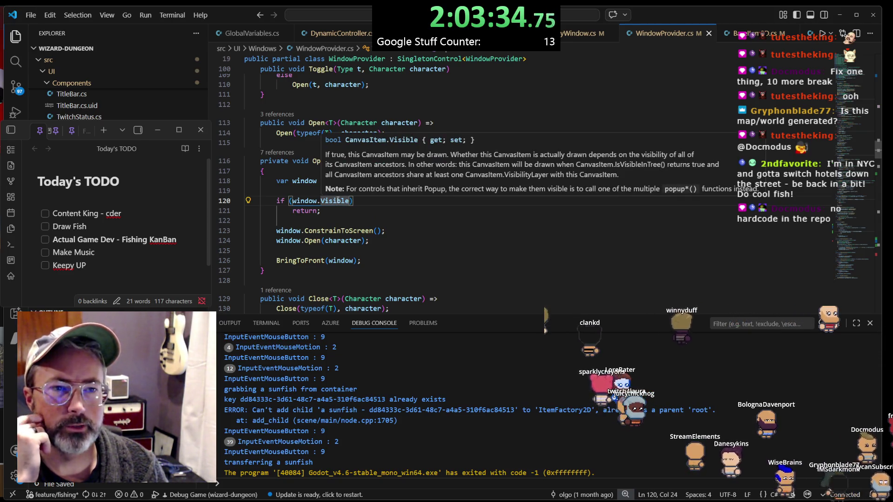
{"action": "left_click", "coordinate": [338, 209]}
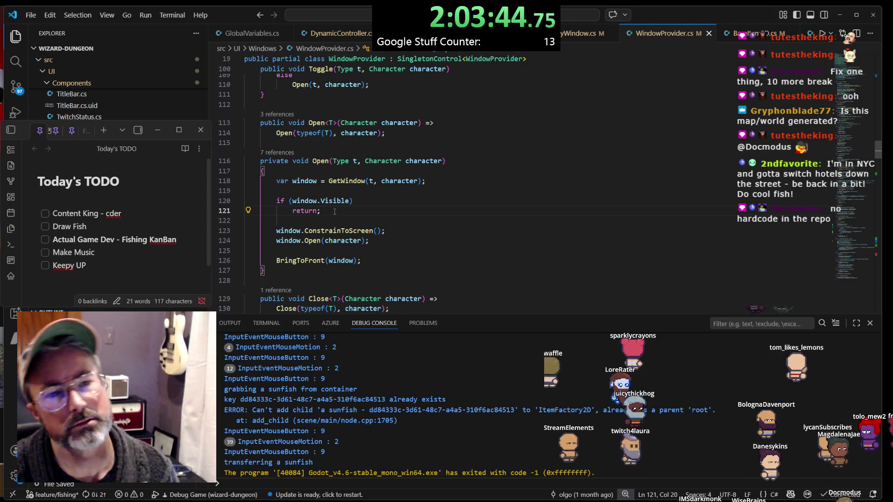
{"action": "left_click", "coordinate": [340, 181]}
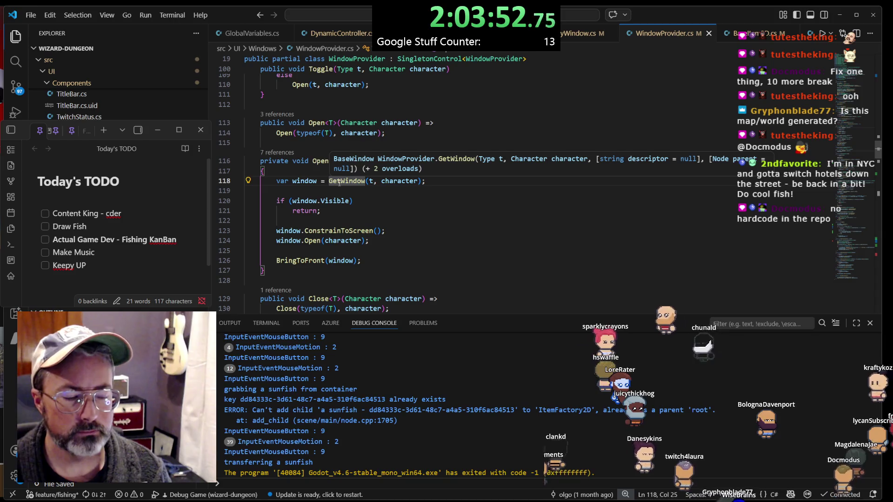
{"action": "left_click", "coordinate": [337, 181]}
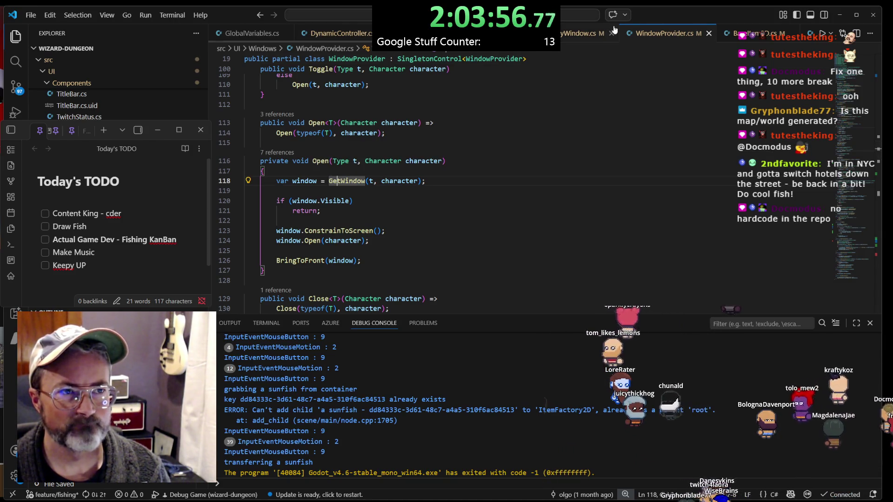
{"action": "scroll", "coordinate": [590, 36], "scroll_direction": "right", "scroll_amount": 2}
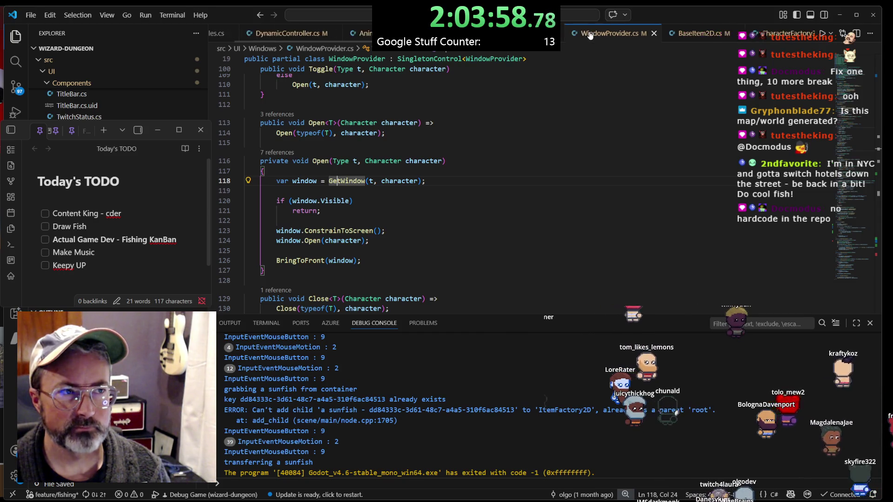
{"action": "scroll", "coordinate": [590, 36], "scroll_direction": "left", "scroll_amount": 1}
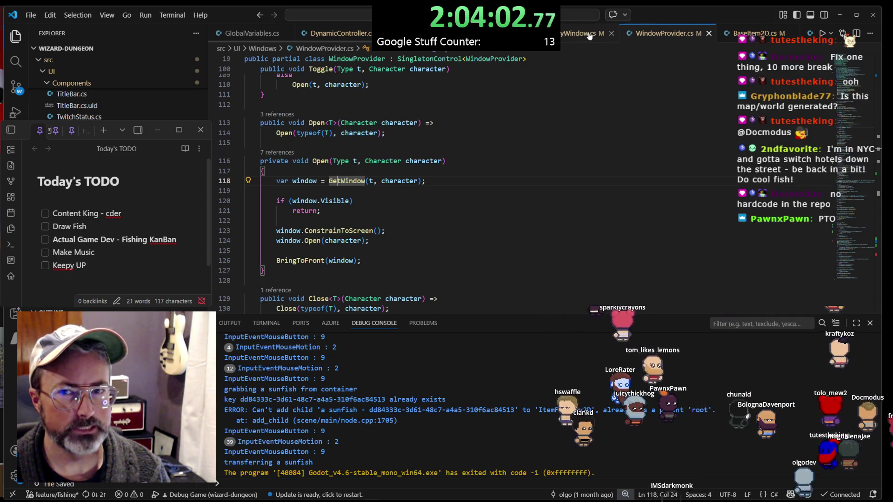
{"action": "left_click", "coordinate": [422, 240]}
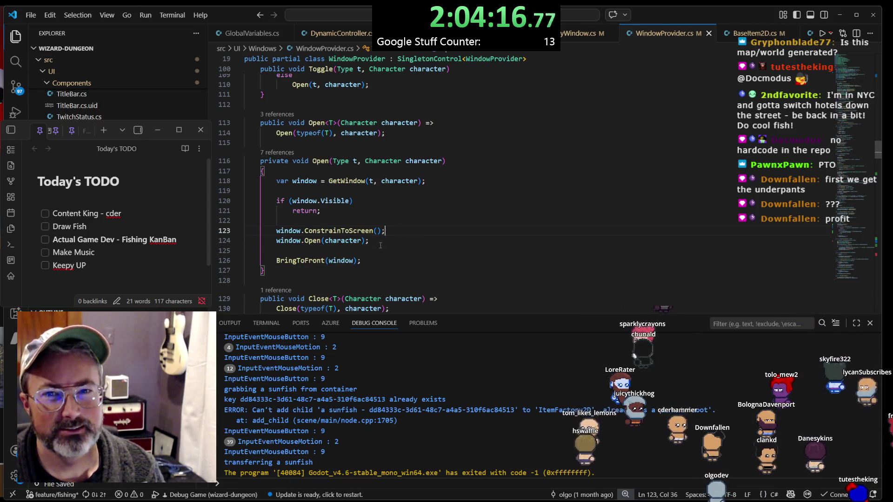
{"action": "left_click", "coordinate": [386, 247]}
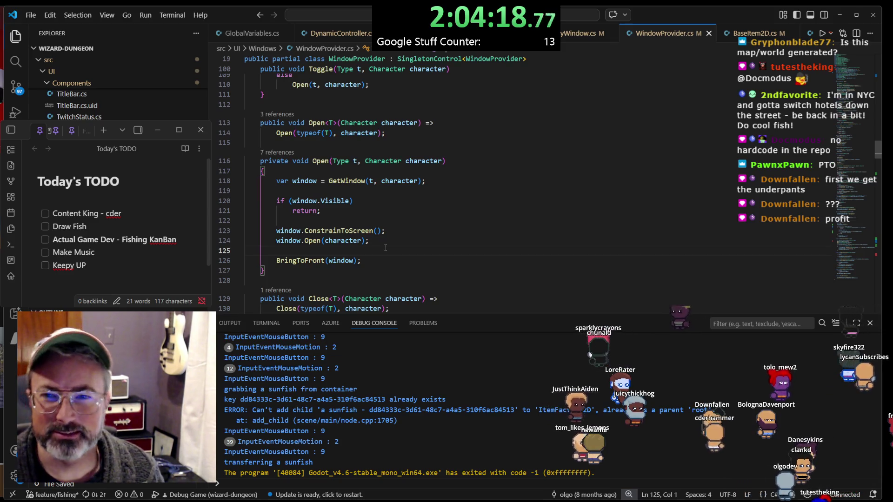
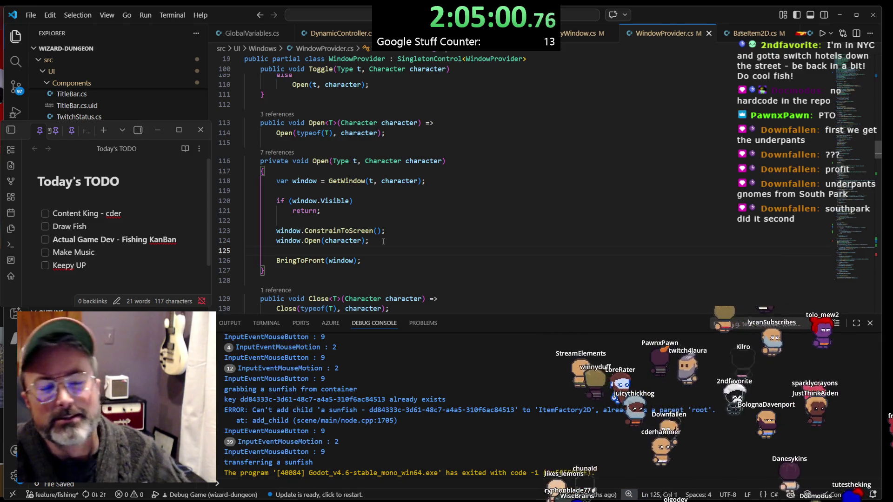
Jump from the window.Open call in WindowProvider.Open to BaseWindow.Open's definition in BaseWindow.cs
{"action": "left_click", "coordinate": [380, 231]}
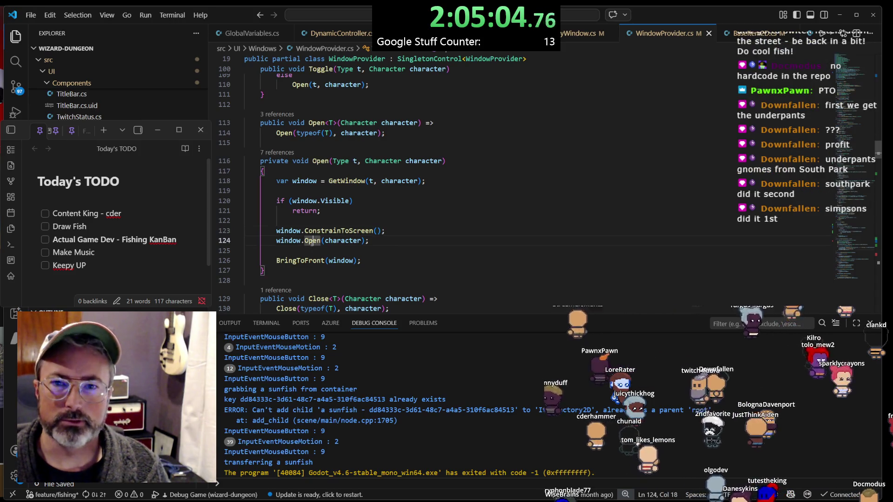
{"action": "mouse_move", "coordinate": [312, 241]}
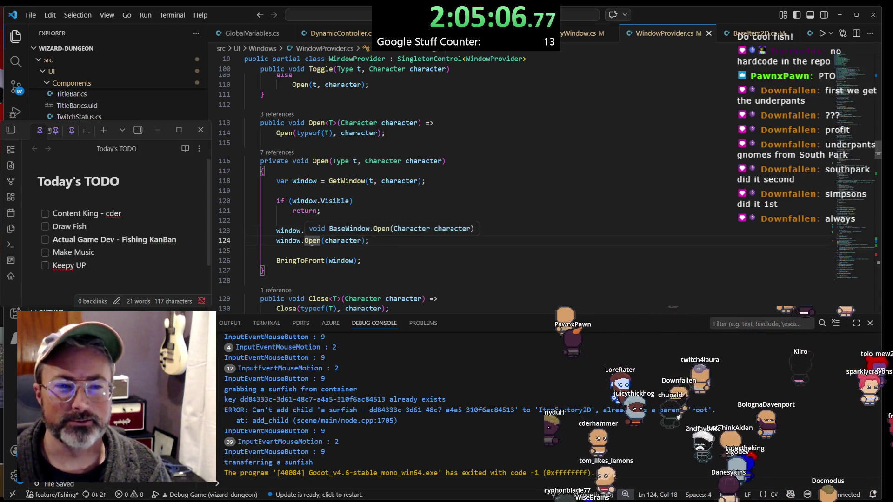
{"action": "left_click", "coordinate": [378, 237]}
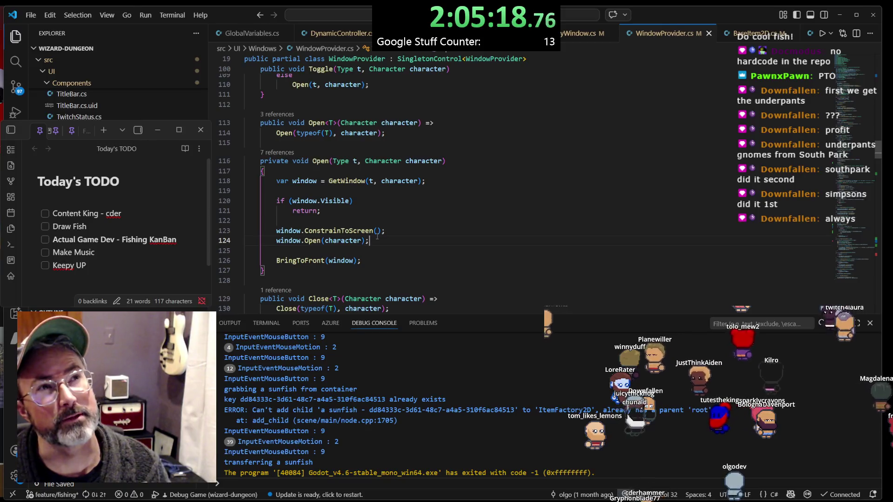
{"action": "left_click", "coordinate": [373, 231]}
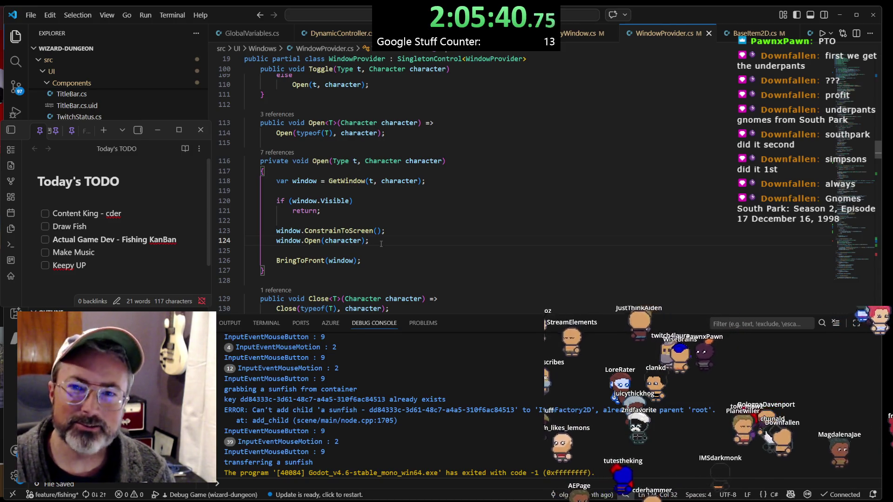
{"action": "left_click", "coordinate": [337, 240]}
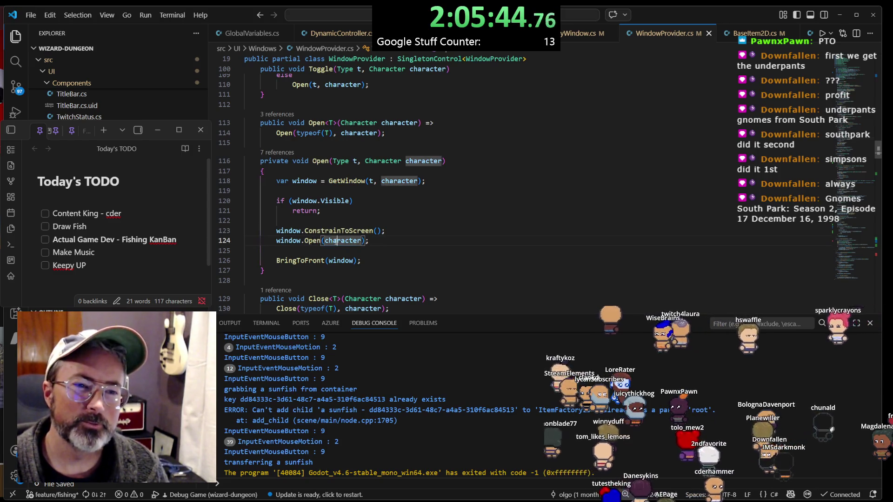
{"action": "key", "text": "Up"}
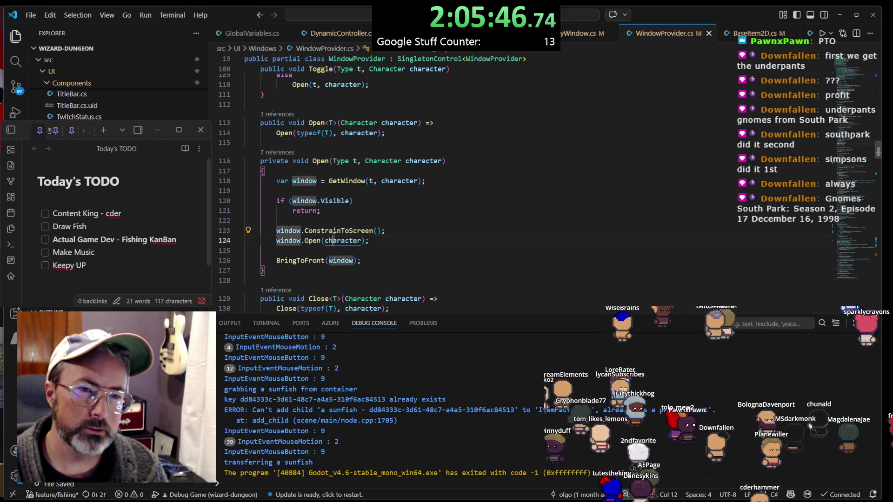
{"action": "left_click", "coordinate": [312, 240]}
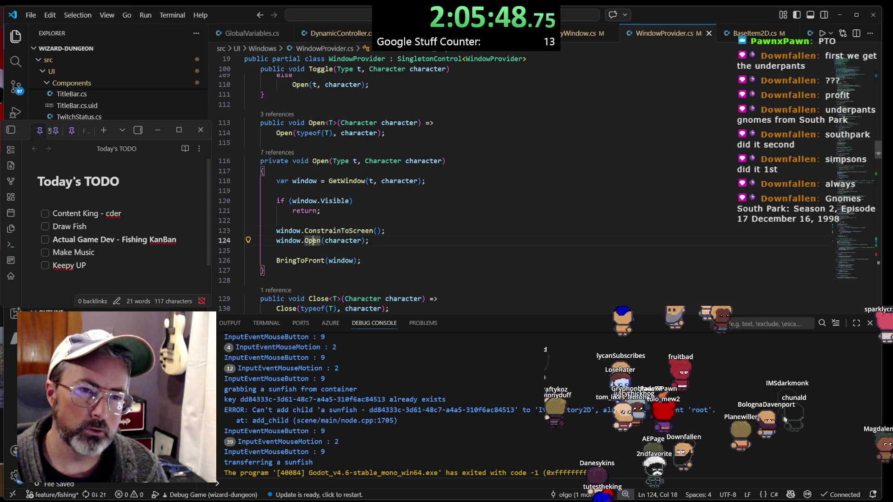
{"action": "left_click", "coordinate": [313, 241], "text": "ctrl"}
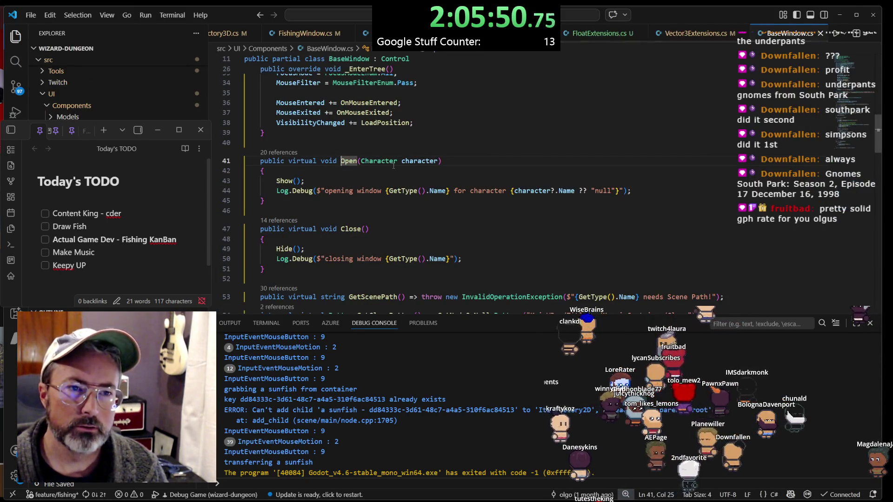
Look over the Show call inside BaseWindow's Open method
{"action": "left_click", "coordinate": [363, 182]}
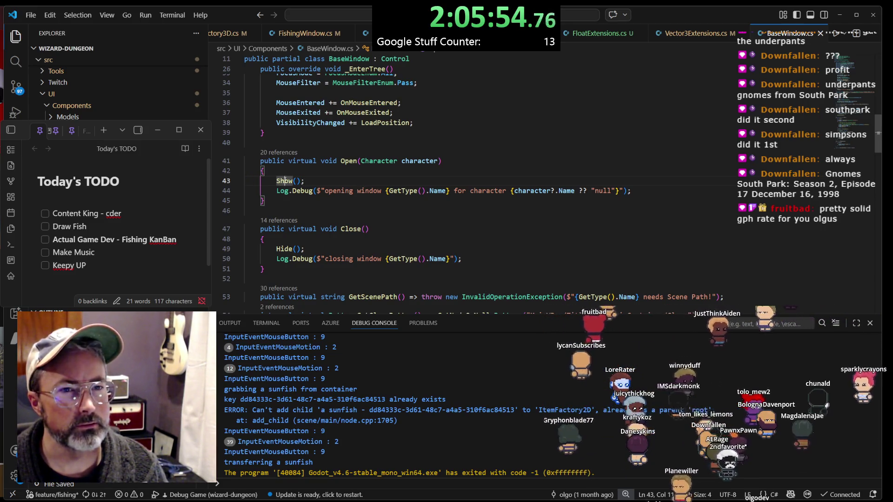
{"action": "scroll", "coordinate": [317, 37], "scroll_direction": "up", "scroll_amount": 4}
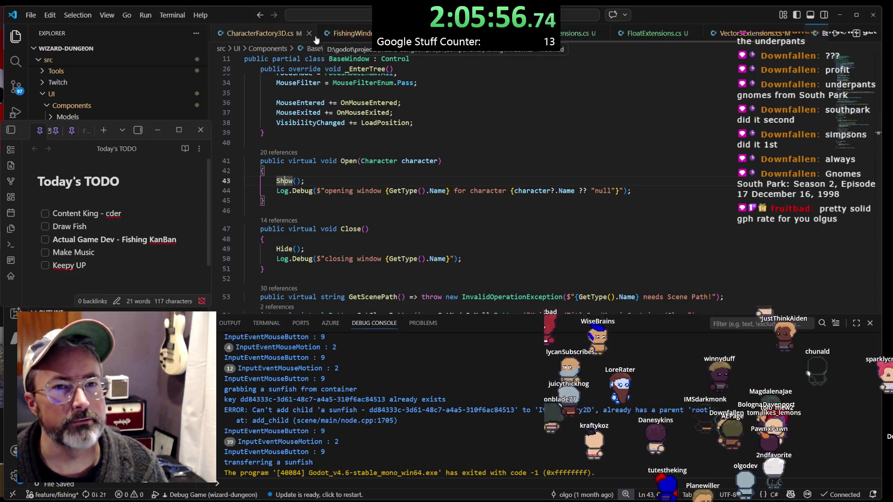
{"action": "scroll", "coordinate": [316, 38], "scroll_direction": "up", "scroll_amount": 4}
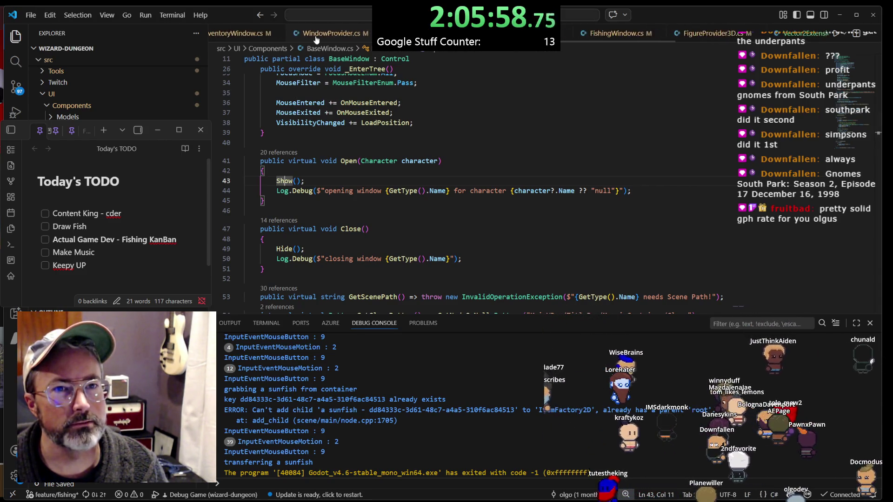
Review InventoryWindow's Open override and its AddItems lines, then return to WindowProvider.cs
{"action": "left_click", "coordinate": [316, 35]}
{"action": "left_click", "coordinate": [347, 119]}
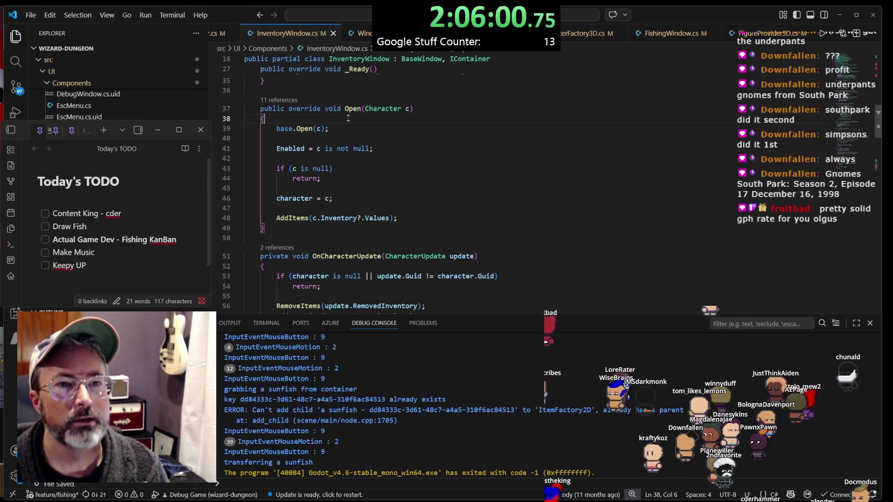
{"action": "left_click", "coordinate": [379, 151]}
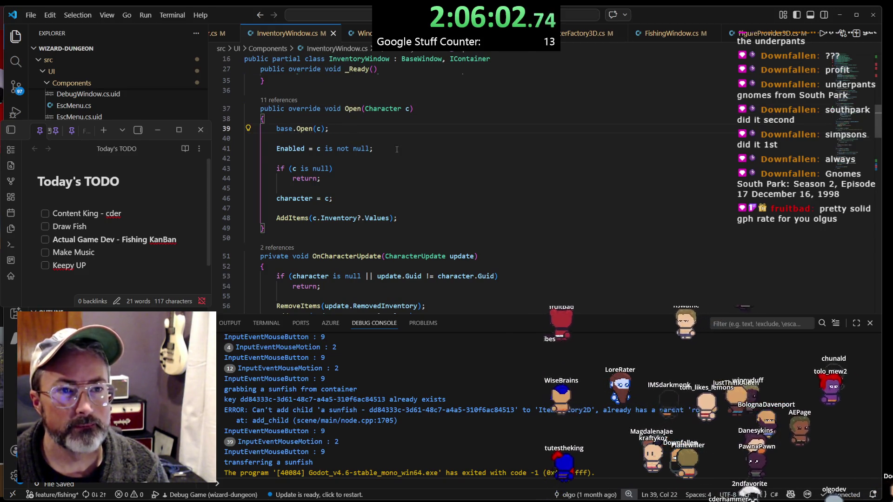
{"action": "left_click_drag", "start_coordinate": [398, 219], "coordinate": [379, 207]}
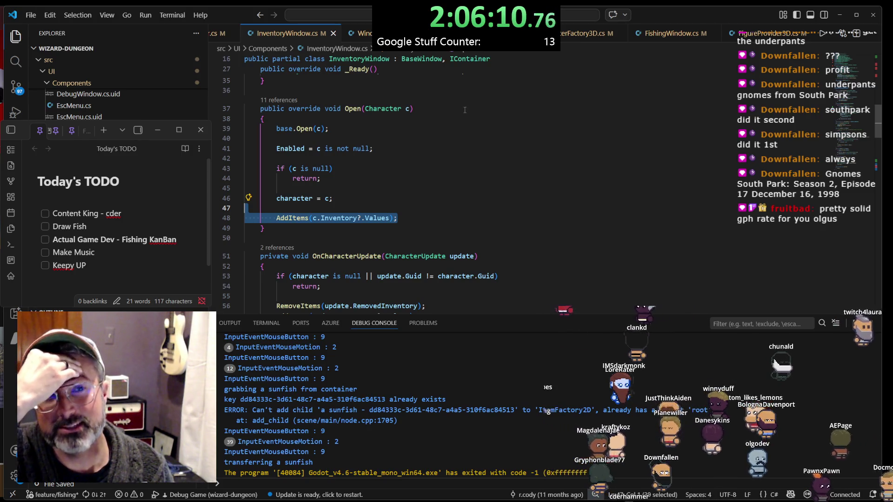
{"action": "scroll", "coordinate": [395, 33], "scroll_direction": "up", "scroll_amount": 5}
{"action": "scroll", "coordinate": [395, 34], "scroll_direction": "up", "scroll_amount": 1}
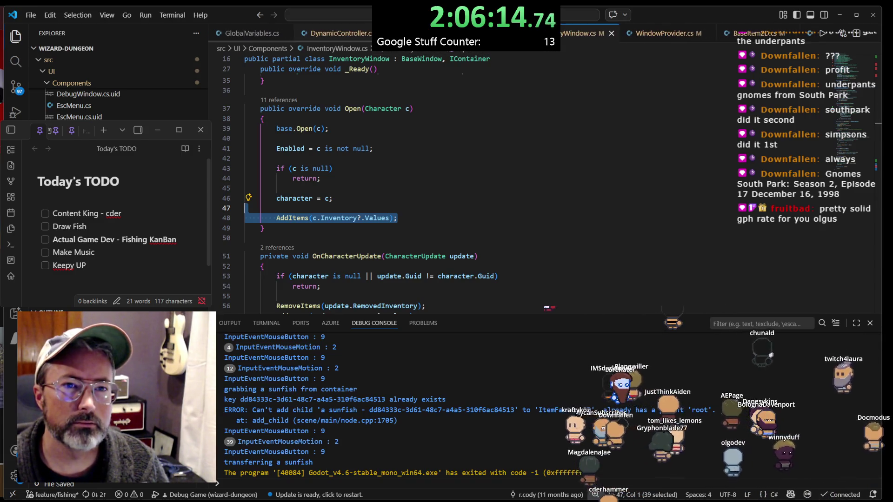
{"action": "scroll", "coordinate": [465, 33], "scroll_direction": "down", "scroll_amount": 2}
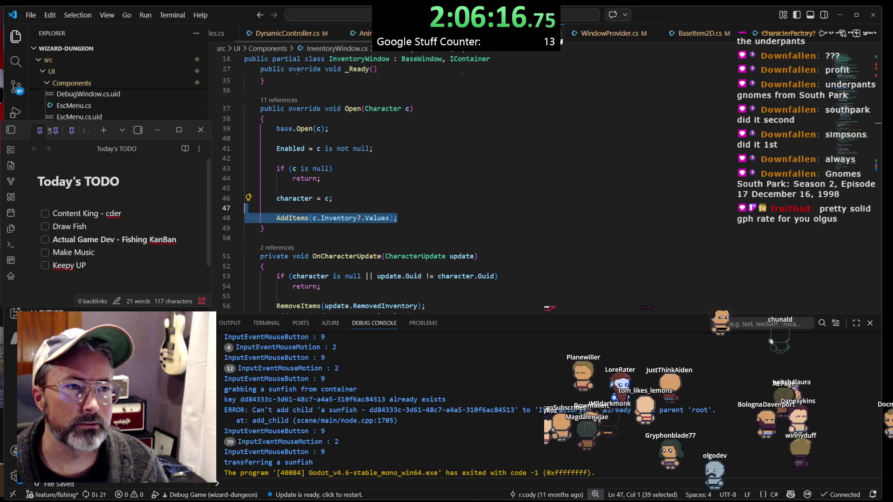
{"action": "left_click", "coordinate": [610, 33]}
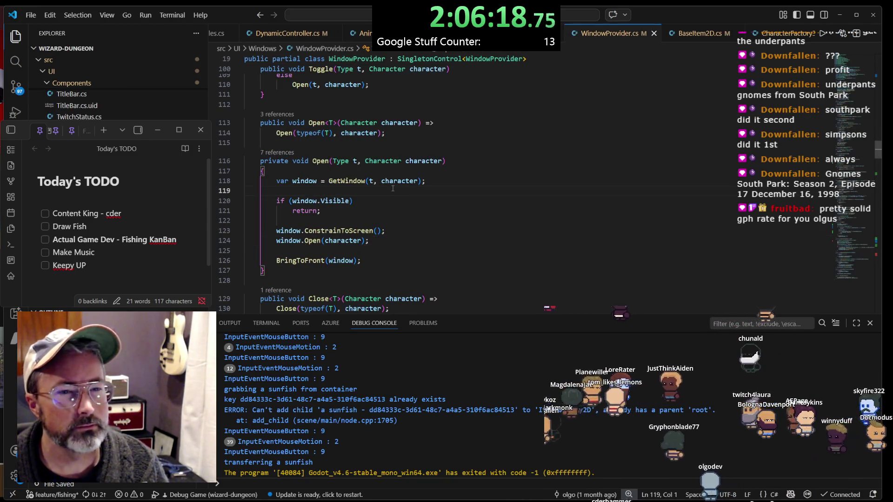
Open ToggleWindow.cs through quick file search with 'togglew'
{"action": "scroll", "coordinate": [397, 191], "scroll_direction": "up", "scroll_amount": 4}
{"action": "scroll", "coordinate": [393, 188], "scroll_direction": "up", "scroll_amount": 18}
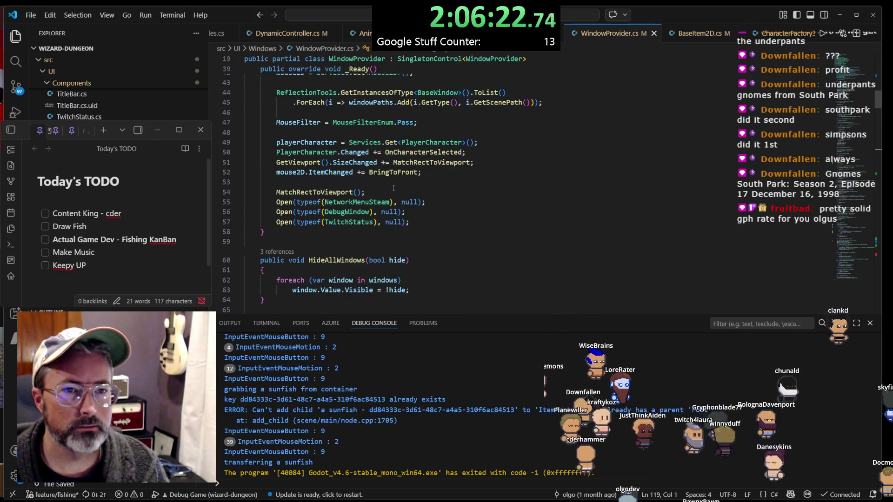
{"action": "scroll", "coordinate": [394, 188], "scroll_direction": "up", "scroll_amount": 2}
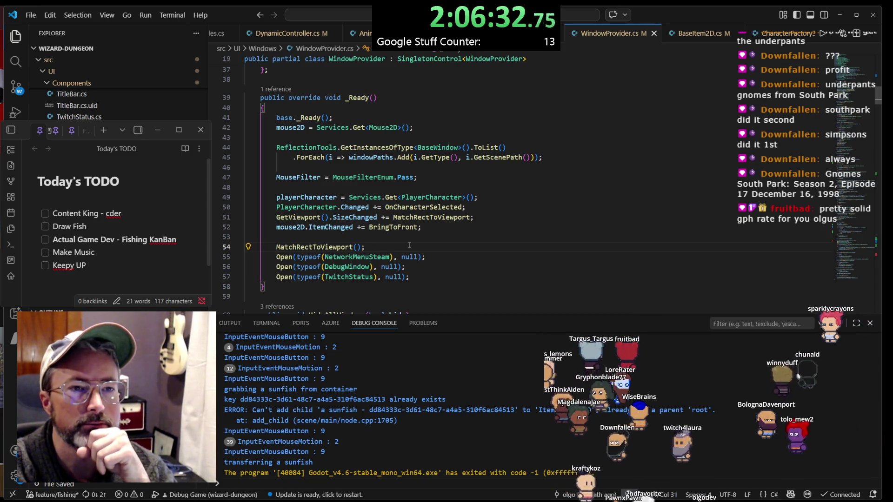
{"action": "key", "text": "alt"}
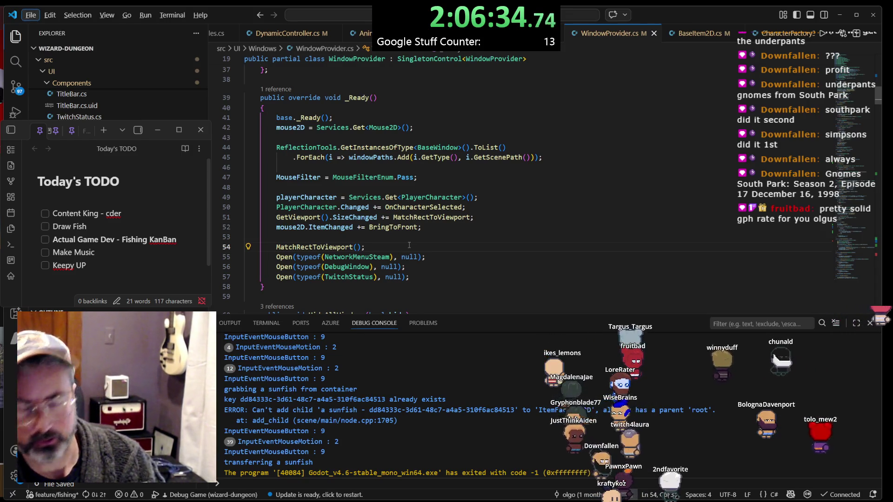
{"action": "key", "text": "ctrl+p"}
{"action": "type", "text": "togglew"}
{"action": "key", "text": "Return"}
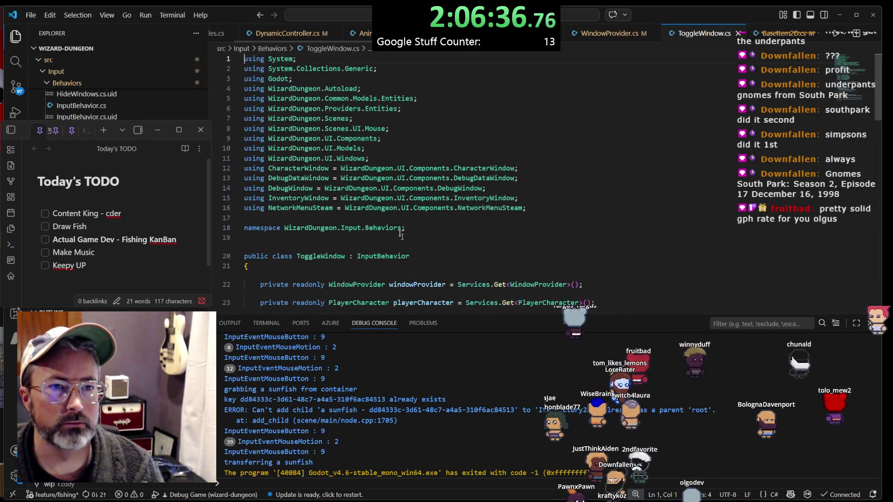
Review ToggleWindow's keymap and Run, then go to the windowProvider.Toggle definition
{"action": "scroll", "coordinate": [401, 235], "scroll_direction": "down", "scroll_amount": 7}
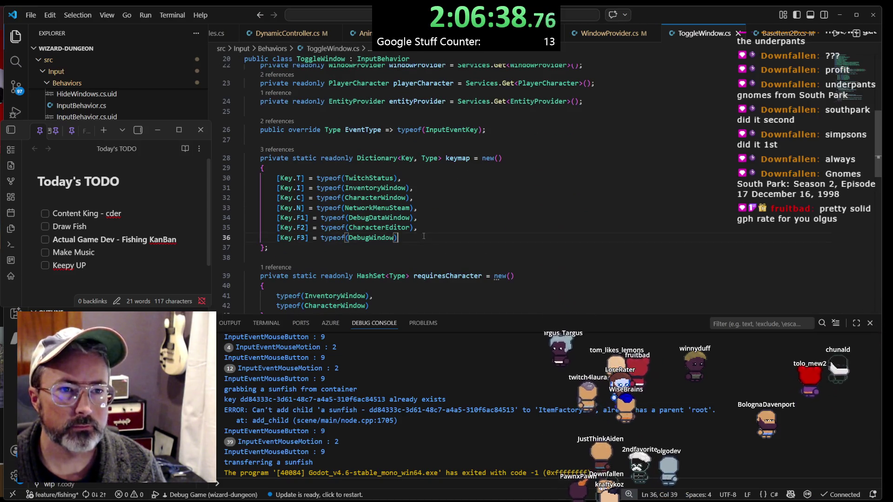
{"action": "left_click", "coordinate": [385, 237]}
{"action": "left_click", "coordinate": [382, 188]}
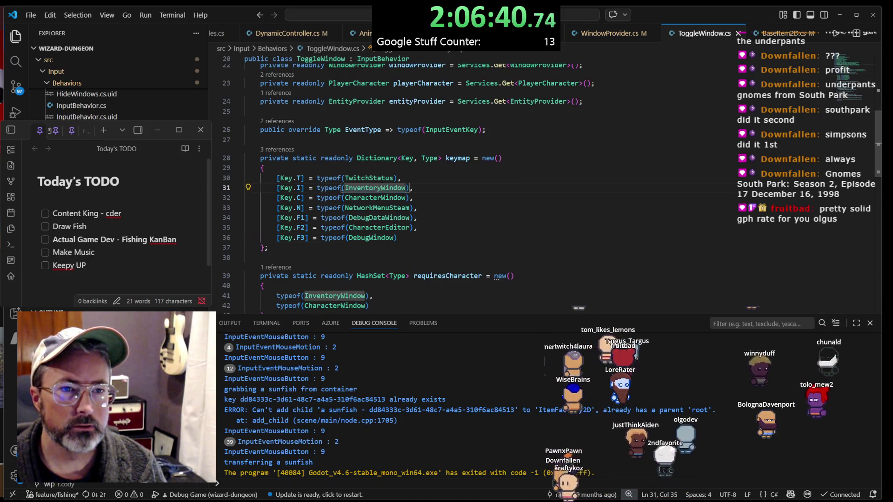
{"action": "scroll", "coordinate": [441, 218], "scroll_direction": "down", "scroll_amount": 3}
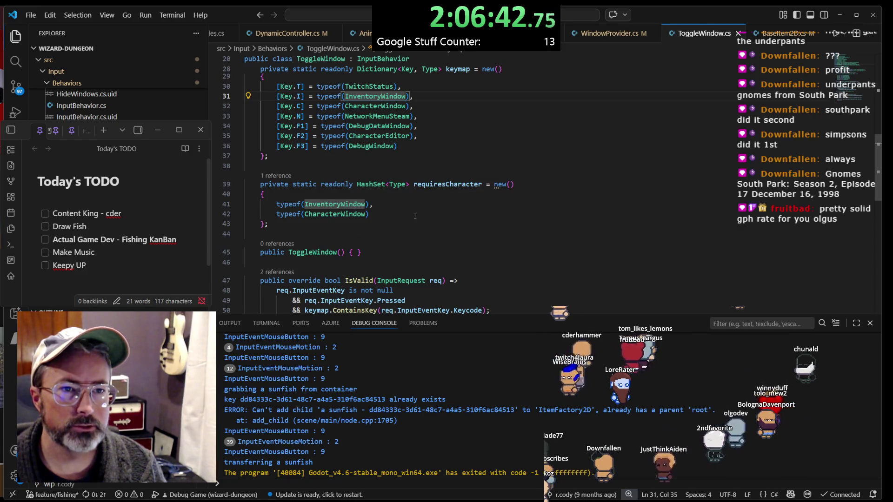
{"action": "scroll", "coordinate": [415, 216], "scroll_direction": "down", "scroll_amount": 1}
{"action": "scroll", "coordinate": [439, 150], "scroll_direction": "down", "scroll_amount": 3}
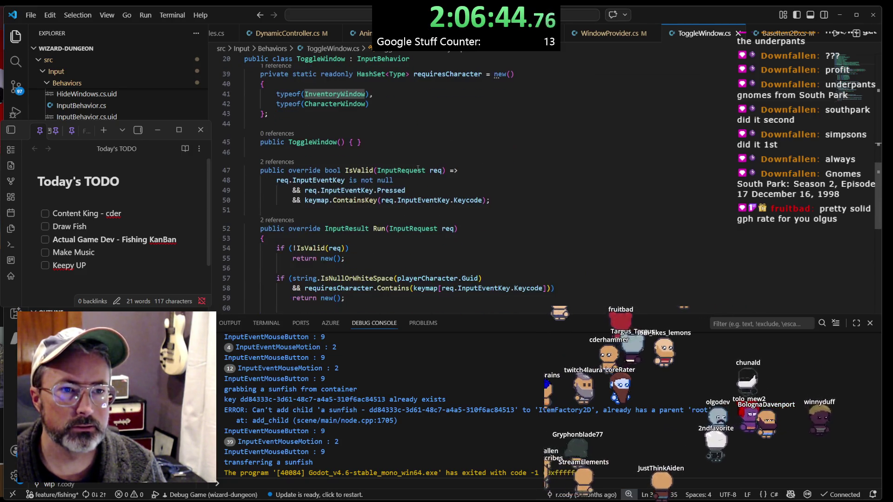
{"action": "scroll", "coordinate": [418, 169], "scroll_direction": "down", "scroll_amount": 2}
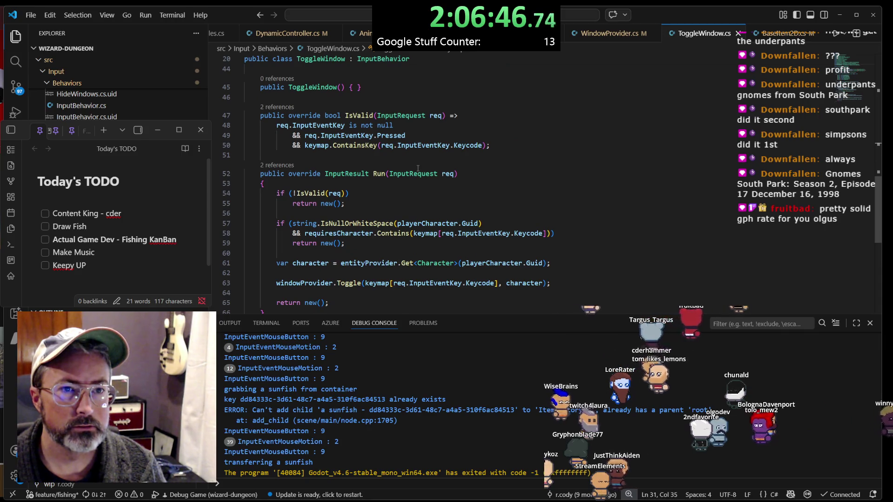
{"action": "scroll", "coordinate": [417, 169], "scroll_direction": "down", "scroll_amount": 2}
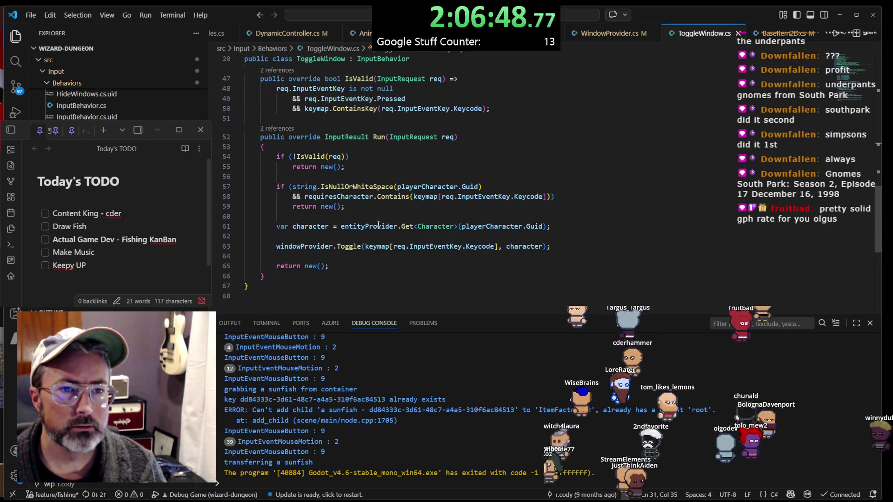
{"action": "left_click", "coordinate": [344, 247]}
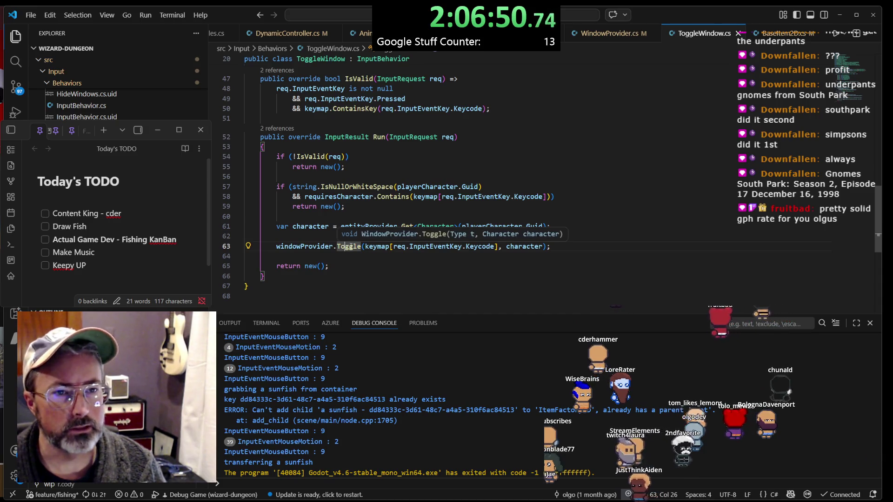
{"action": "key", "text": "F12"}
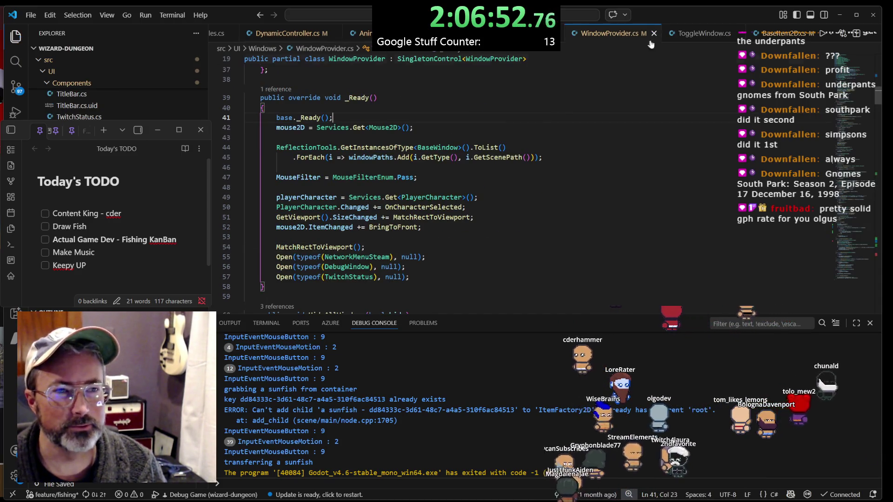
{"action": "key", "text": "alt+Left"}
{"action": "key", "text": "F12"}
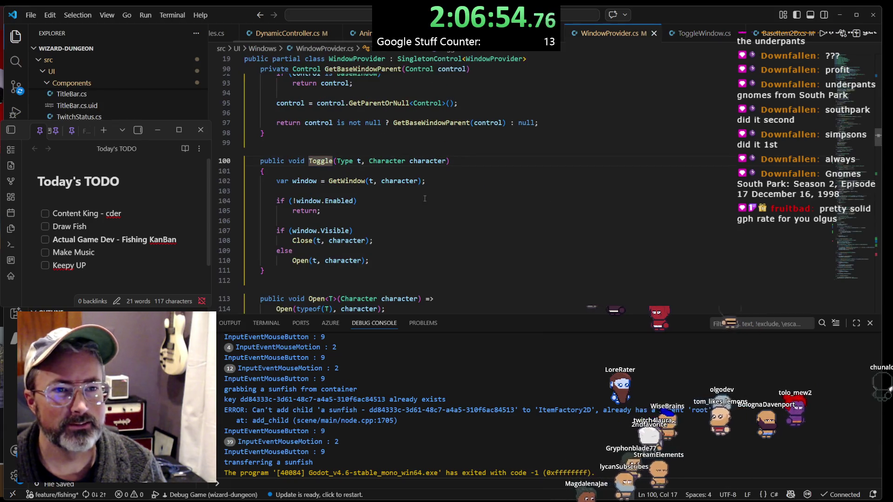
{"action": "left_click", "coordinate": [299, 223]}
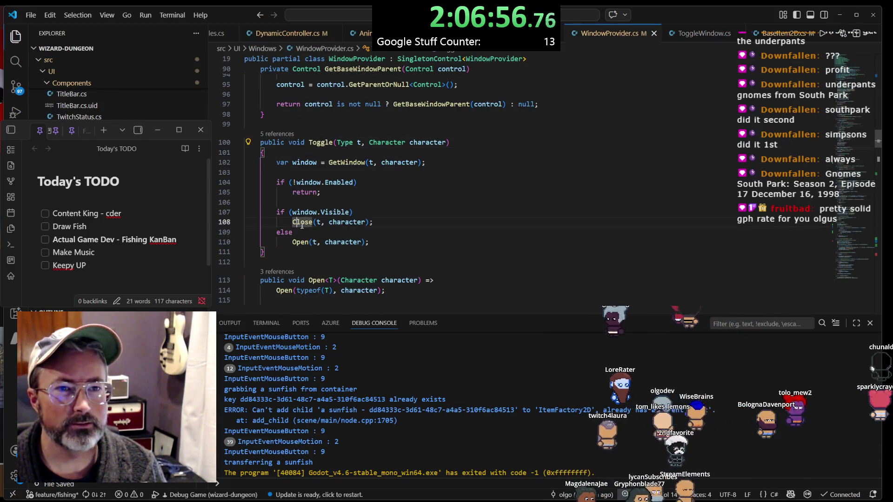
{"action": "left_click", "coordinate": [301, 182]}
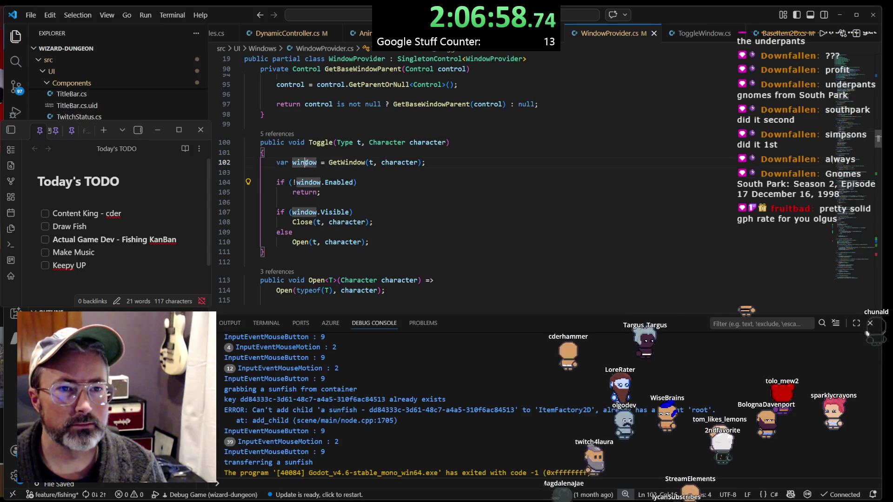
{"action": "left_click", "coordinate": [329, 181]}
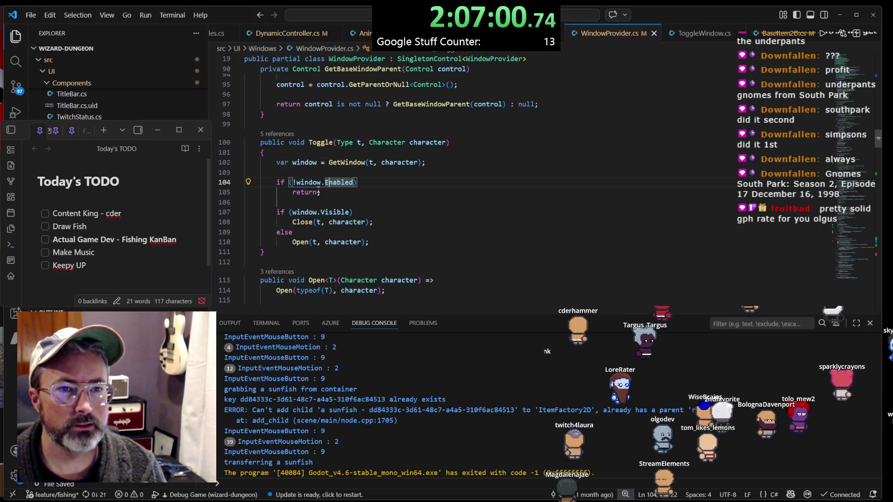
{"action": "left_click", "coordinate": [244, 203]}
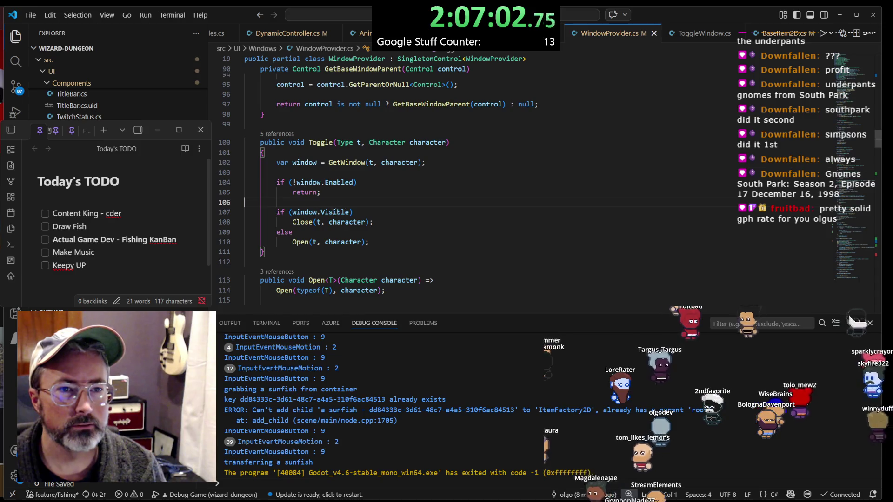
{"action": "left_click", "coordinate": [332, 212]}
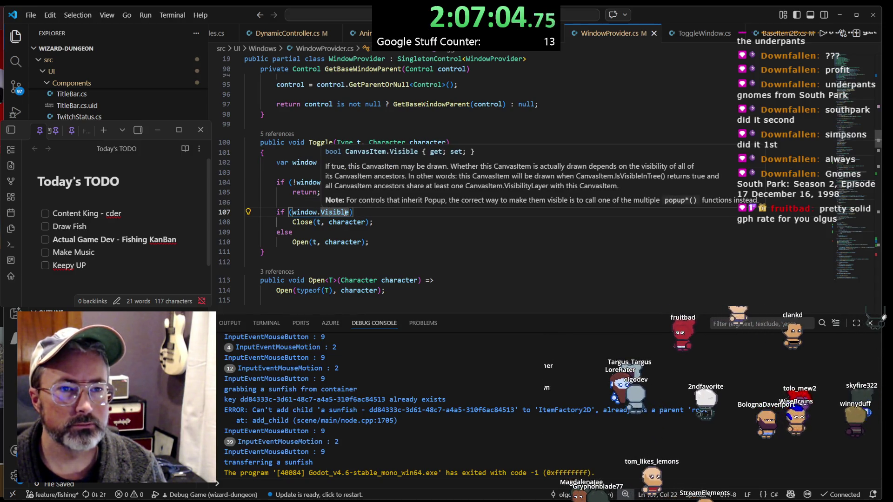
{"action": "left_click", "coordinate": [348, 222]}
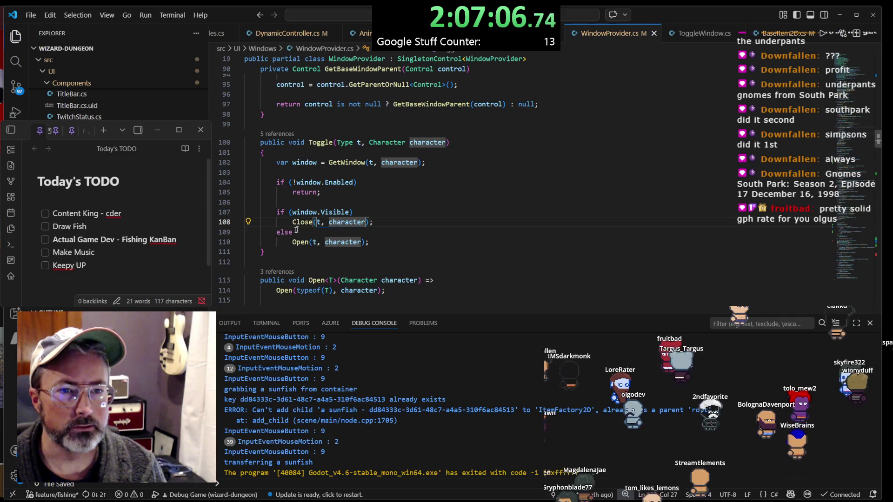
{"action": "left_click", "coordinate": [384, 239]}
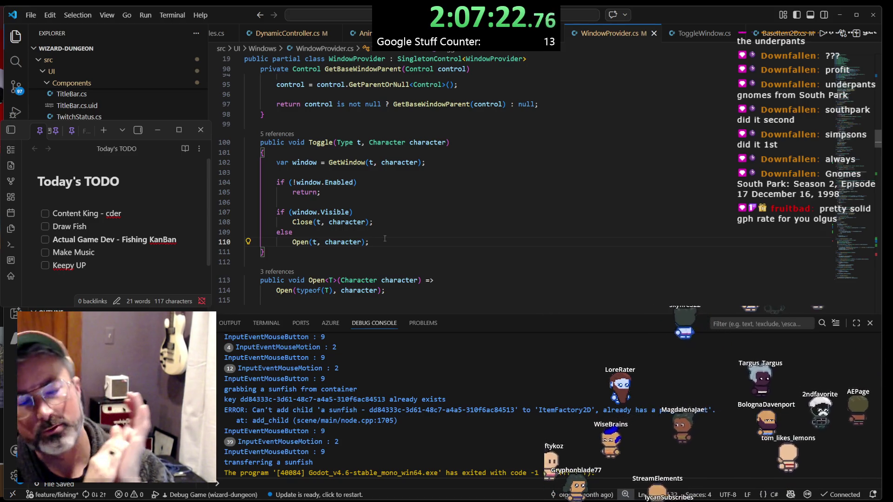
{"action": "scroll", "coordinate": [385, 239], "scroll_direction": "down", "scroll_amount": 5}
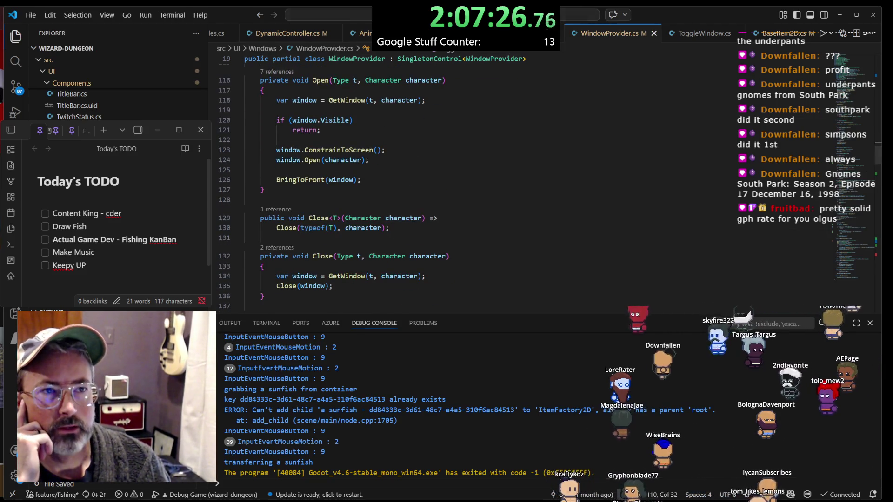
{"action": "key", "text": "alt+Left"}
{"action": "scroll", "coordinate": [411, 152], "scroll_direction": "down", "scroll_amount": 9}
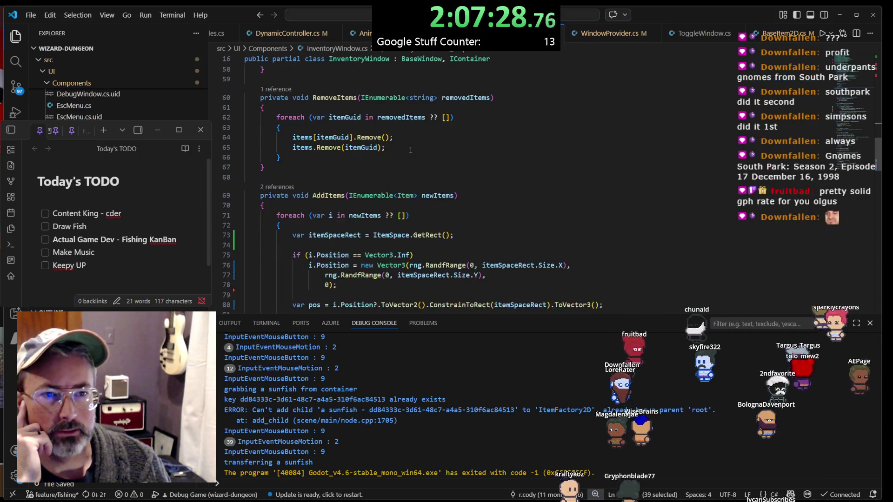
{"action": "scroll", "coordinate": [410, 153], "scroll_direction": "down", "scroll_amount": 3}
{"action": "scroll", "coordinate": [414, 140], "scroll_direction": "up", "scroll_amount": 5}
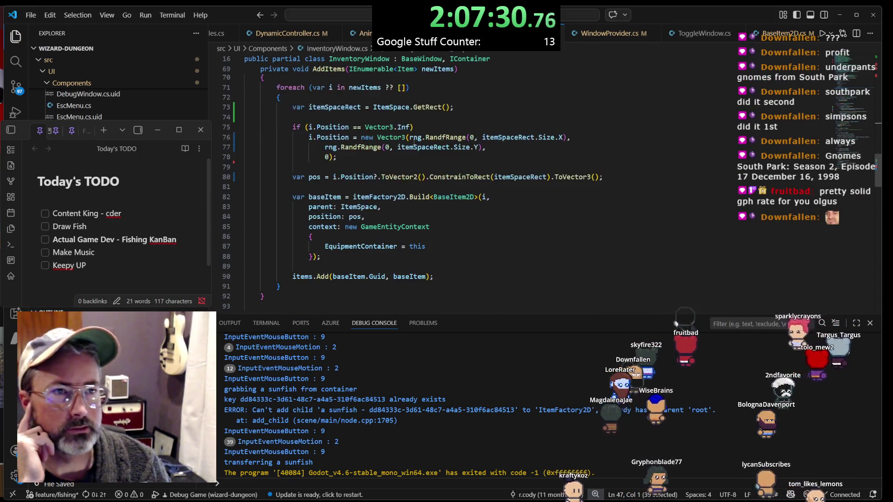
{"action": "left_click", "coordinate": [592, 37]}
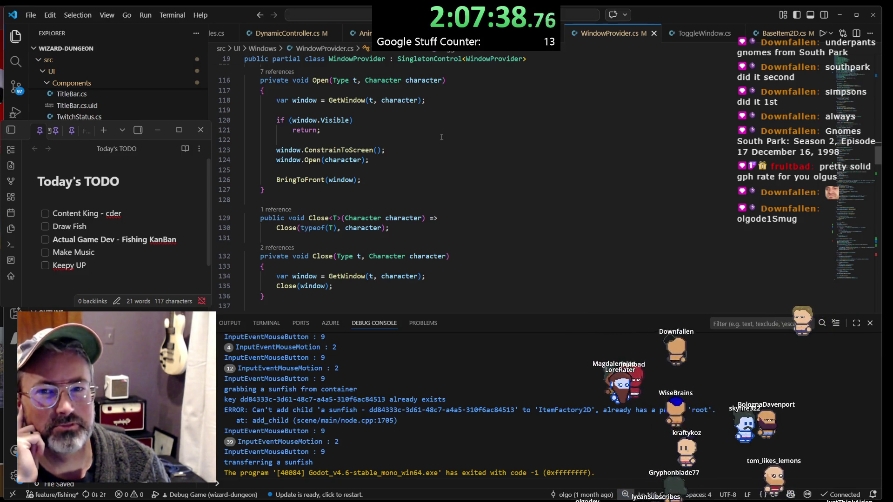
{"action": "left_click", "coordinate": [783, 33]}
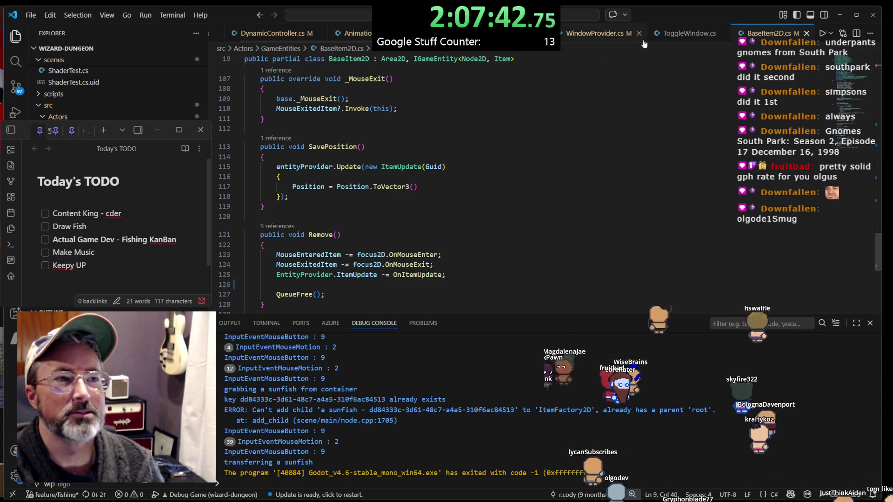
{"action": "left_click", "coordinate": [604, 41]}
{"action": "scroll", "coordinate": [476, 148], "scroll_direction": "down", "scroll_amount": 6}
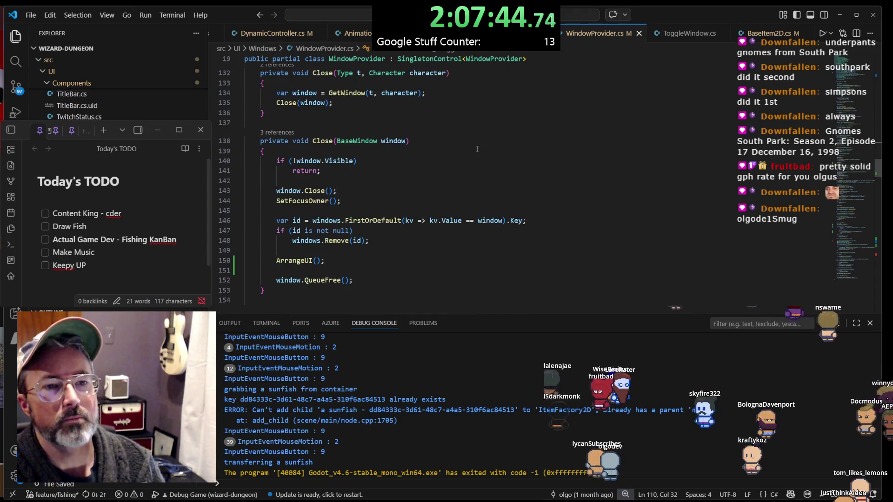
{"action": "left_click", "coordinate": [396, 233]}
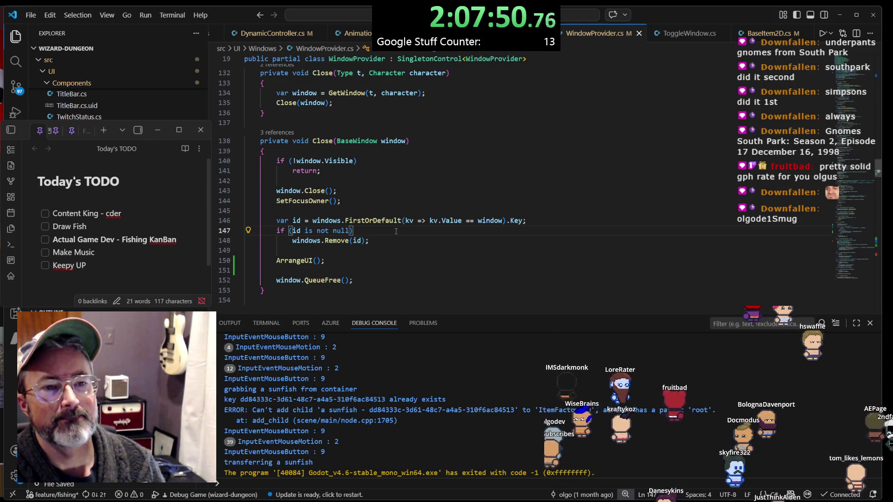
{"action": "scroll", "coordinate": [343, 36], "scroll_direction": "up", "scroll_amount": 2}
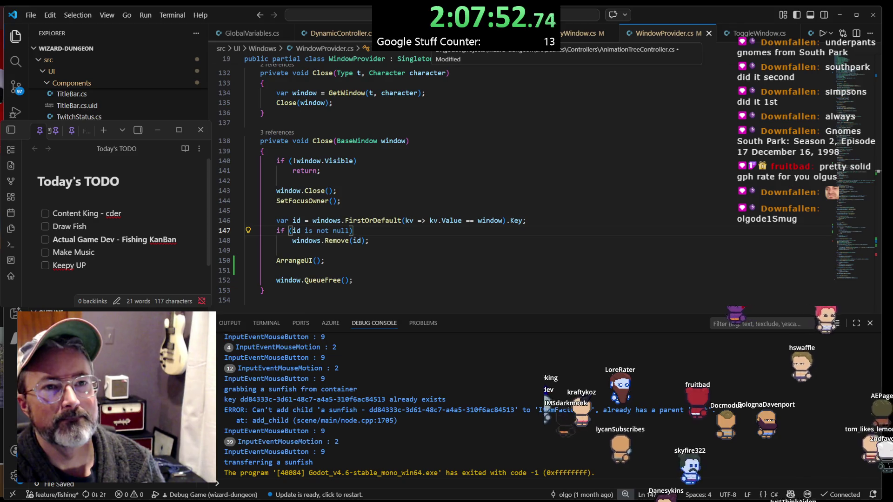
Open DynamicController.cs and read through its _Ready setup
{"action": "left_click", "coordinate": [343, 36]}
{"action": "scroll", "coordinate": [379, 173], "scroll_direction": "down", "scroll_amount": 5}
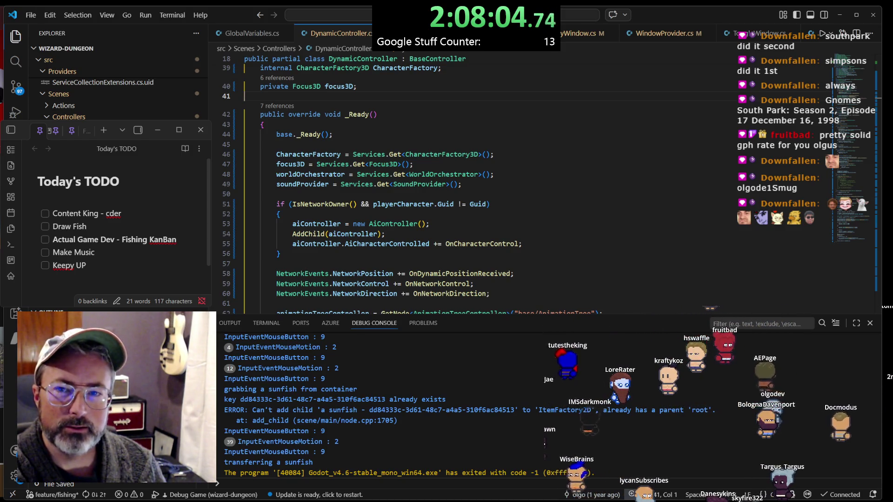
{"action": "left_click", "coordinate": [549, 241]}
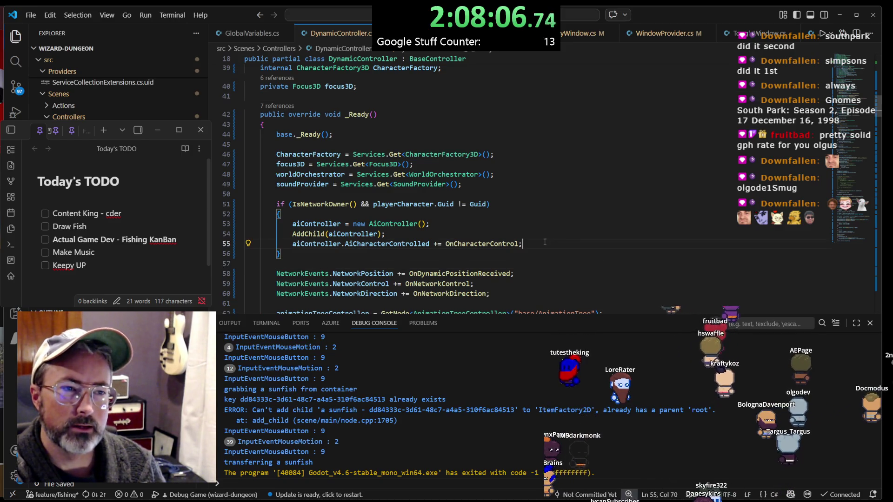
{"action": "scroll", "coordinate": [540, 231], "scroll_direction": "down", "scroll_amount": 3}
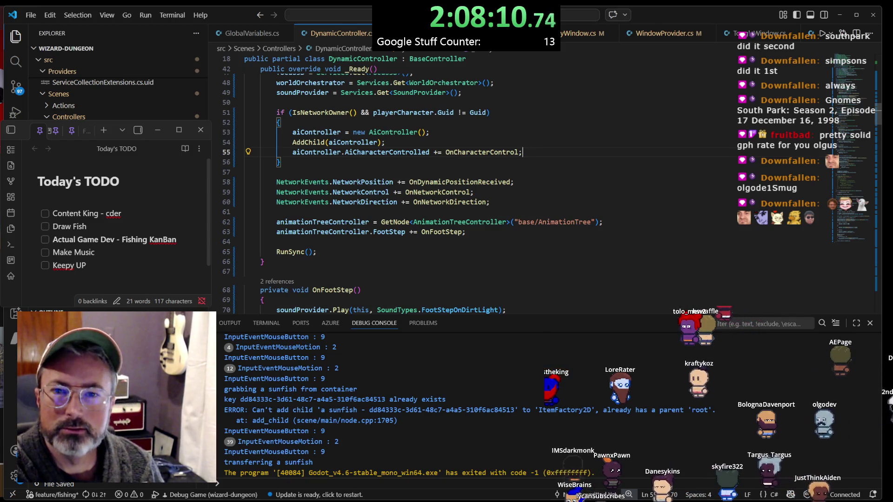
{"action": "left_click", "coordinate": [586, 221]}
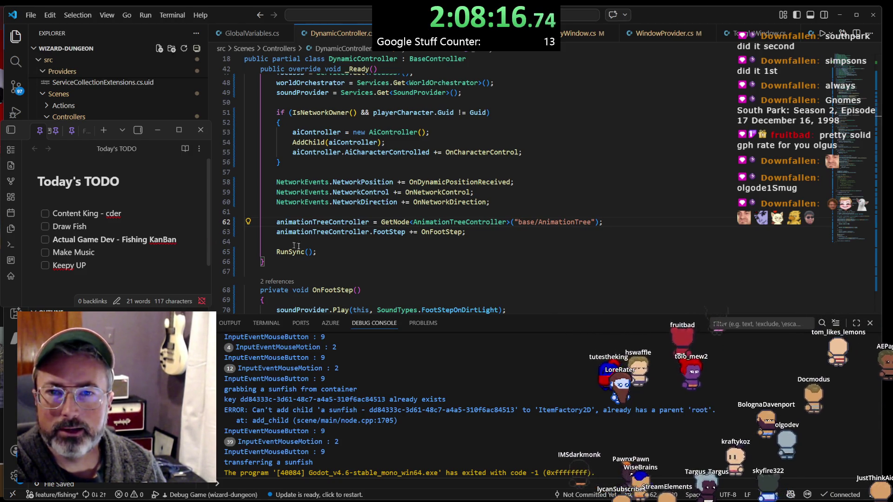
{"action": "left_click", "coordinate": [382, 259]}
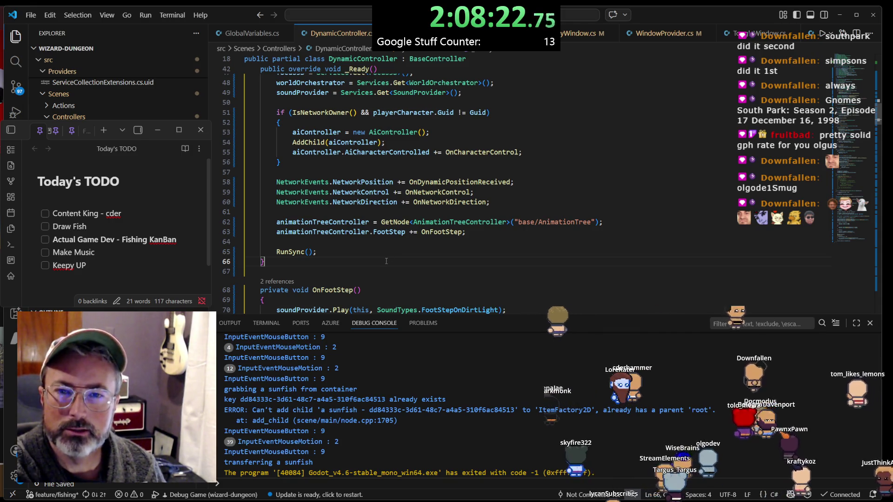
Scroll through DynamicController's control handlers such as OnNetworkDirection, then switch to InventoryWindow.cs
{"action": "scroll", "coordinate": [453, 250], "scroll_direction": "down", "scroll_amount": 2}
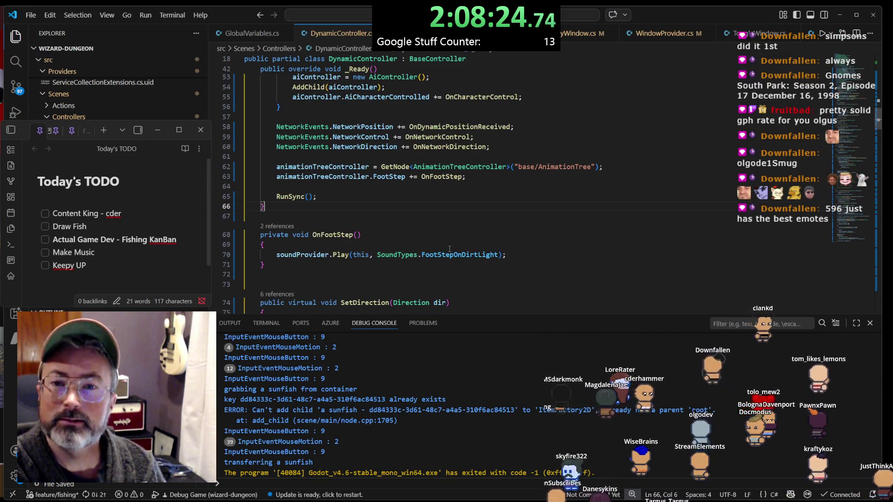
{"action": "scroll", "coordinate": [448, 249], "scroll_direction": "down", "scroll_amount": 2}
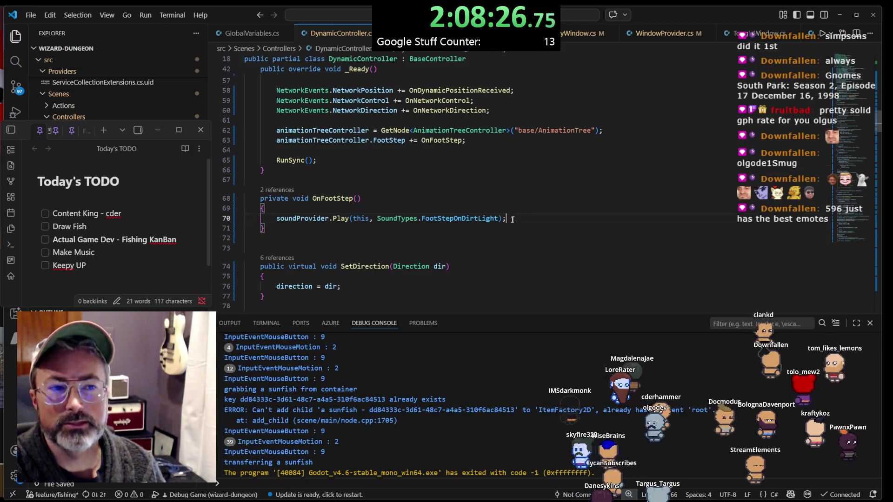
{"action": "scroll", "coordinate": [443, 249], "scroll_direction": "down", "scroll_amount": 3}
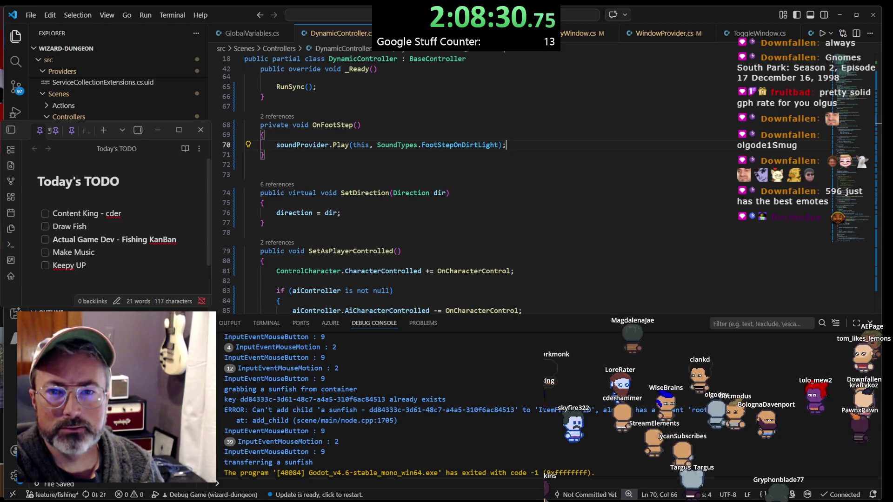
{"action": "scroll", "coordinate": [484, 244], "scroll_direction": "down", "scroll_amount": 3}
{"action": "left_click", "coordinate": [483, 244]}
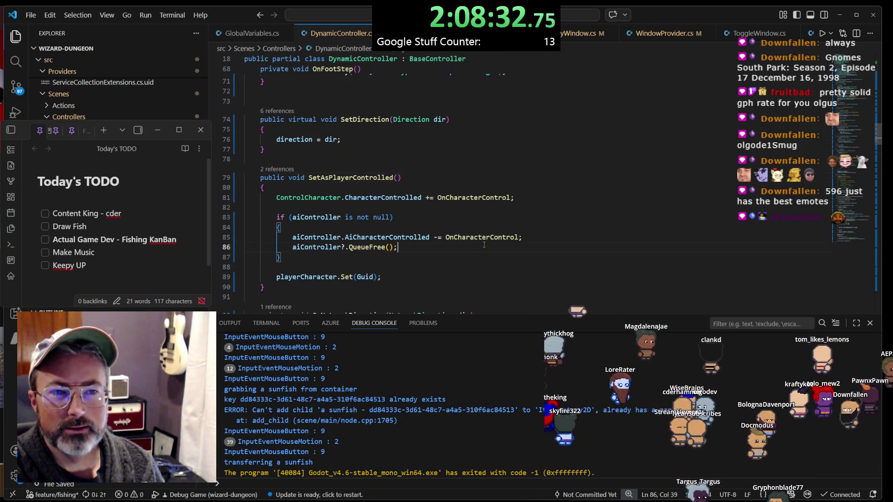
{"action": "scroll", "coordinate": [480, 245], "scroll_direction": "down", "scroll_amount": 3}
{"action": "left_click", "coordinate": [485, 245]}
{"action": "scroll", "coordinate": [486, 245], "scroll_direction": "down", "scroll_amount": 5}
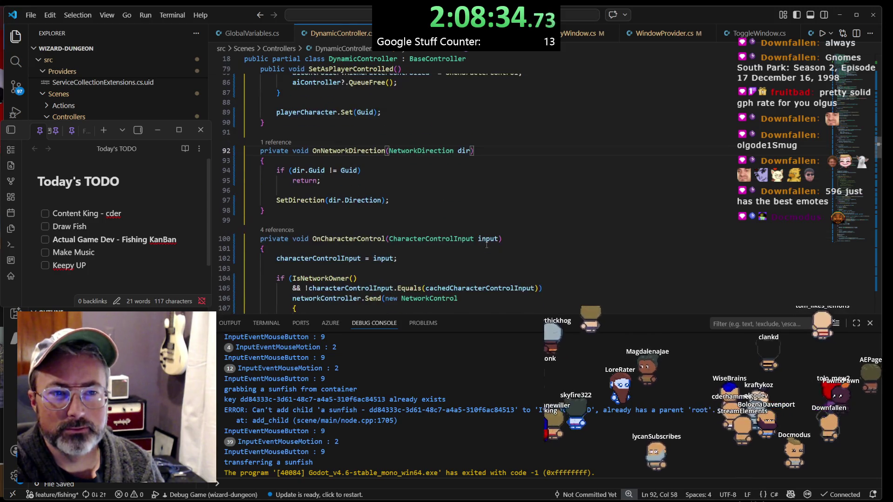
{"action": "scroll", "coordinate": [485, 245], "scroll_direction": "down", "scroll_amount": 3}
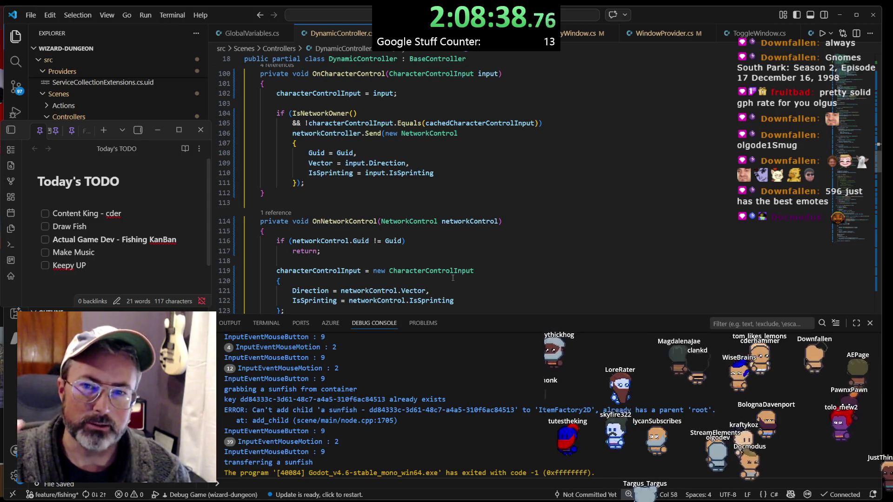
{"action": "scroll", "coordinate": [458, 272], "scroll_direction": "down", "scroll_amount": 3}
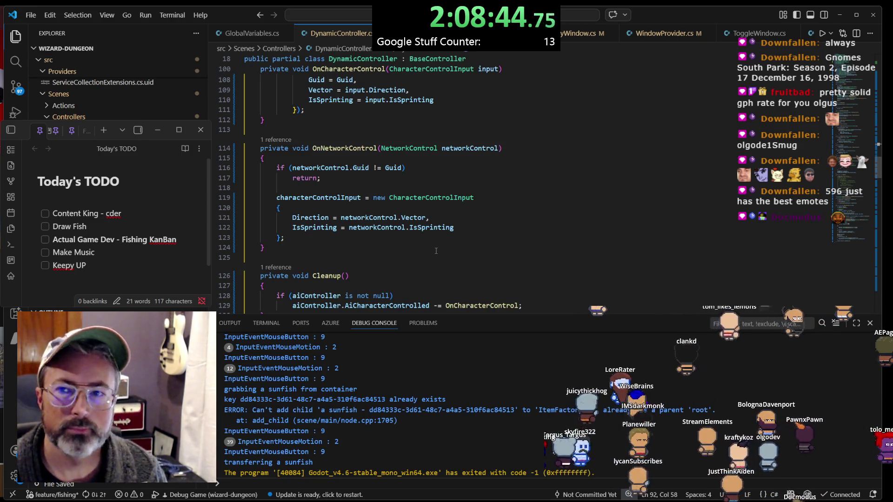
{"action": "scroll", "coordinate": [435, 251], "scroll_direction": "down", "scroll_amount": 3}
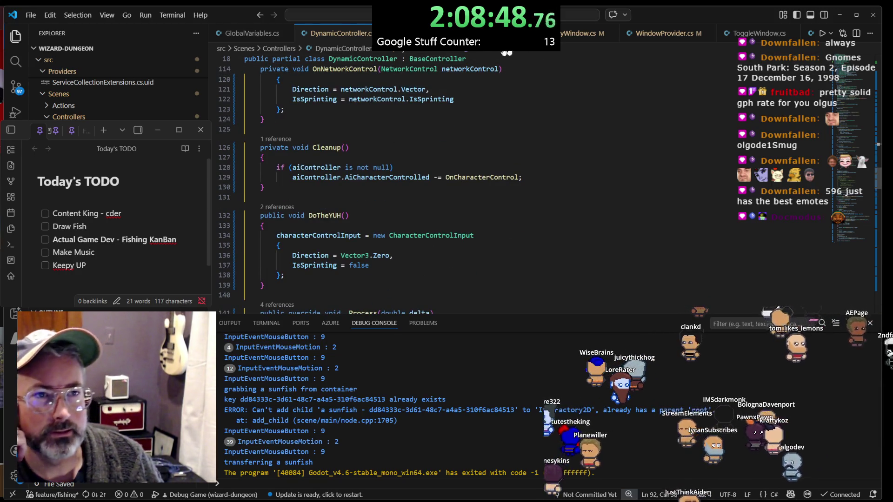
{"action": "left_click", "coordinate": [575, 36]}
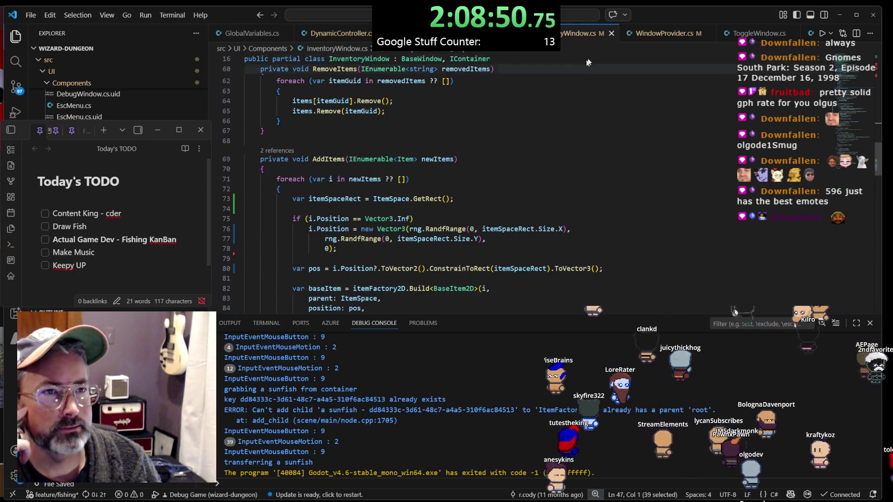
Inspect InventoryWindow's Open method and its Enabled assignment
{"action": "scroll", "coordinate": [537, 112], "scroll_direction": "down", "scroll_amount": 2}
{"action": "scroll", "coordinate": [537, 112], "scroll_direction": "up", "scroll_amount": 10}
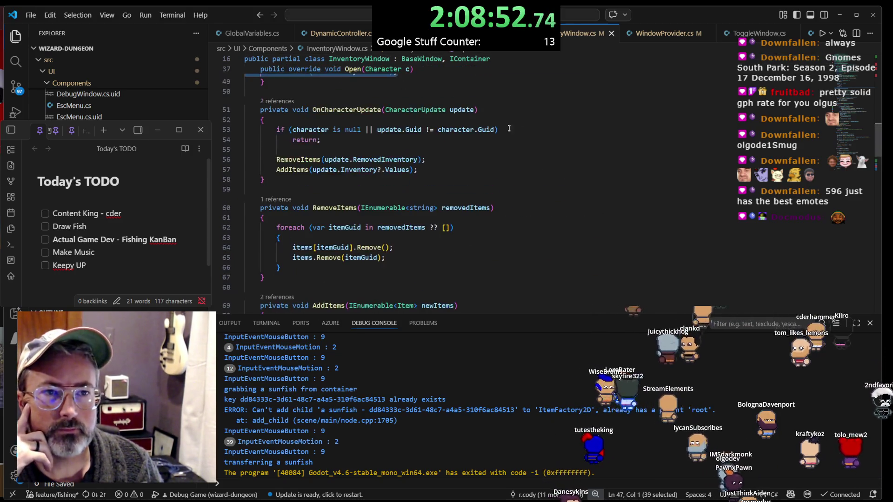
{"action": "scroll", "coordinate": [508, 129], "scroll_direction": "up", "scroll_amount": 3}
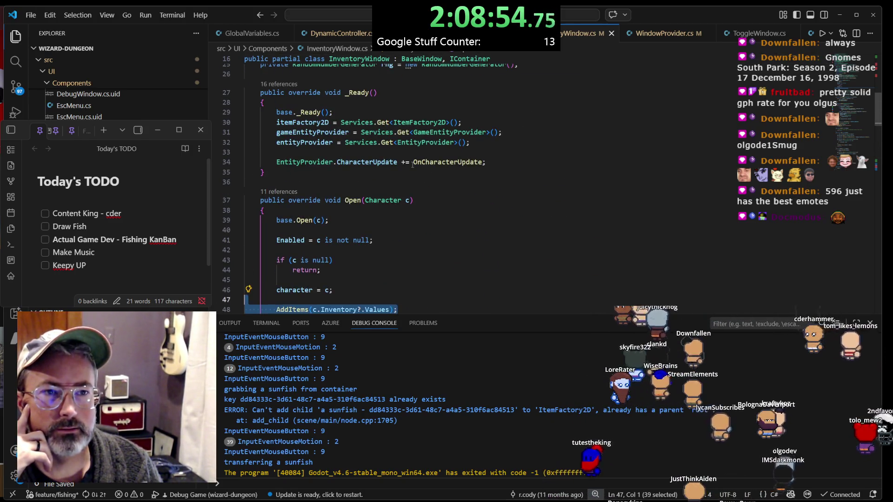
{"action": "left_click", "coordinate": [353, 147]}
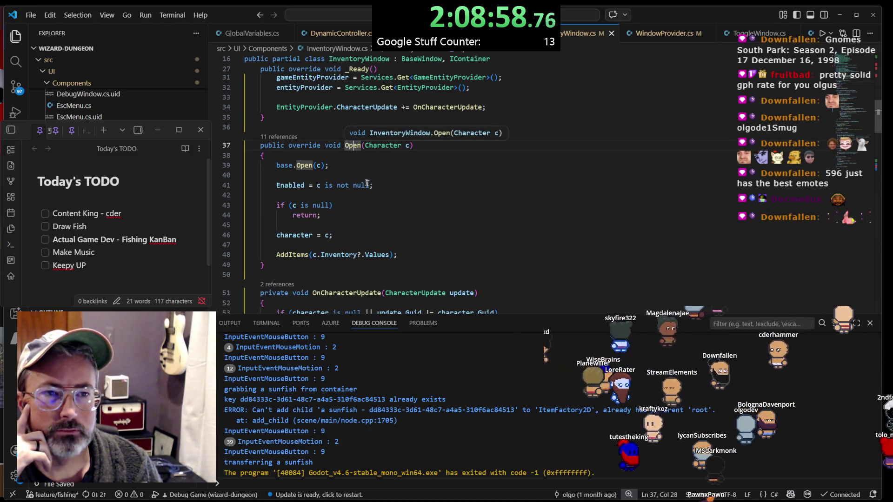
{"action": "left_click", "coordinate": [381, 185]}
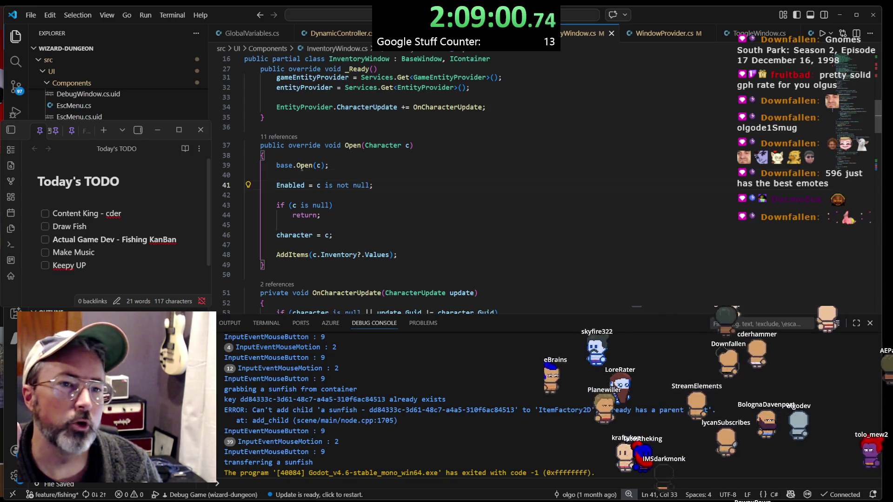
{"action": "left_click", "coordinate": [353, 146]}
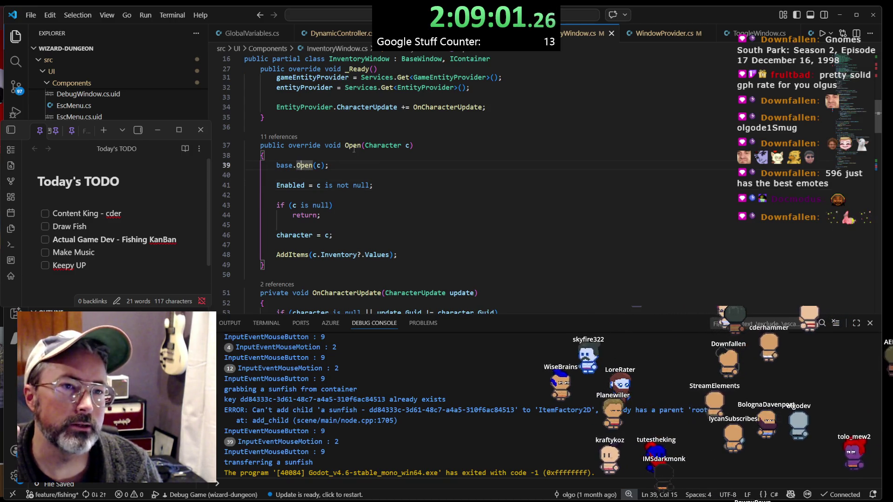
Follow Open's '11 references' to the window.Open(character) call in WindowProvider.cs
{"action": "left_click", "coordinate": [281, 137]}
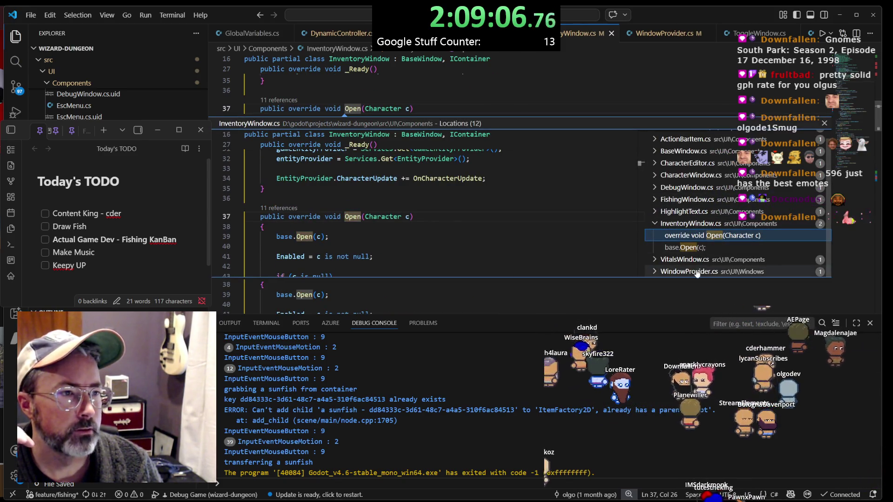
{"action": "left_click", "coordinate": [692, 272]}
{"action": "left_click", "coordinate": [692, 272]}
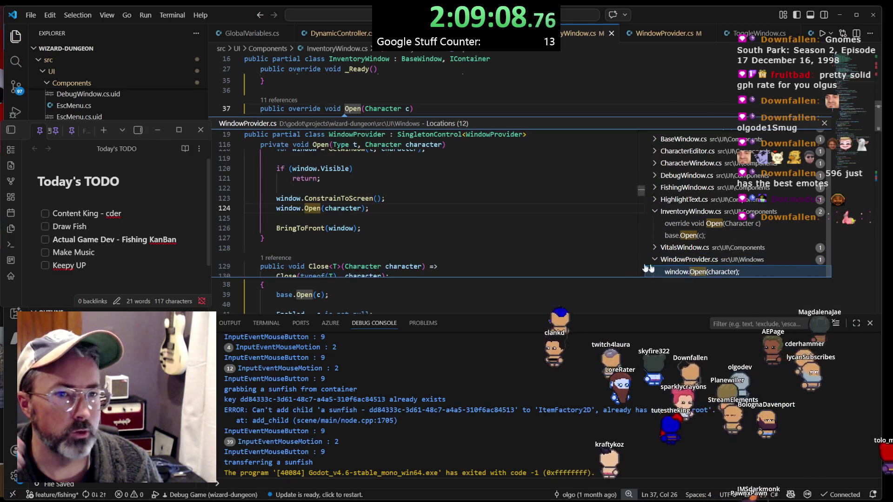
{"action": "double_click", "coordinate": [434, 221]}
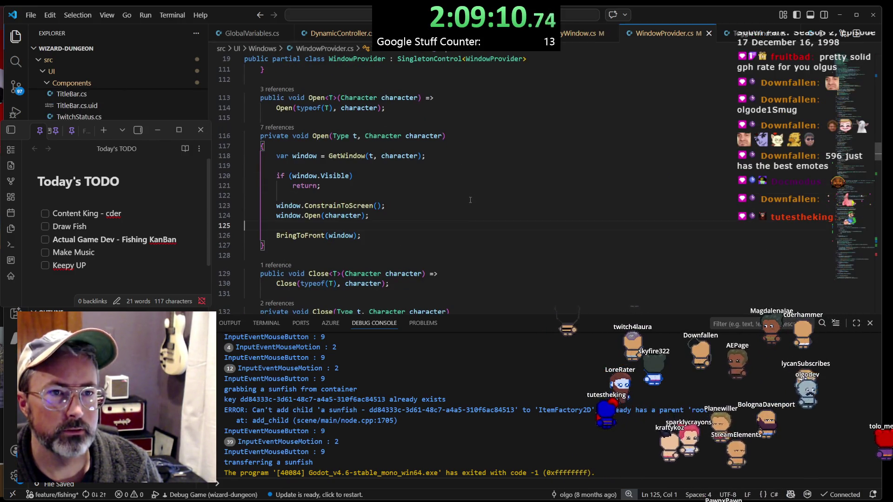
{"action": "left_click", "coordinate": [342, 156]}
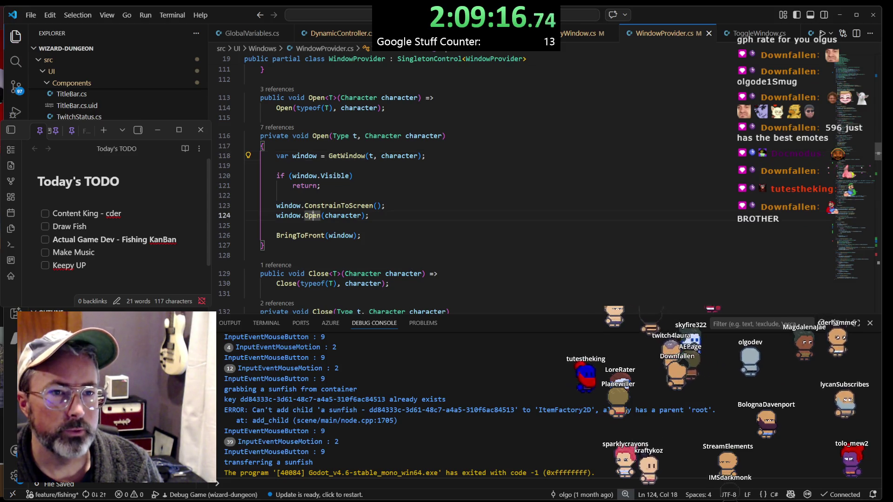
{"action": "left_click", "coordinate": [380, 212]}
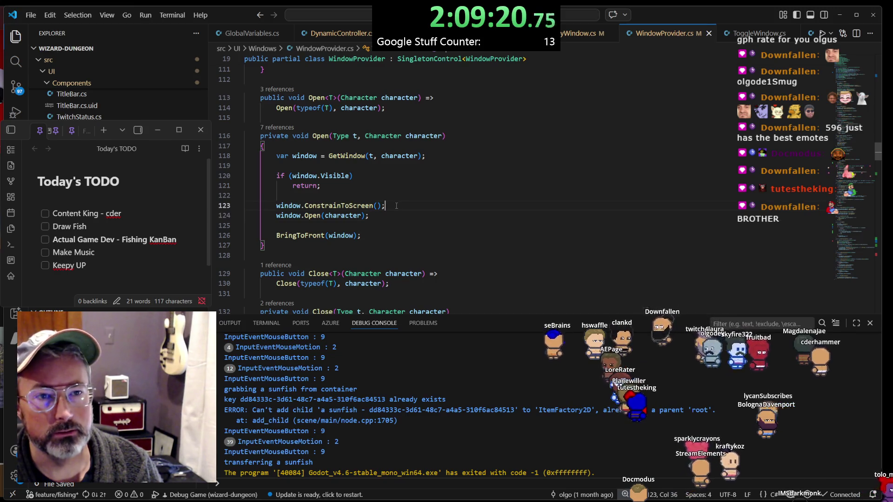
{"action": "left_click", "coordinate": [399, 196]}
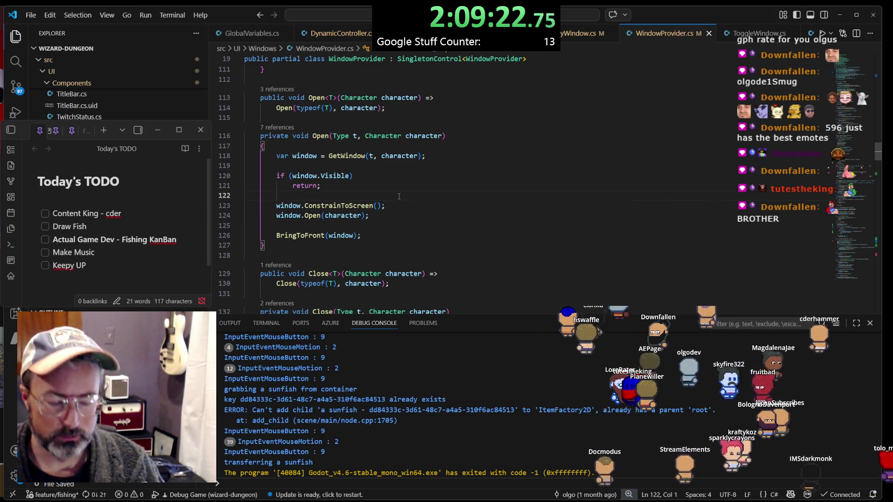
Add an empty 'window.Ready += _ => { };' handler above ConstrainToScreen
{"action": "key", "text": "Return"}
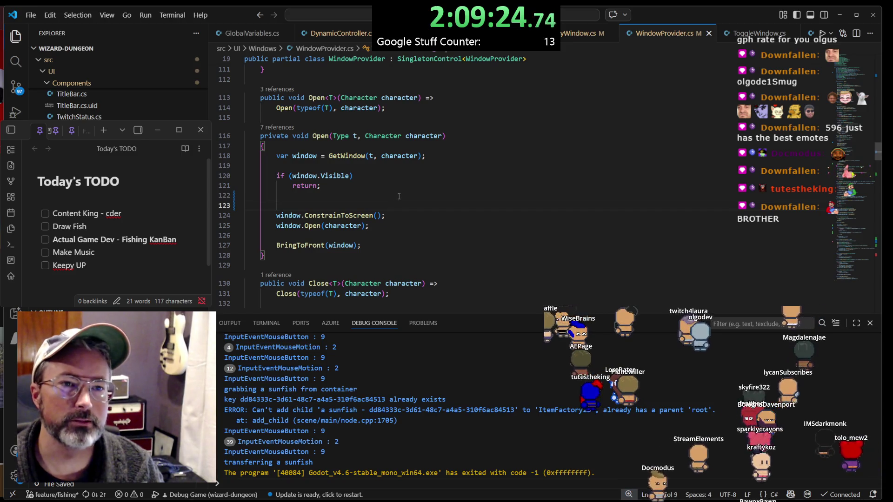
{"action": "type", "text": "window."}
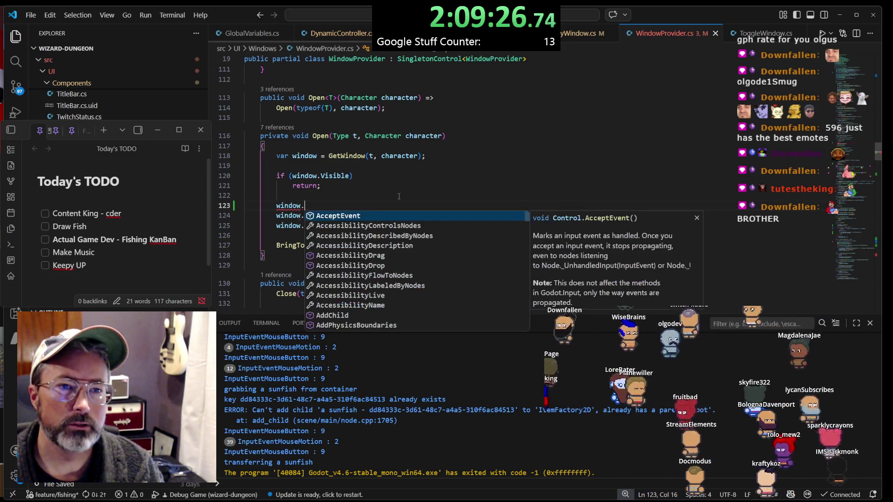
{"action": "type", "text": "read"}
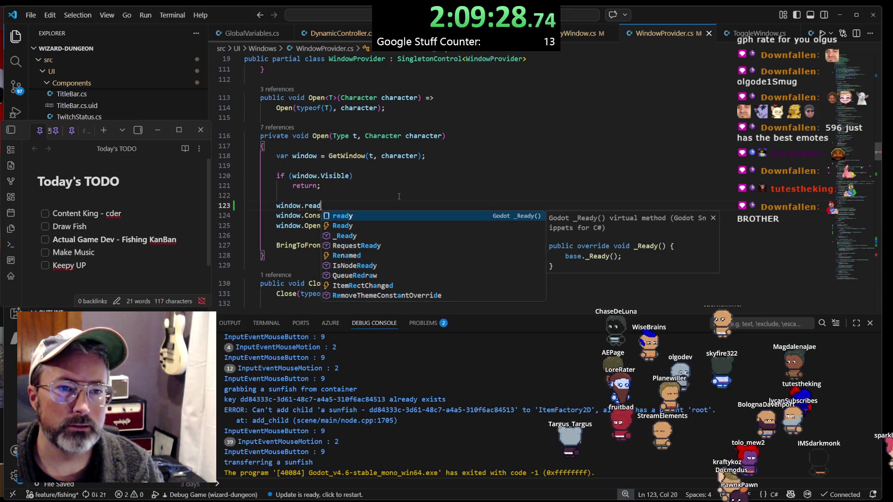
{"action": "key", "text": "Down"}
{"action": "key", "text": "Return"}
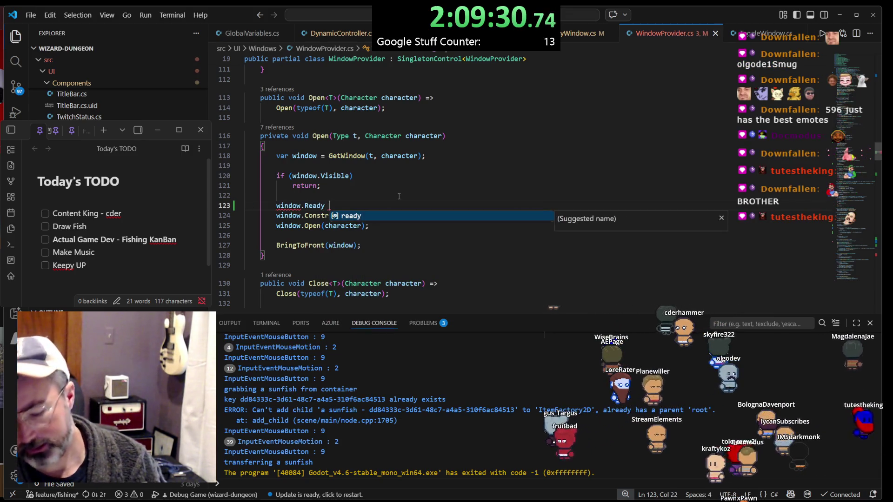
{"action": "type", "text": "+= ()"}
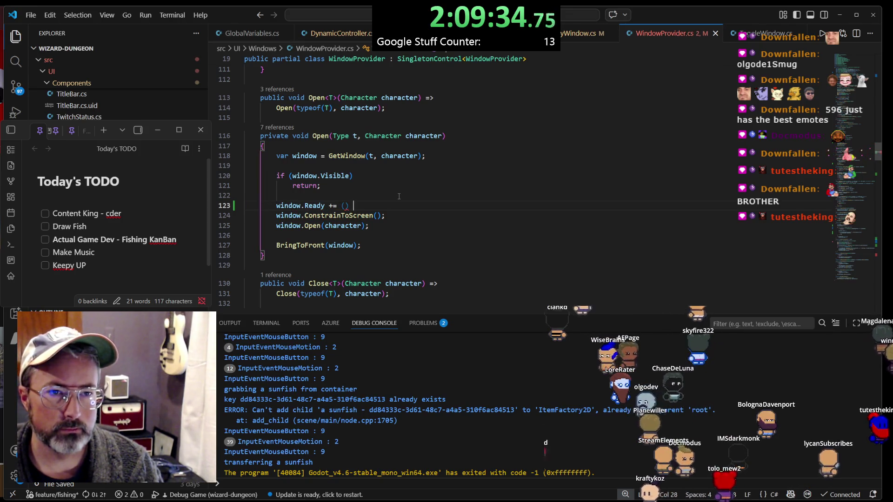
{"action": "key", "text": "BackSpace"}
{"action": "key", "text": "BackSpace"}
{"action": "key", "text": "BackSpace"}
{"action": "type", "text": "_ ="}
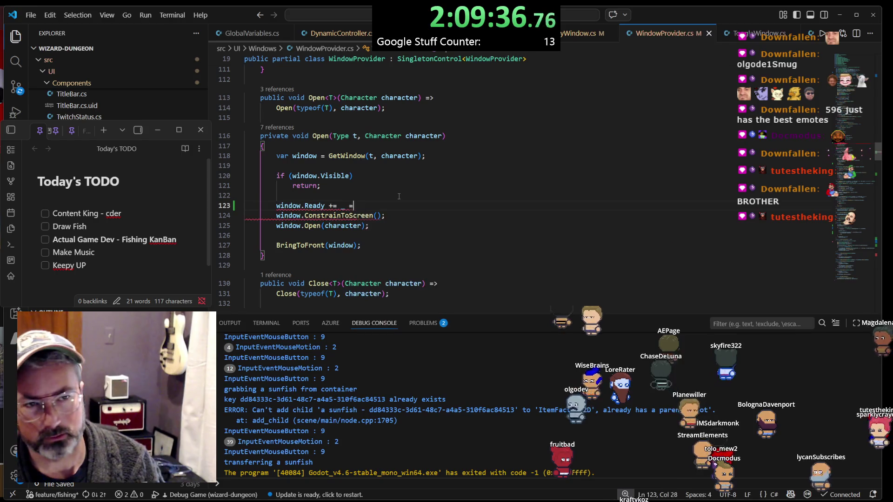
{"action": "type", "text": "> { };"}
{"action": "key", "text": "Left"}
{"action": "key", "text": "Left"}
{"action": "key", "text": "Left"}
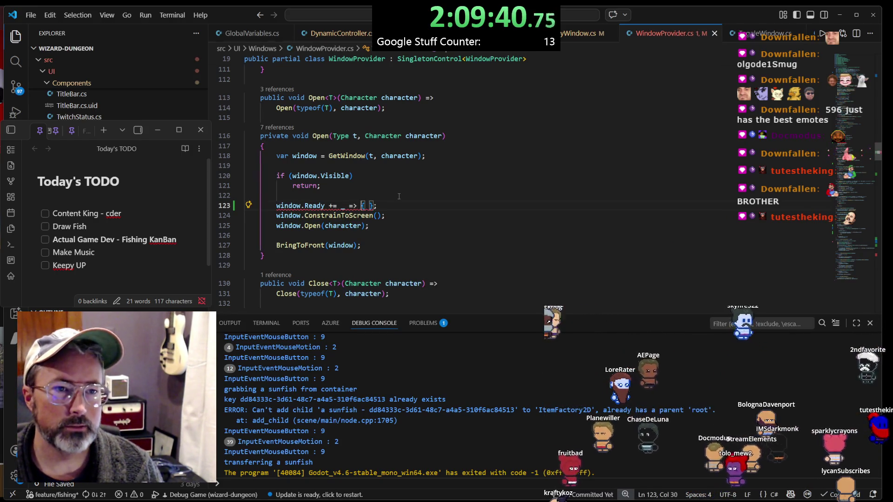
{"action": "key", "text": "Return"}
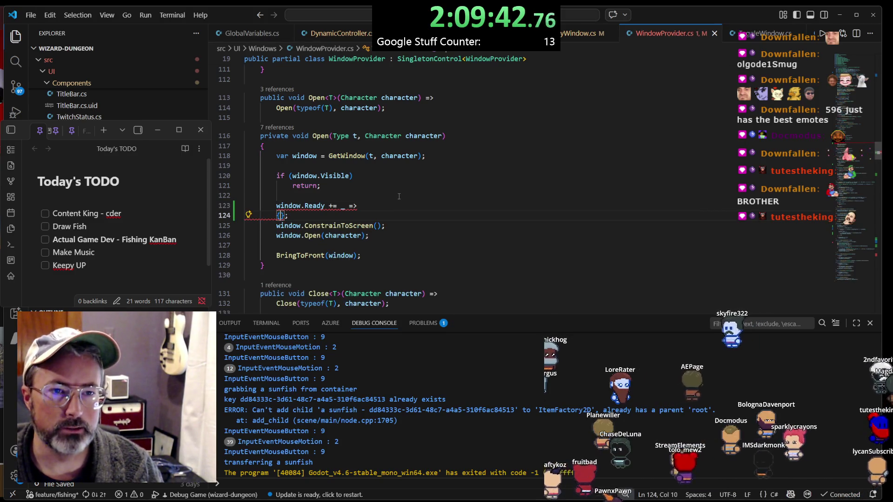
{"action": "key", "text": "Return"}
Move the ConstrainToScreen, Open and BringToFront calls inside the Ready handler braces
{"action": "mouse_move", "coordinate": [365, 274]}
{"action": "left_mouse_down"}
{"action": "mouse_move", "coordinate": [245, 275]}
{"action": "mouse_move", "coordinate": [245, 245]}
{"action": "left_mouse_up"}
{"action": "key", "text": "ctrl+x"}
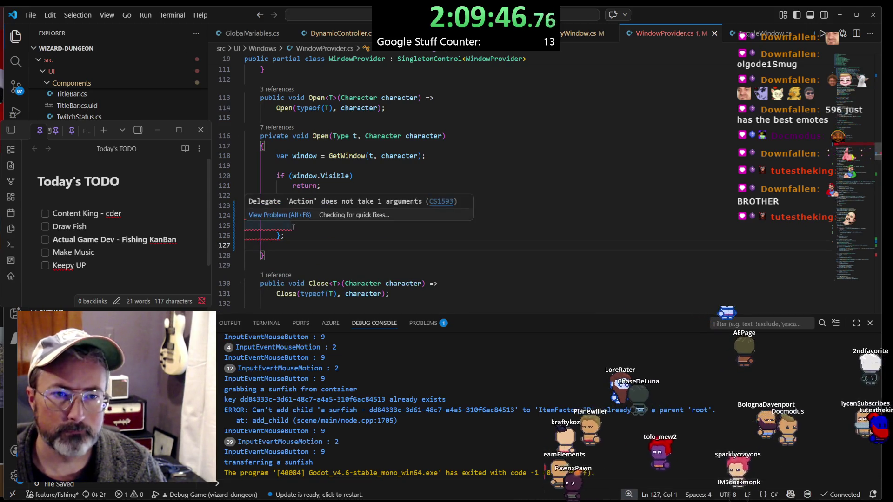
{"action": "left_click", "coordinate": [316, 226]}
{"action": "key", "text": "ctrl+v"}
{"action": "left_click", "coordinate": [300, 273]}
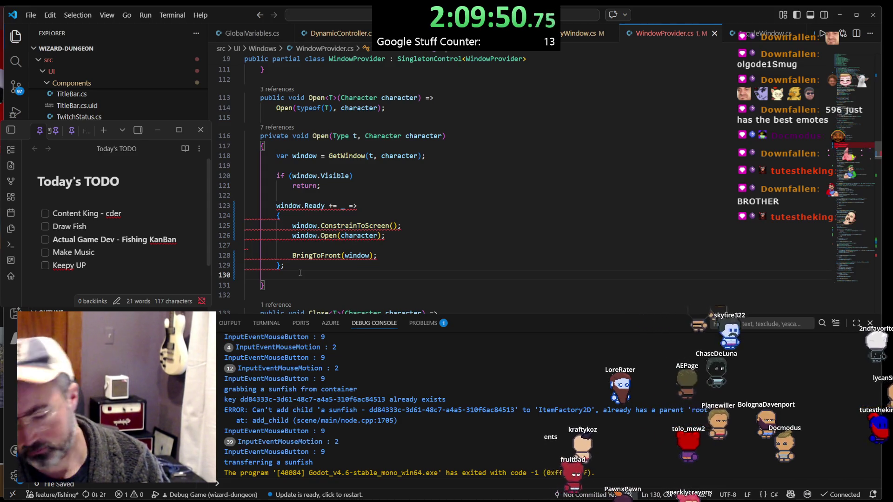
{"action": "key", "text": "BackSpace"}
Replace the handler's discard parameter with empty parentheses, making it '() =>'
{"action": "left_click", "coordinate": [365, 130]}
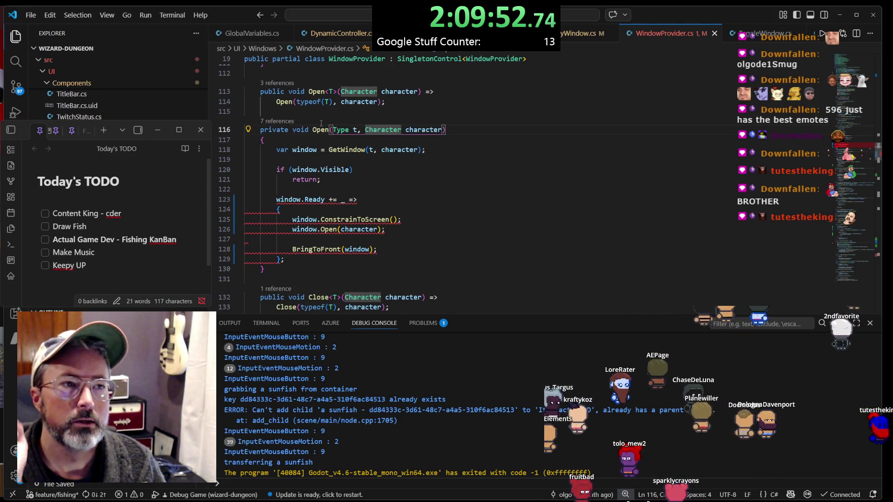
{"action": "left_click", "coordinate": [340, 160]}
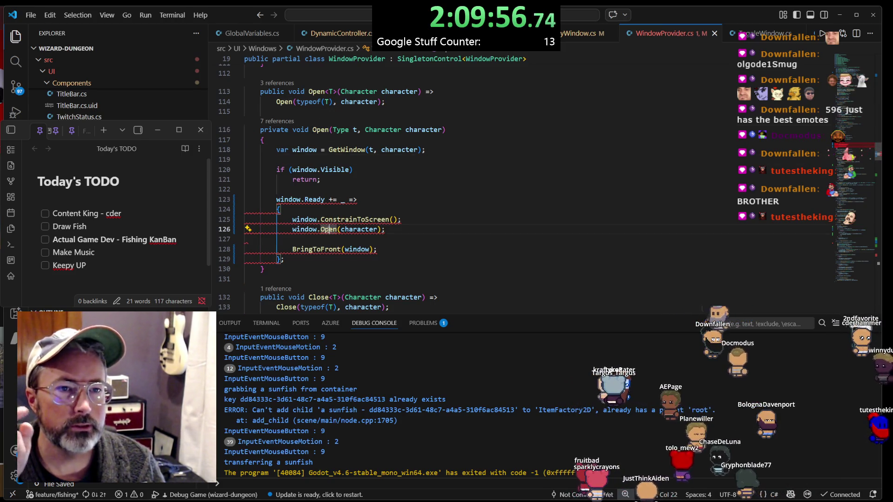
{"action": "left_click", "coordinate": [292, 199]}
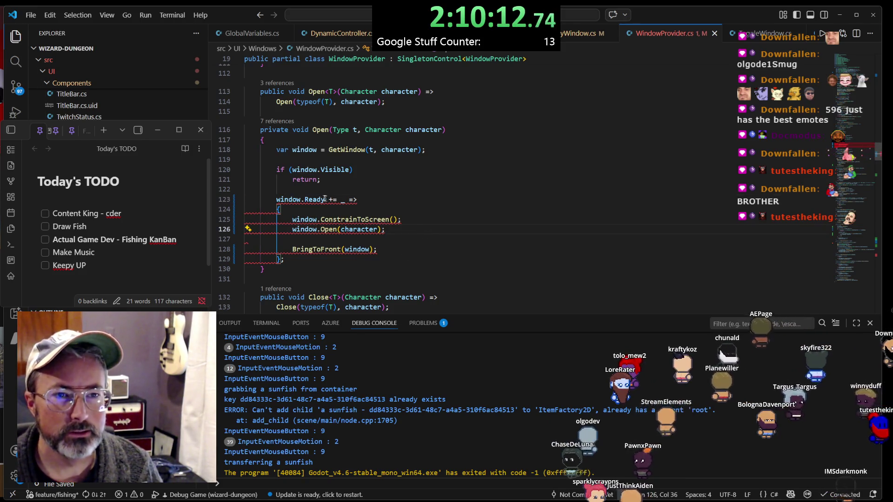
{"action": "mouse_move", "coordinate": [307, 199]}
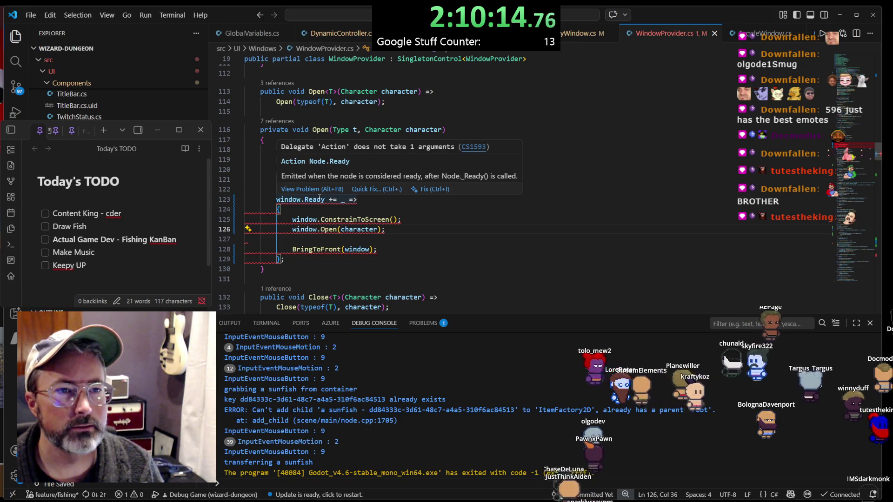
{"action": "left_click", "coordinate": [344, 200]}
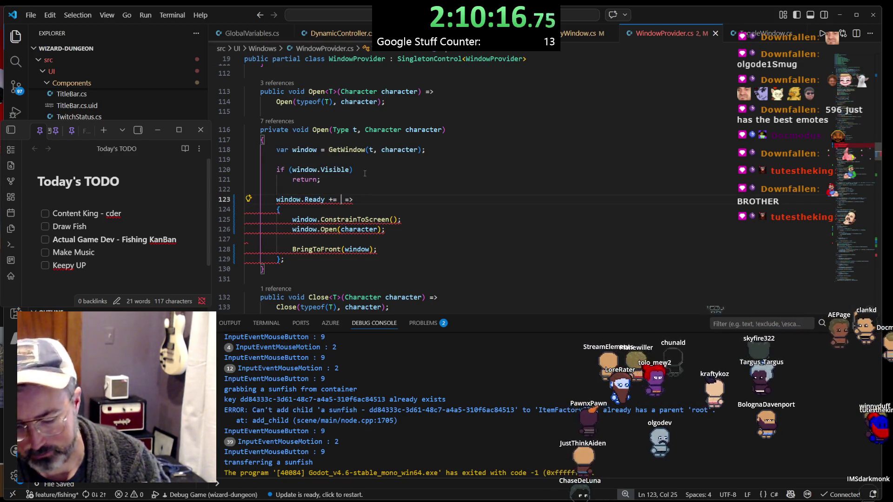
{"action": "type", "text": "()"}
Review the finished Ready handler and every use of window in Open
{"action": "left_click", "coordinate": [436, 212]}
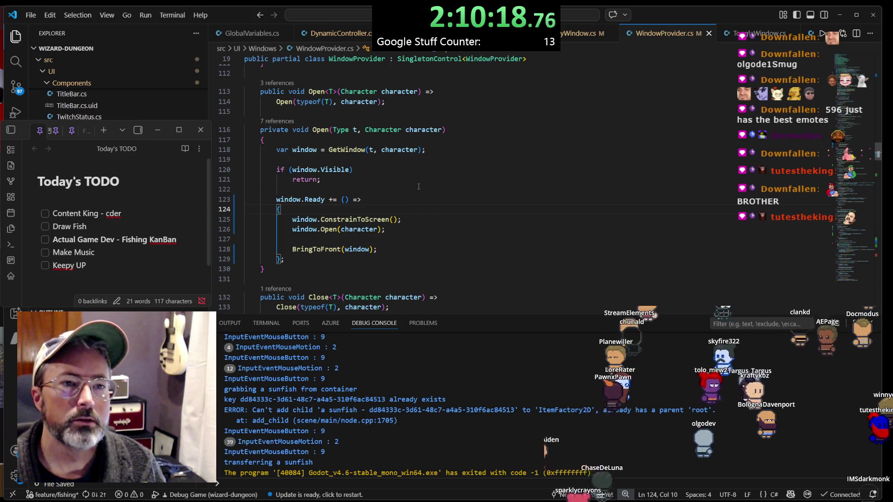
{"action": "left_click", "coordinate": [325, 130]}
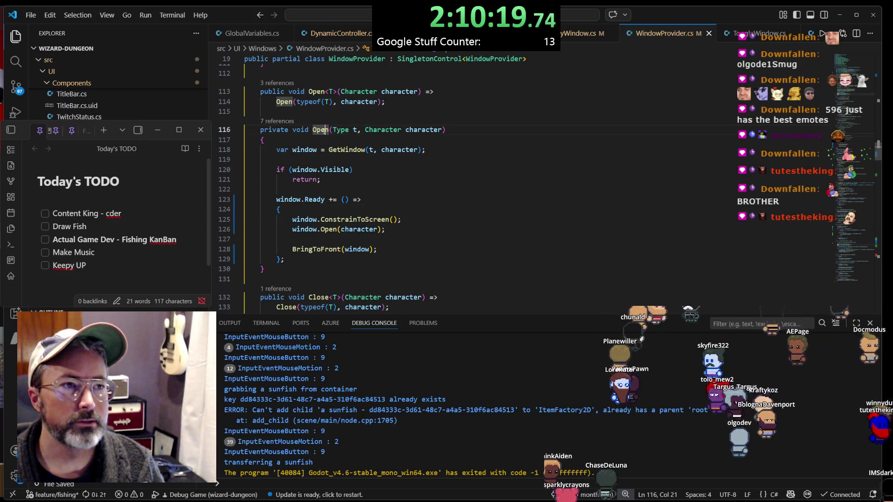
{"action": "left_click", "coordinate": [381, 171]}
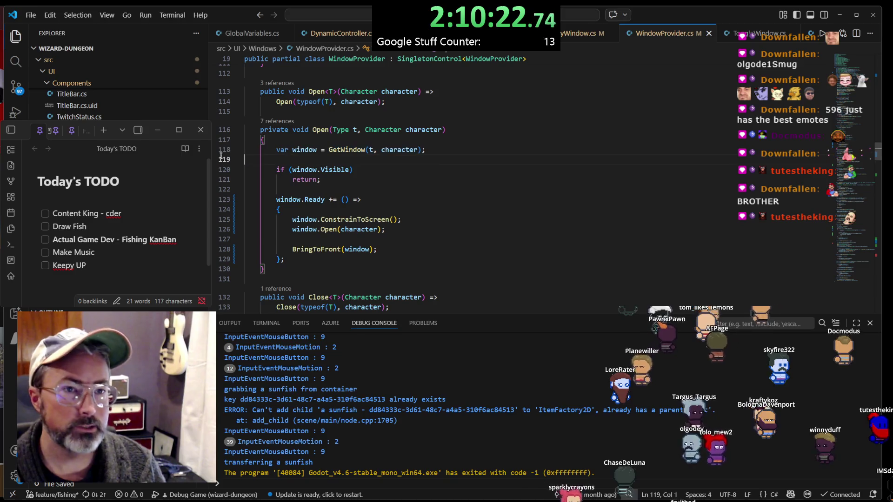
{"action": "triple_click", "coordinate": [299, 149]}
{"action": "left_click", "coordinate": [300, 149]}
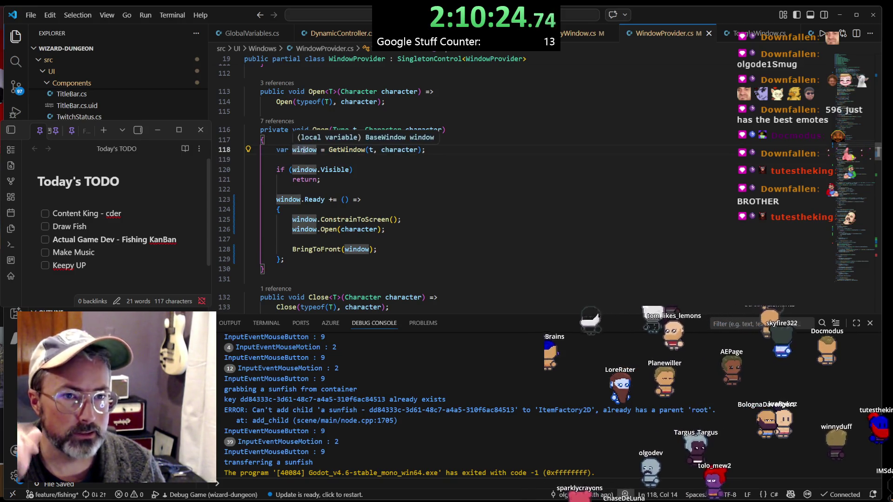
{"action": "left_click", "coordinate": [322, 199]}
{"action": "mouse_move", "coordinate": [405, 259]}
{"action": "left_mouse_down"}
{"action": "mouse_move", "coordinate": [345, 249]}
{"action": "mouse_move", "coordinate": [426, 213]}
{"action": "left_mouse_up"}
{"action": "left_click", "coordinate": [425, 213]}
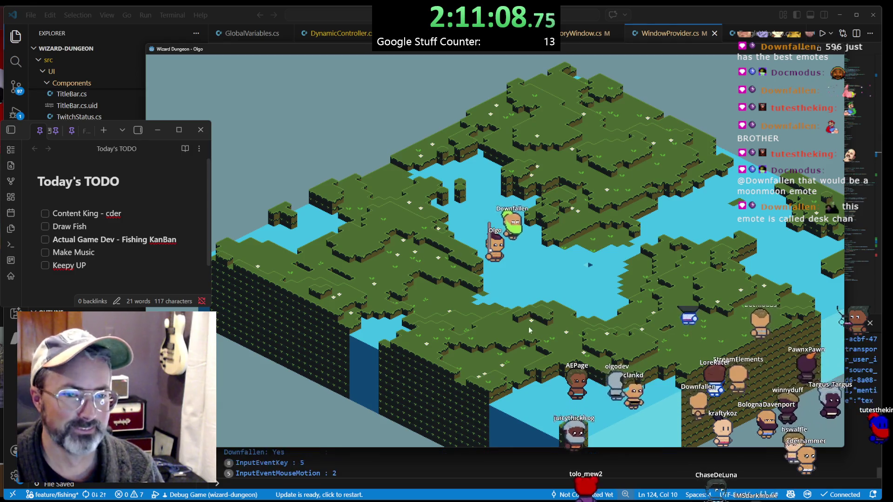
Return from the game and scroll the Debug Console to the newest input and keepalive logs
{"action": "key", "text": "alt+Tab"}
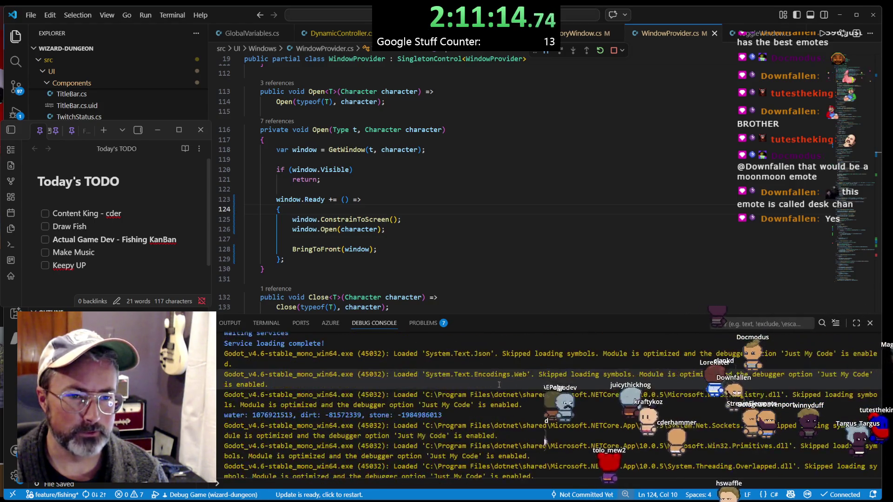
{"action": "scroll", "coordinate": [497, 386], "scroll_direction": "up", "scroll_amount": 3}
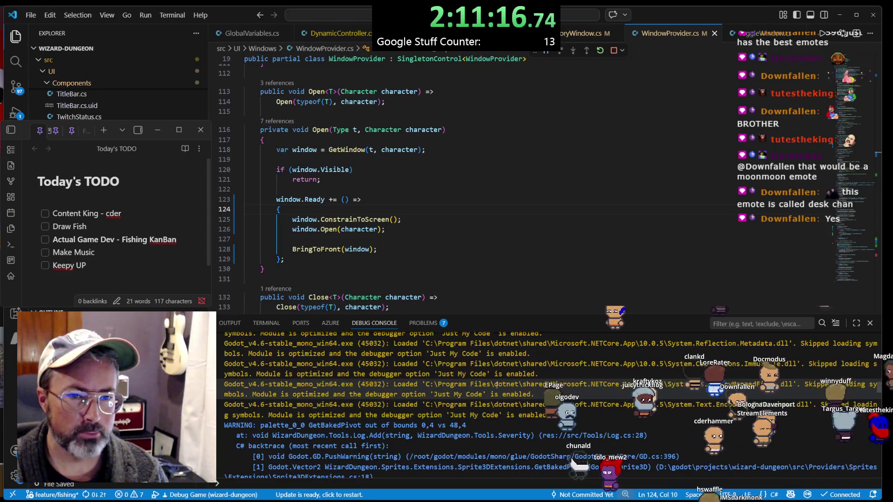
{"action": "scroll", "coordinate": [497, 385], "scroll_direction": "down", "scroll_amount": 10}
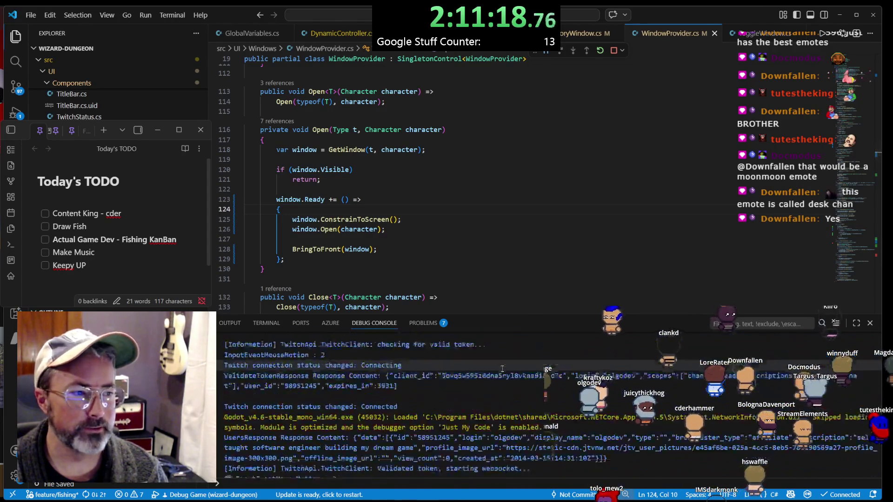
{"action": "scroll", "coordinate": [506, 363], "scroll_direction": "down", "scroll_amount": 5}
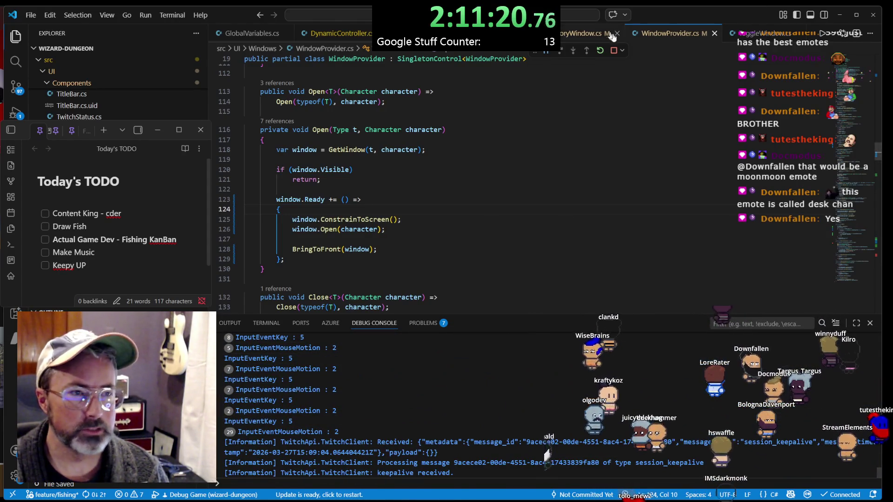
Stop the running game's debug session and examine the window.Ready handler on line 123
{"action": "left_click", "coordinate": [613, 50]}
{"action": "left_click", "coordinate": [363, 199]}
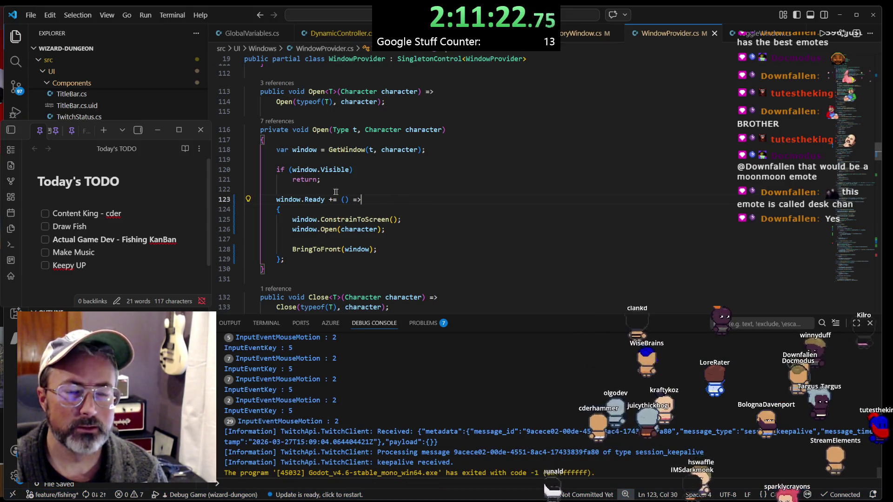
{"action": "left_click", "coordinate": [289, 199]}
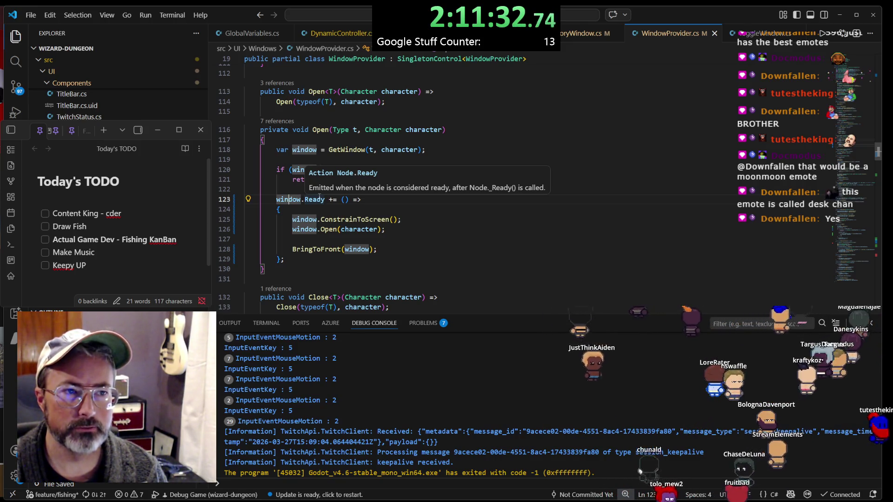
{"action": "left_click", "coordinate": [319, 198]}
{"action": "double_click", "coordinate": [317, 198]}
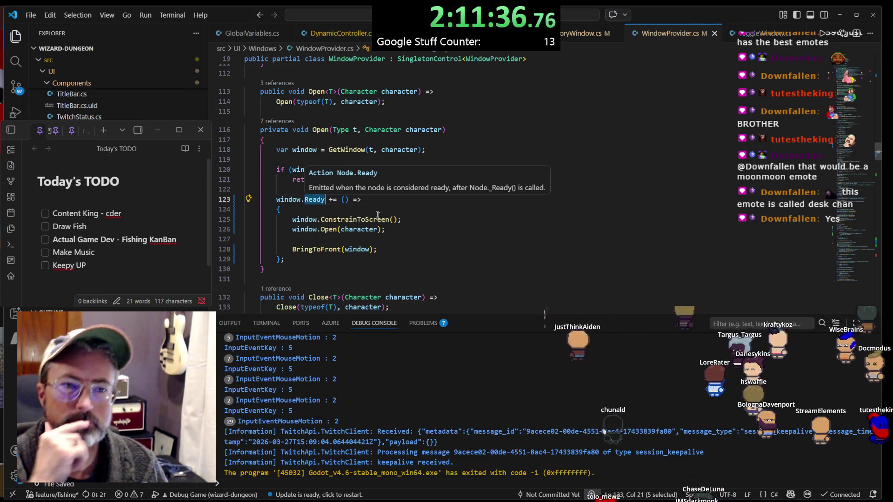
{"action": "left_click", "coordinate": [399, 230]}
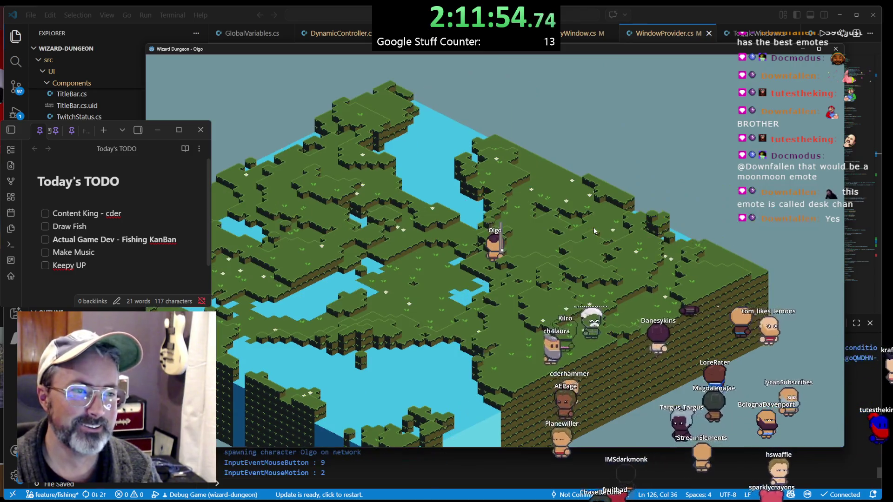
Test the running game with a click, then stop the debug session from VS Code
{"action": "left_click", "coordinate": [396, 216]}
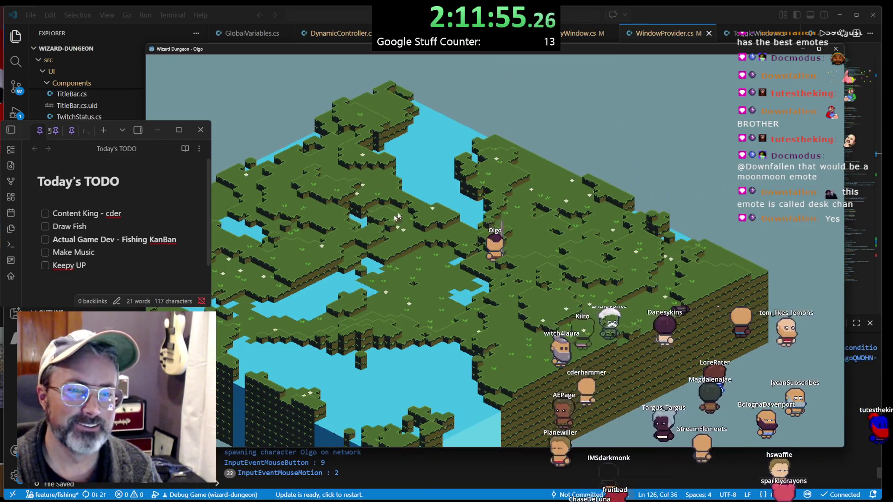
{"action": "left_click", "coordinate": [716, 15]}
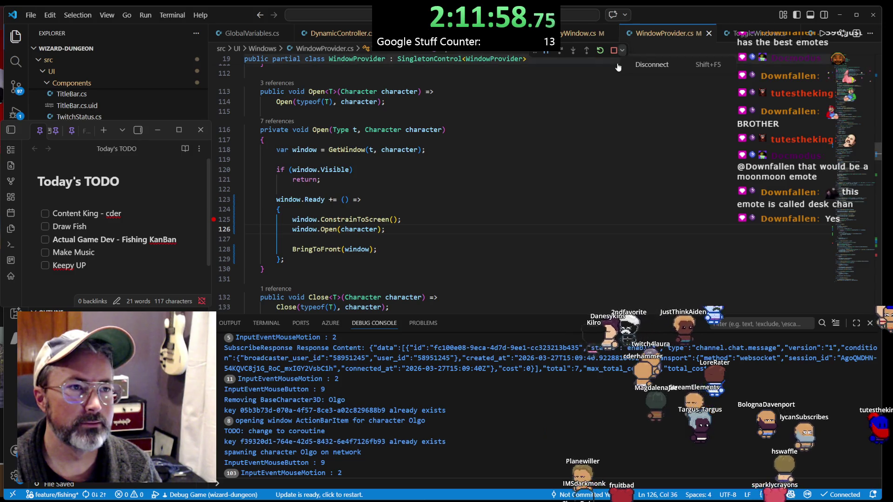
{"action": "left_click", "coordinate": [614, 51]}
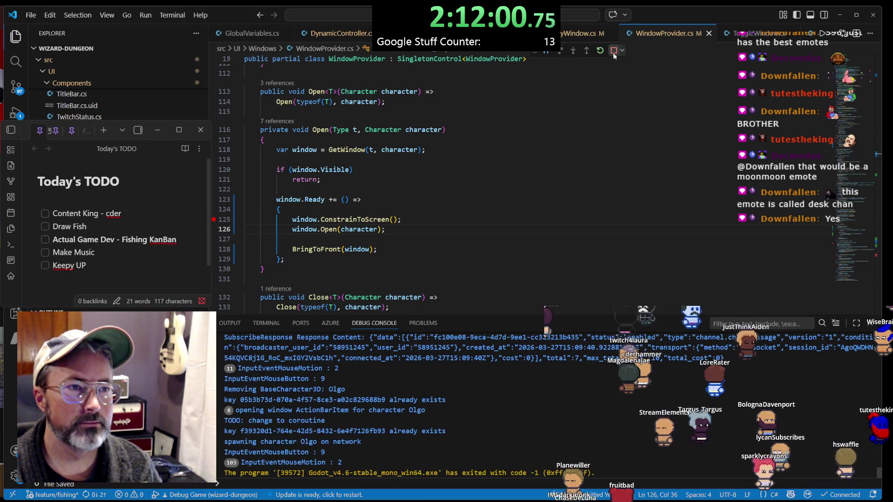
{"action": "left_click", "coordinate": [353, 219]}
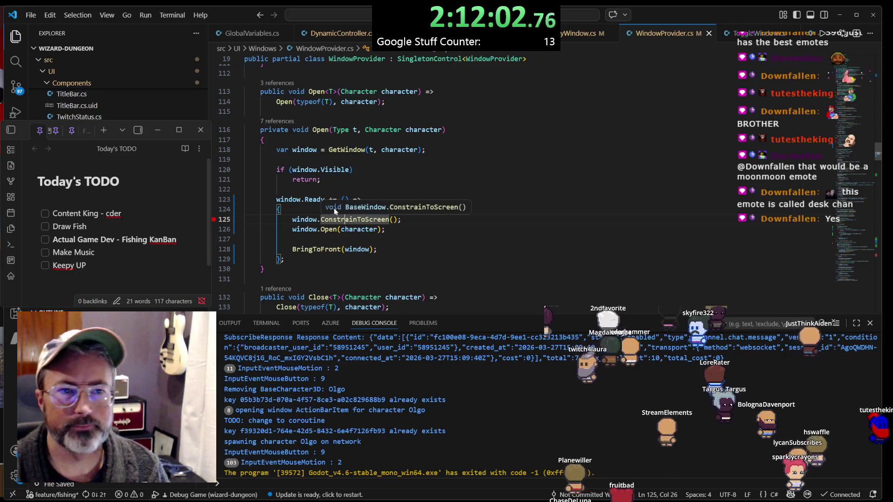
Inspect the Ready handler on lines 123–129 and read Visible's documentation on line 120
{"action": "left_click", "coordinate": [307, 199]}
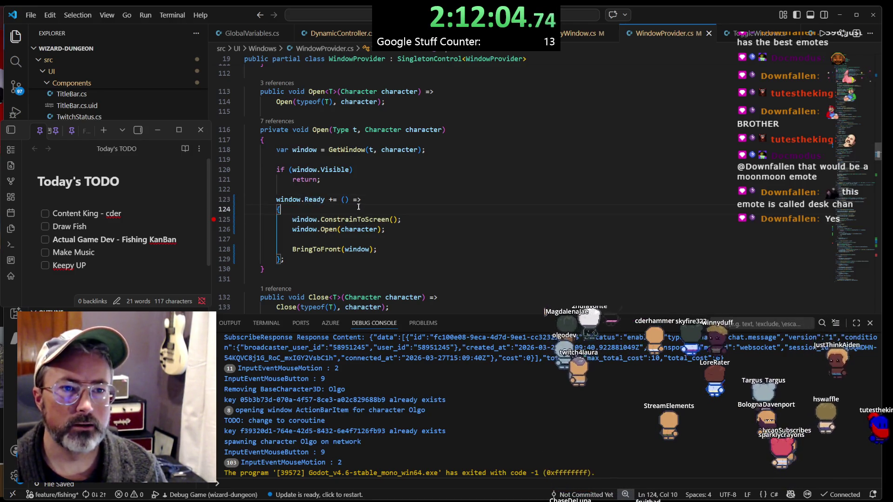
{"action": "left_click_drag", "start_coordinate": [312, 254], "coordinate": [235, 227]}
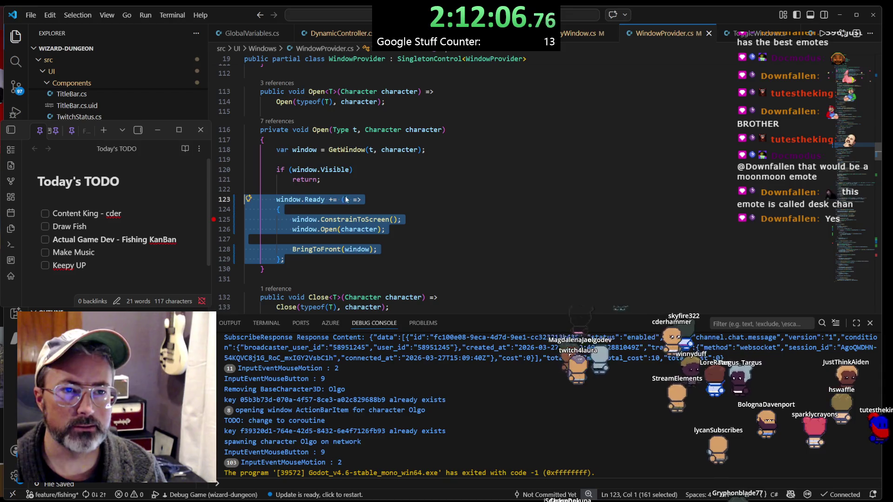
{"action": "double_click", "coordinate": [332, 200]}
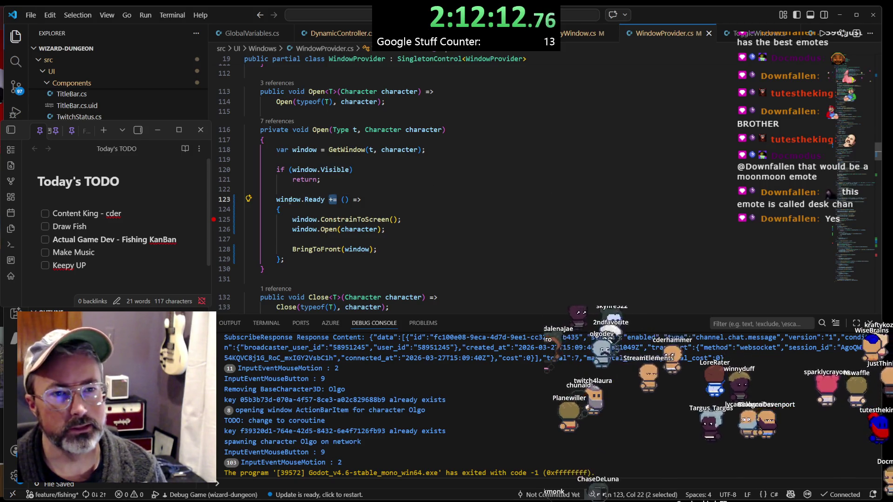
{"action": "left_click", "coordinate": [289, 200]}
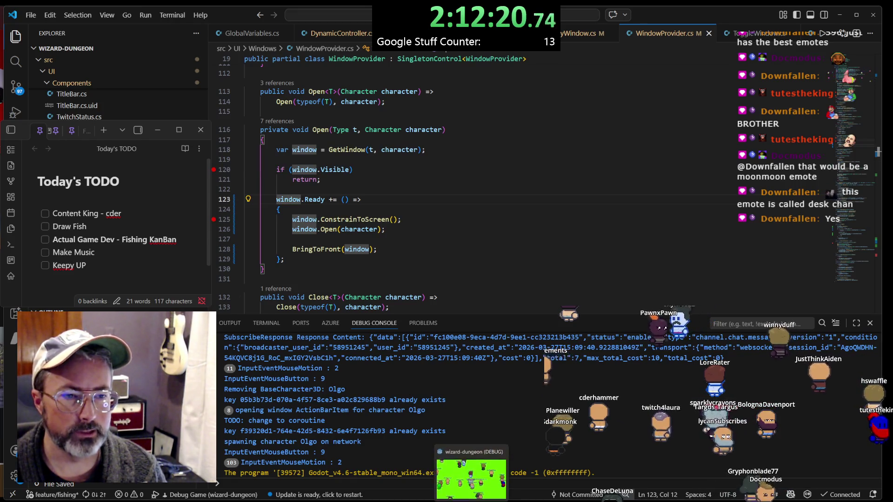
{"action": "left_click", "coordinate": [359, 190]}
{"action": "left_click", "coordinate": [333, 170]}
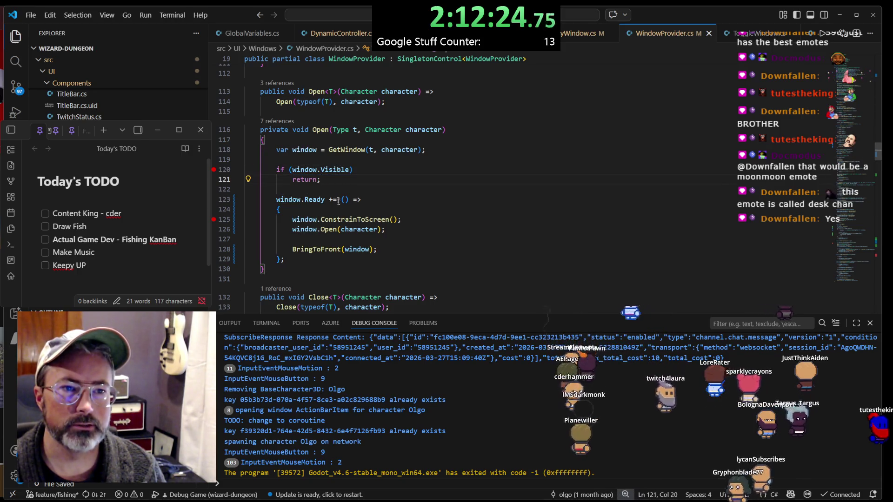
{"action": "left_click", "coordinate": [334, 229]}
{"action": "mouse_move", "coordinate": [334, 170]}
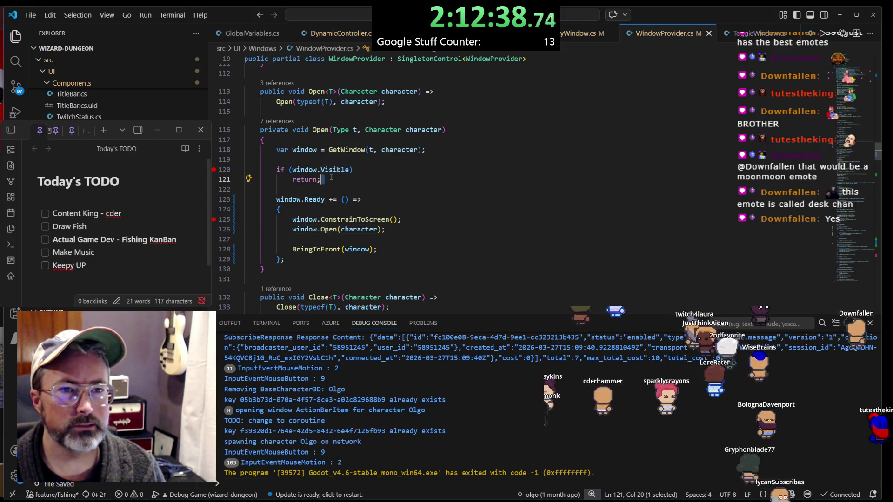
Comment out the window.Visible early return on lines 120–121 and start a new debug run
{"action": "left_click_drag", "start_coordinate": [327, 179], "coordinate": [239, 170]}
{"action": "key", "text": "ctrl+slash"}
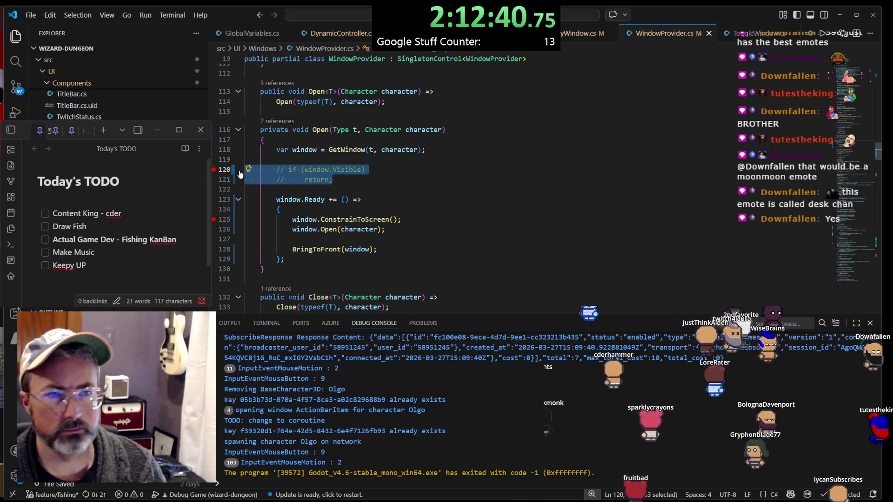
{"action": "key", "text": "F5"}
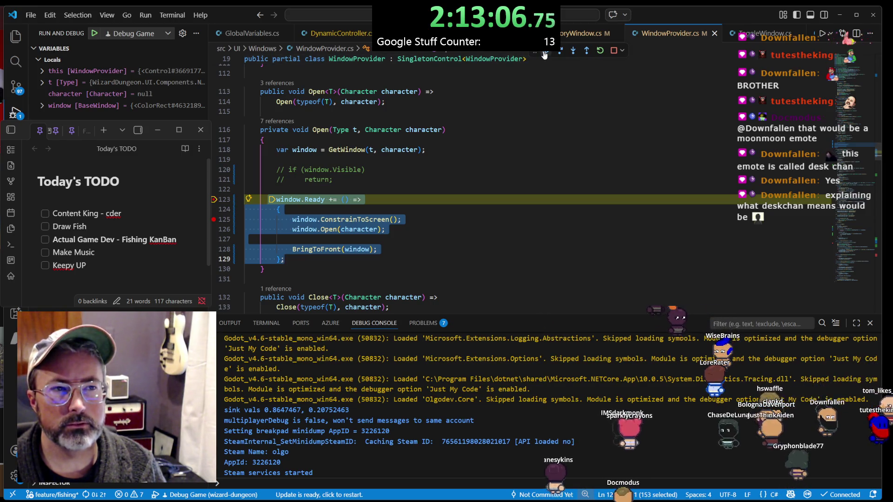
Resume twice past the Ready breakpoint, check the running game, then return to the window.Ready line
{"action": "left_click", "coordinate": [539, 58]}
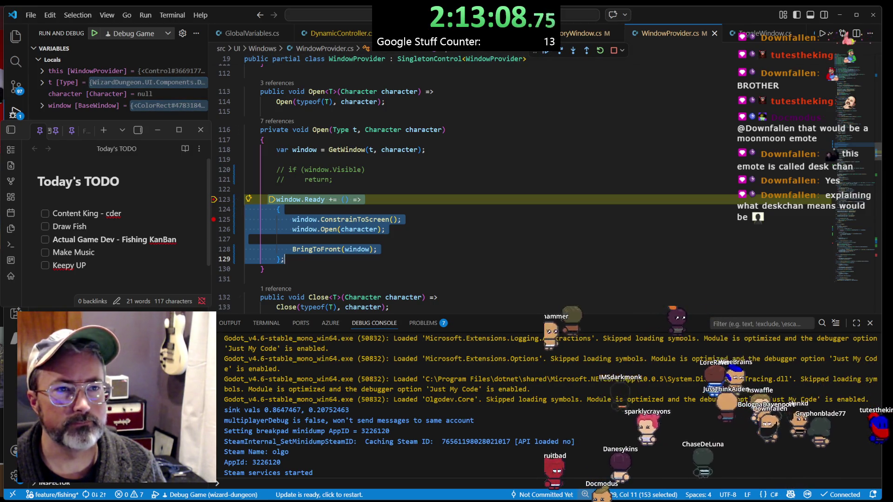
{"action": "left_click", "coordinate": [547, 53]}
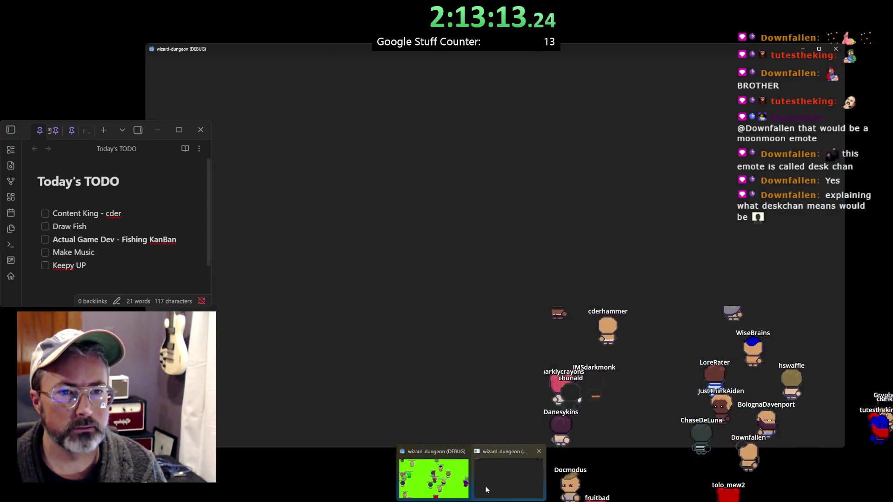
{"action": "left_click", "coordinate": [484, 483]}
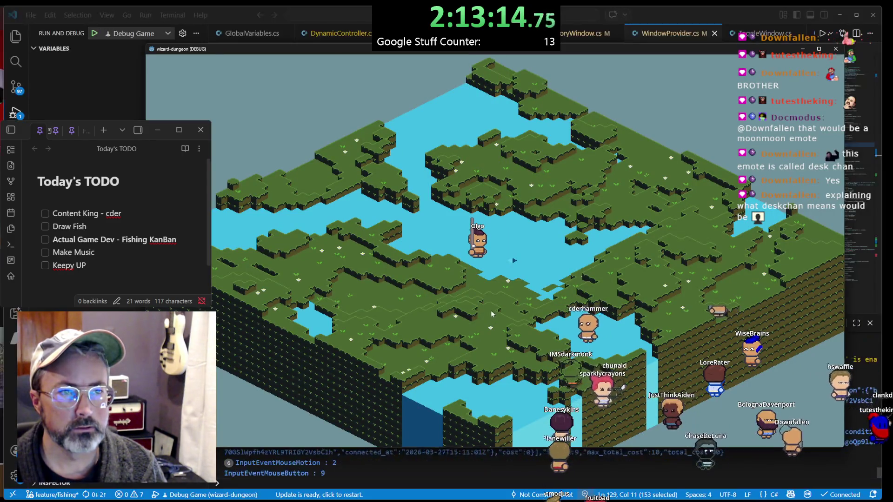
{"action": "left_click", "coordinate": [692, 43]}
{"action": "left_click", "coordinate": [345, 220]}
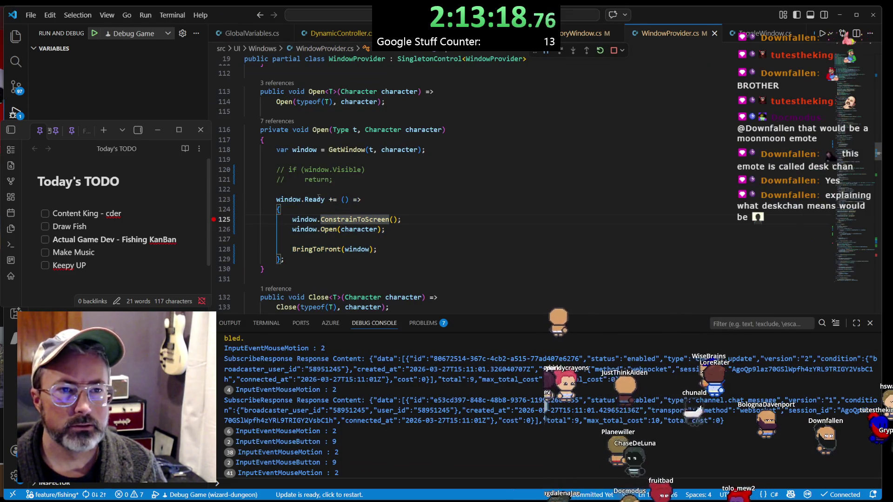
{"action": "left_click", "coordinate": [317, 199]}
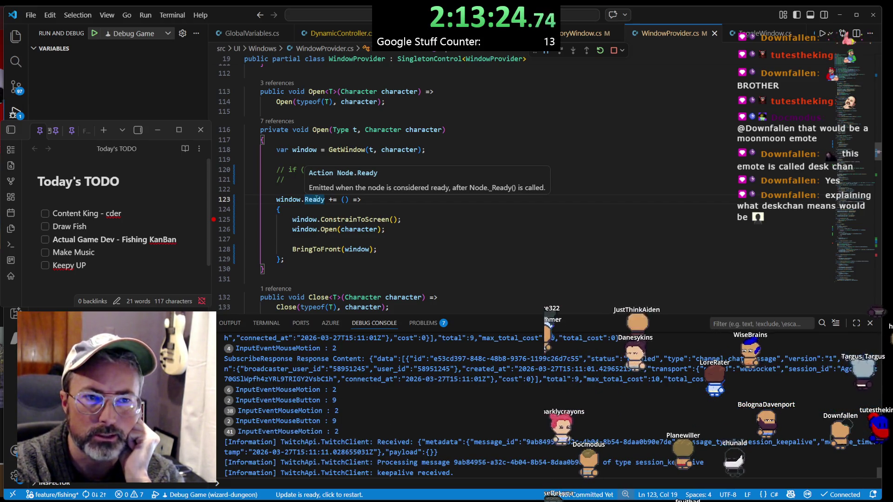
{"action": "double_click", "coordinate": [314, 199]}
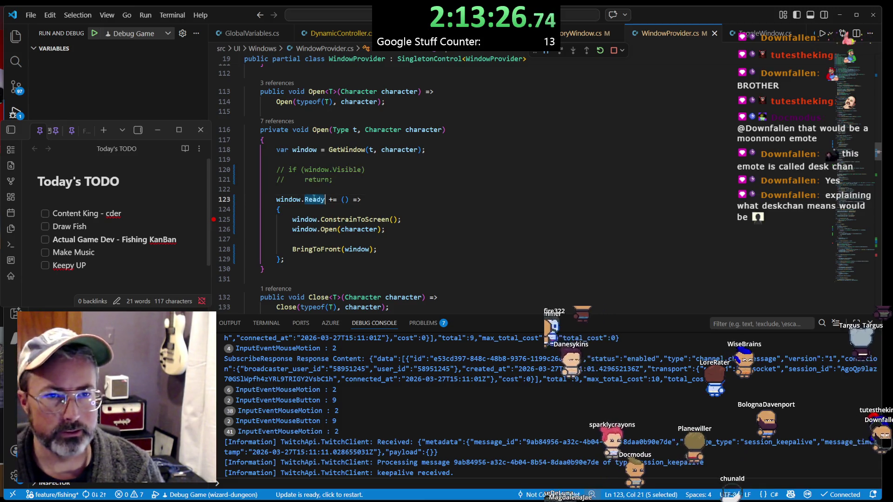
{"action": "key", "text": "BackSpace"}
{"action": "key", "text": "ctrl+space"}
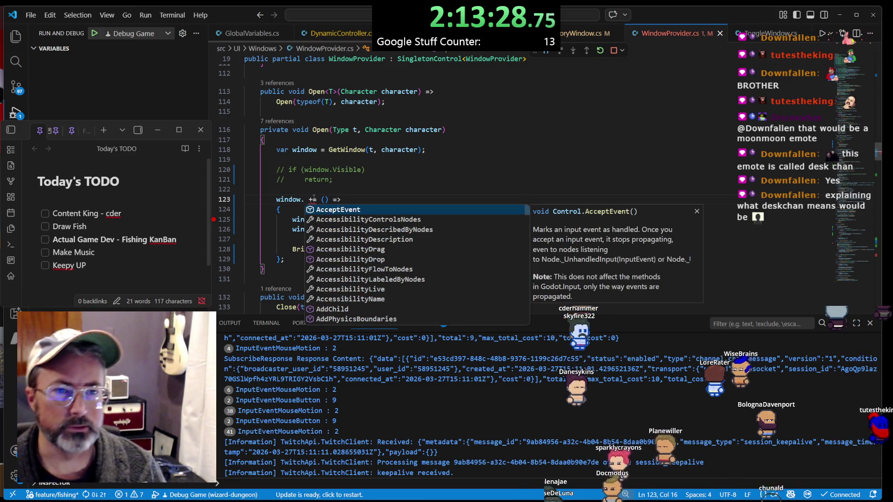
{"action": "scroll", "coordinate": [361, 240], "scroll_direction": "down", "scroll_amount": 10}
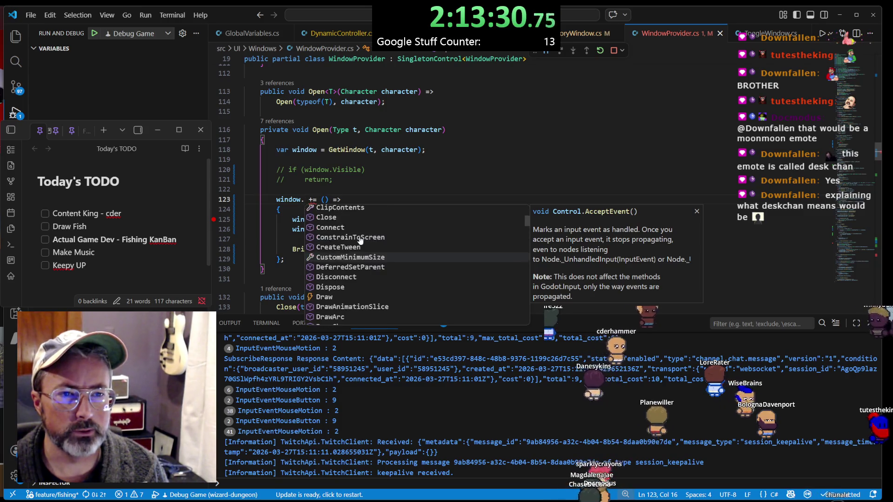
{"action": "scroll", "coordinate": [361, 240], "scroll_direction": "up", "scroll_amount": 1}
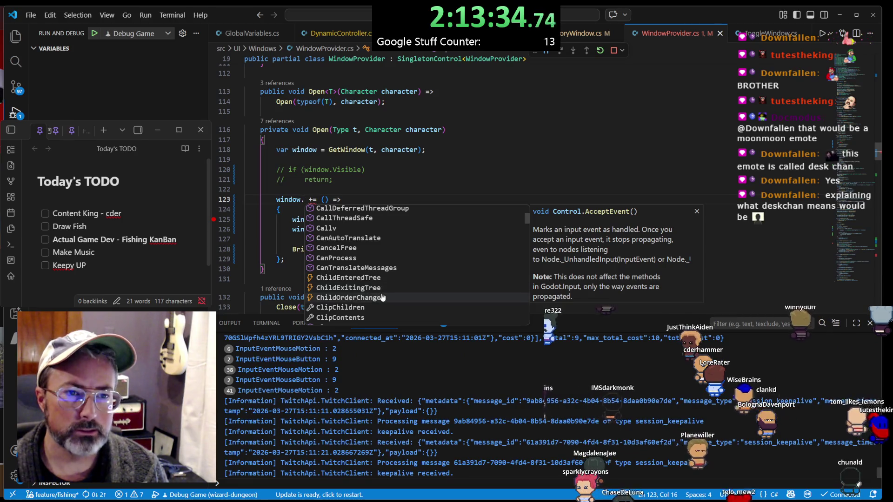
{"action": "scroll", "coordinate": [381, 296], "scroll_direction": "down", "scroll_amount": 2}
{"action": "scroll", "coordinate": [381, 296], "scroll_direction": "down", "scroll_amount": 2}
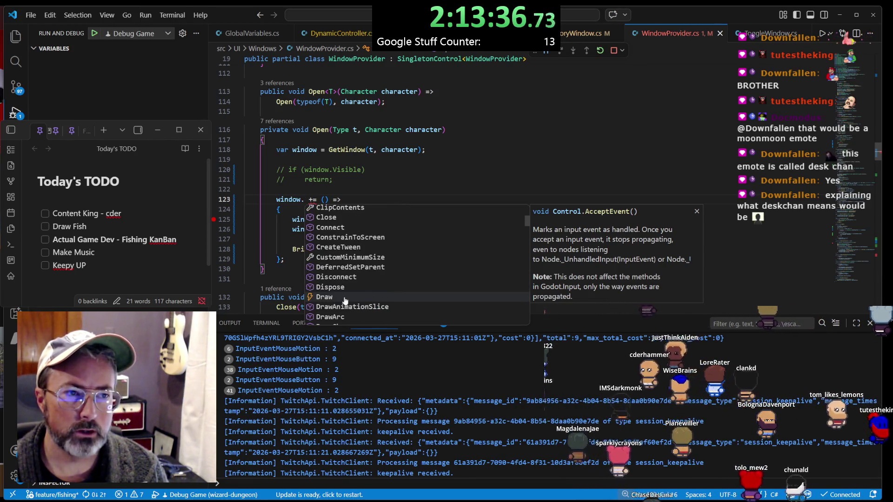
{"action": "scroll", "coordinate": [344, 301], "scroll_direction": "down", "scroll_amount": 2}
{"action": "scroll", "coordinate": [345, 301], "scroll_direction": "down", "scroll_amount": 10}
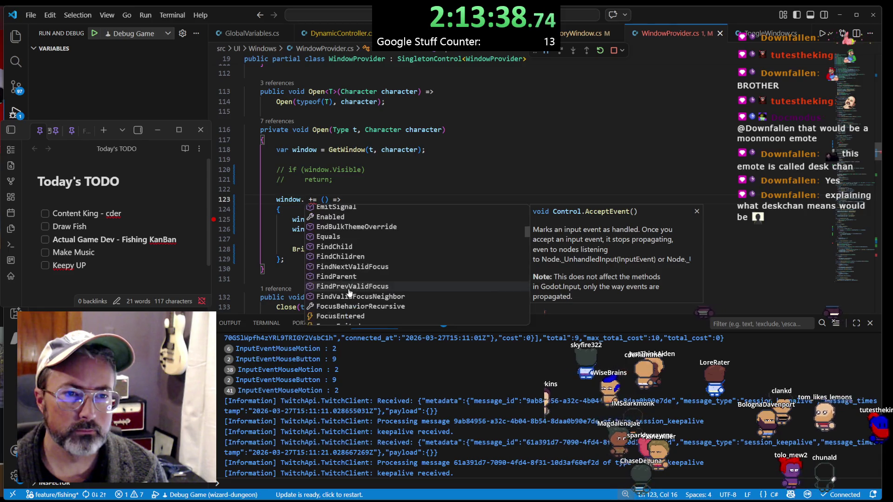
{"action": "scroll", "coordinate": [353, 288], "scroll_direction": "down", "scroll_amount": 3}
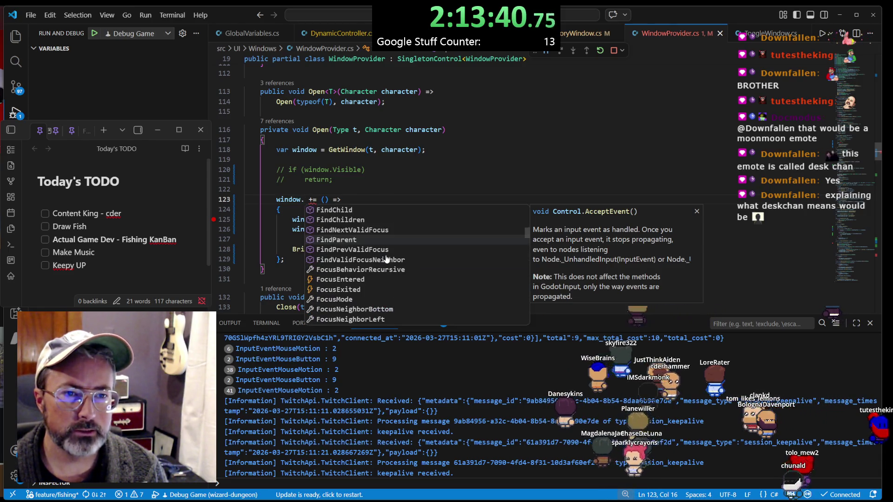
{"action": "scroll", "coordinate": [369, 279], "scroll_direction": "down", "scroll_amount": 8}
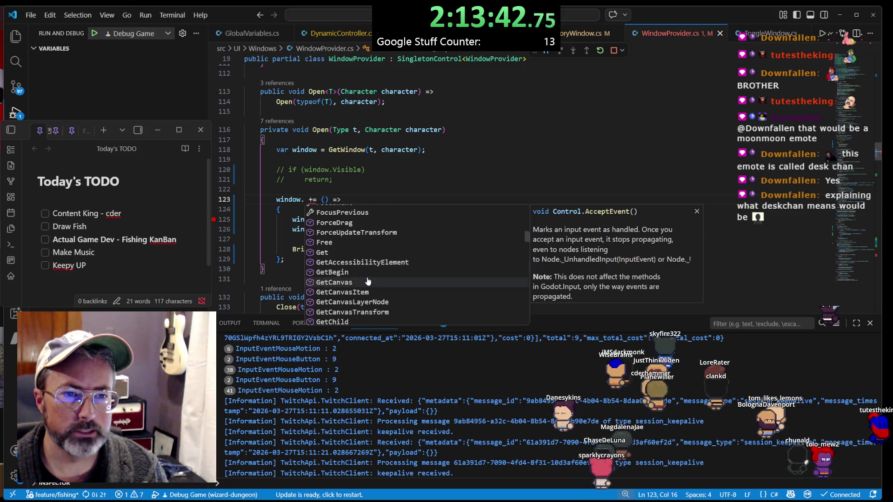
{"action": "scroll", "coordinate": [368, 279], "scroll_direction": "down", "scroll_amount": 15}
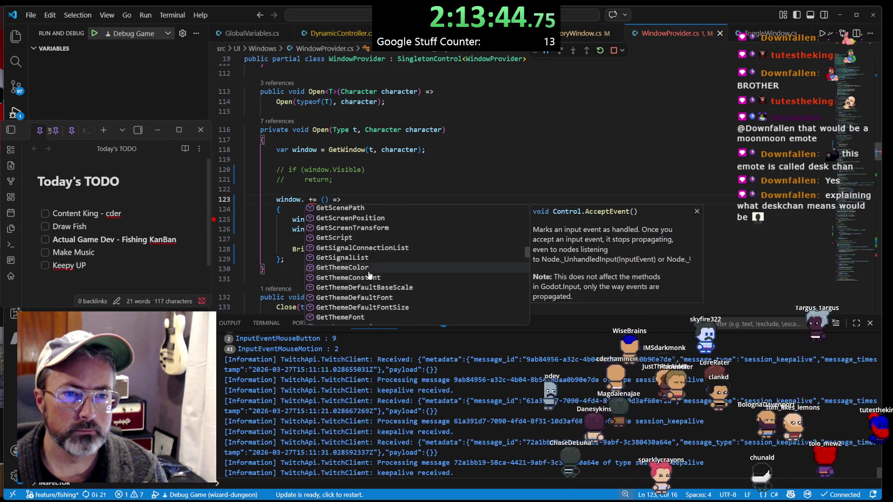
{"action": "scroll", "coordinate": [370, 271], "scroll_direction": "down", "scroll_amount": 4}
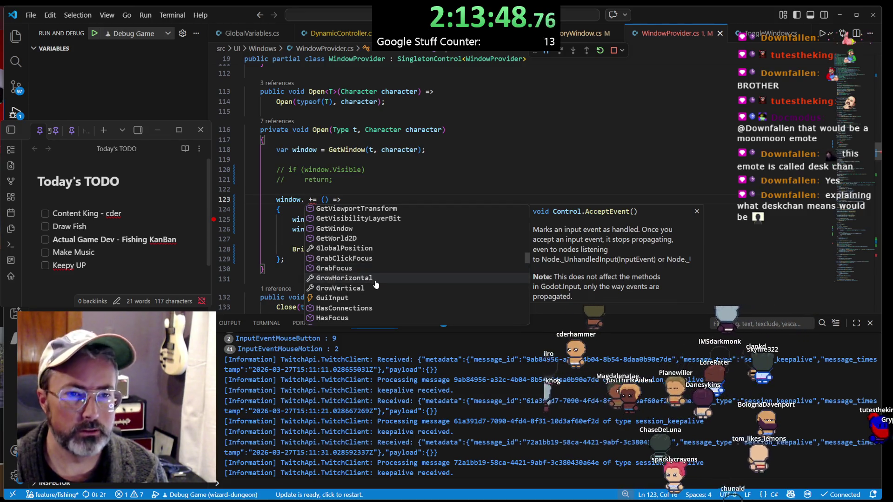
{"action": "scroll", "coordinate": [374, 286], "scroll_direction": "down", "scroll_amount": 7}
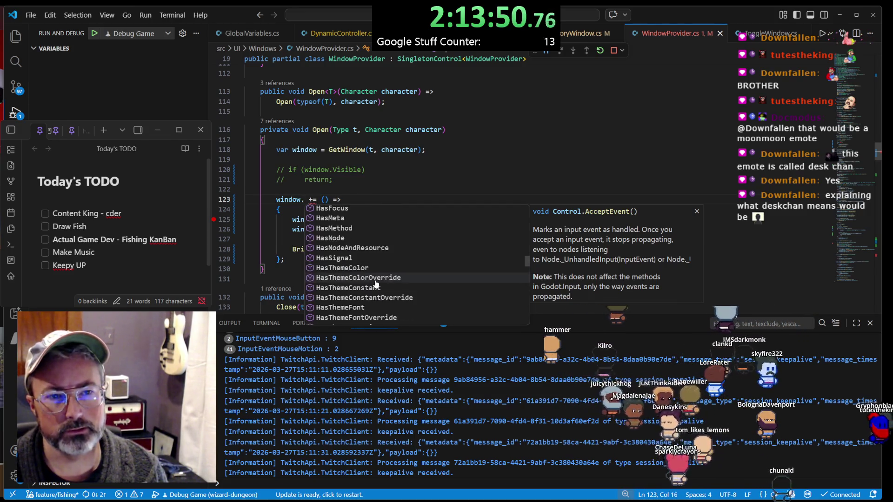
{"action": "scroll", "coordinate": [374, 286], "scroll_direction": "down", "scroll_amount": 10}
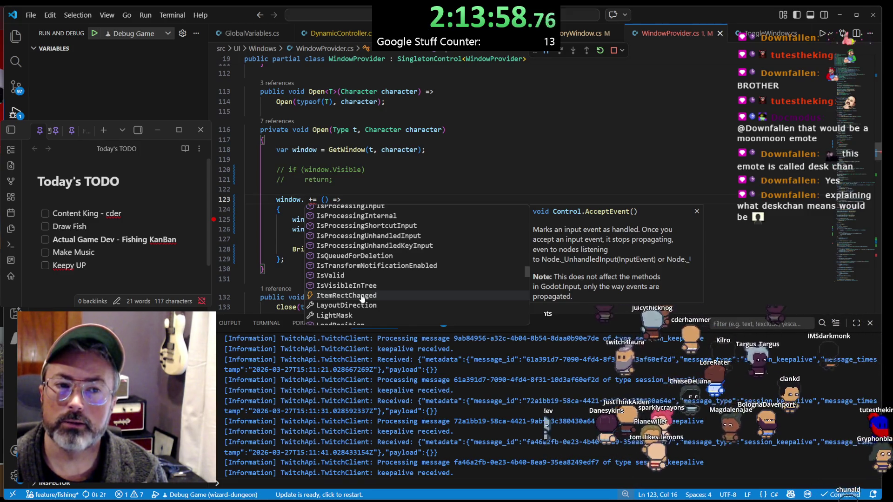
{"action": "scroll", "coordinate": [362, 298], "scroll_direction": "down", "scroll_amount": 3}
{"action": "scroll", "coordinate": [365, 291], "scroll_direction": "down", "scroll_amount": 2}
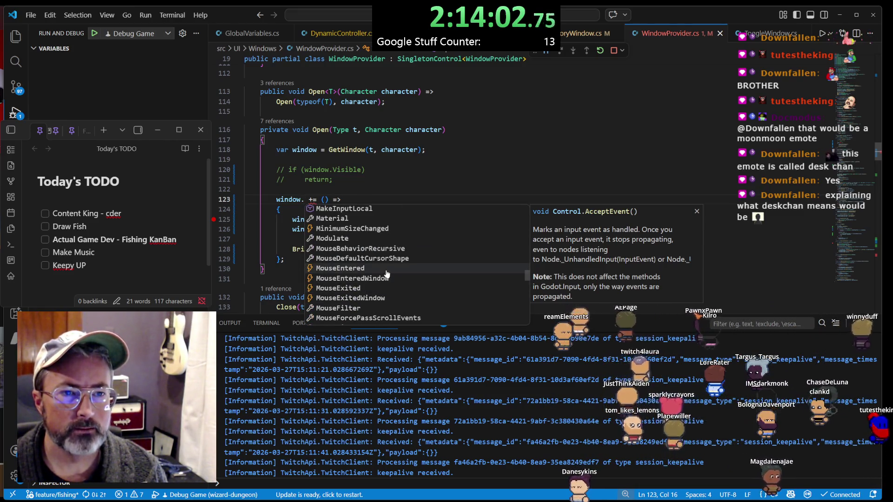
{"action": "scroll", "coordinate": [386, 277], "scroll_direction": "down", "scroll_amount": 3}
{"action": "scroll", "coordinate": [386, 277], "scroll_direction": "down", "scroll_amount": 10}
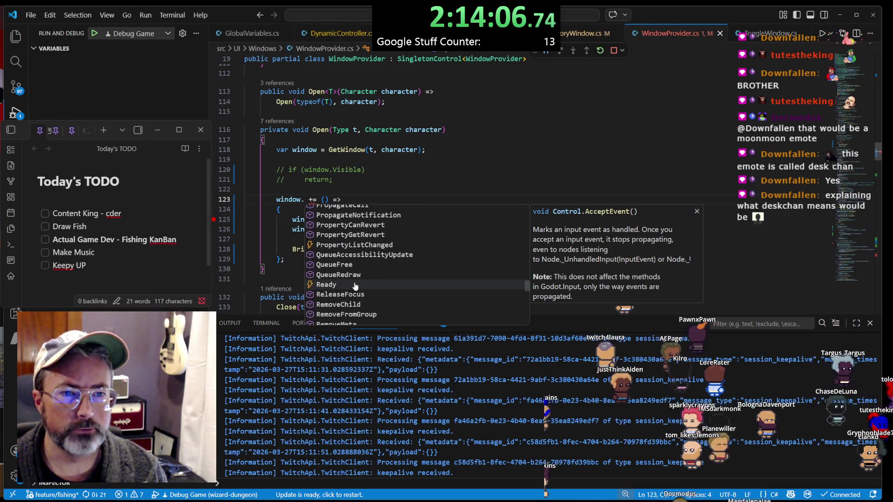
{"action": "scroll", "coordinate": [355, 286], "scroll_direction": "down", "scroll_amount": 4}
{"action": "scroll", "coordinate": [356, 291], "scroll_direction": "down", "scroll_amount": 2}
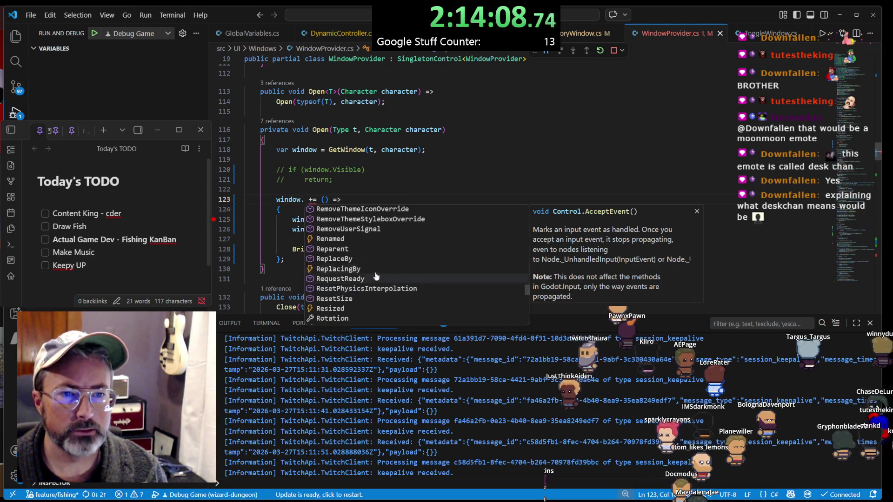
{"action": "scroll", "coordinate": [380, 276], "scroll_direction": "down", "scroll_amount": 1}
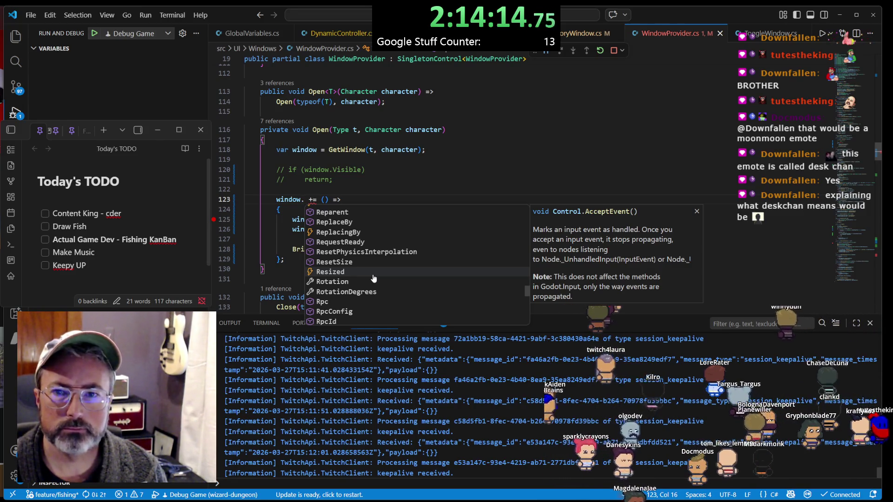
{"action": "scroll", "coordinate": [376, 276], "scroll_direction": "down", "scroll_amount": 2}
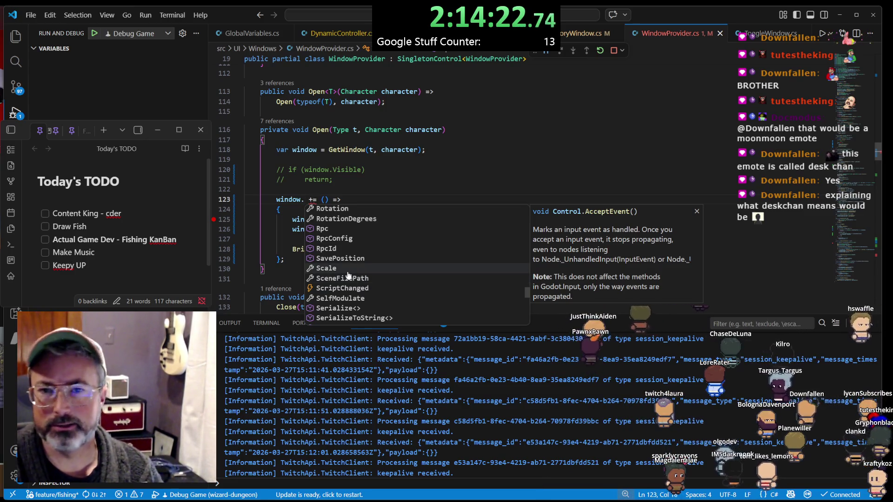
{"action": "scroll", "coordinate": [372, 273], "scroll_direction": "down", "scroll_amount": 1}
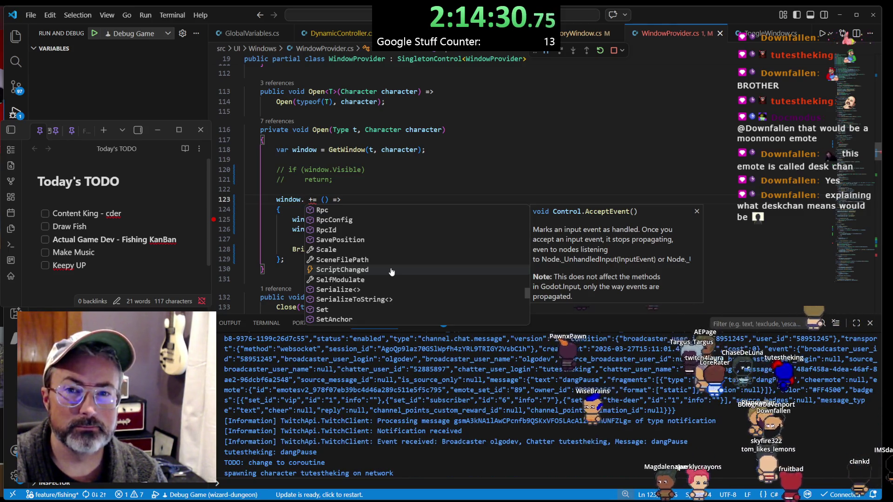
{"action": "scroll", "coordinate": [392, 269], "scroll_direction": "down", "scroll_amount": 5}
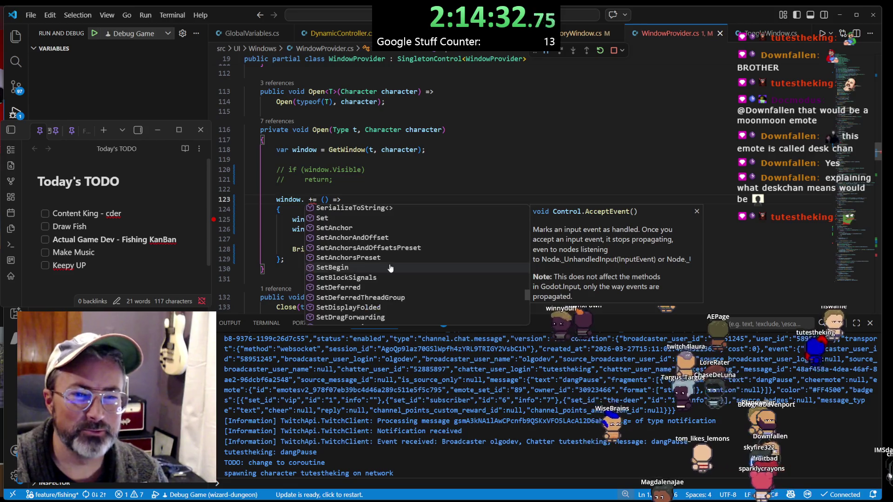
{"action": "scroll", "coordinate": [390, 267], "scroll_direction": "down", "scroll_amount": 5}
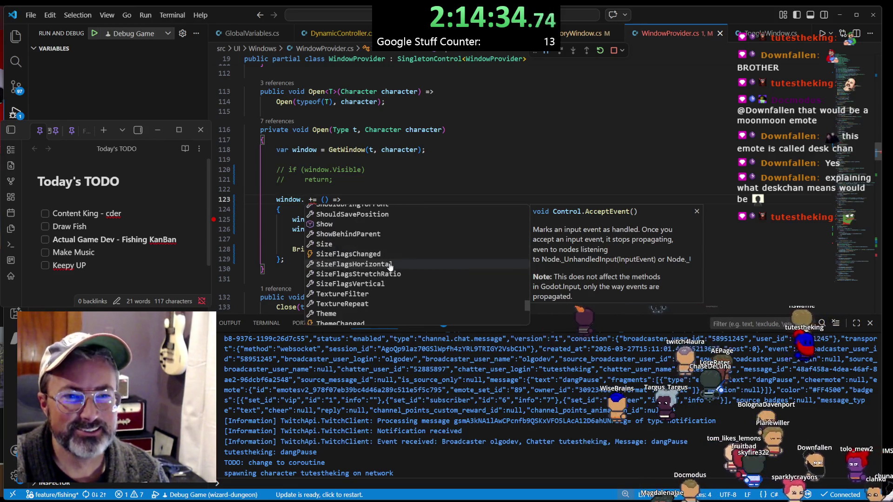
{"action": "scroll", "coordinate": [375, 259], "scroll_direction": "down", "scroll_amount": 5}
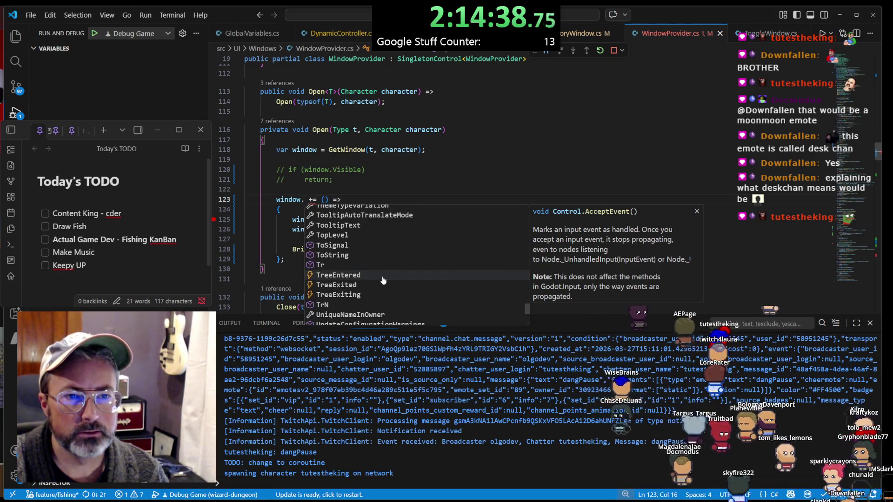
{"action": "scroll", "coordinate": [384, 280], "scroll_direction": "down", "scroll_amount": 5}
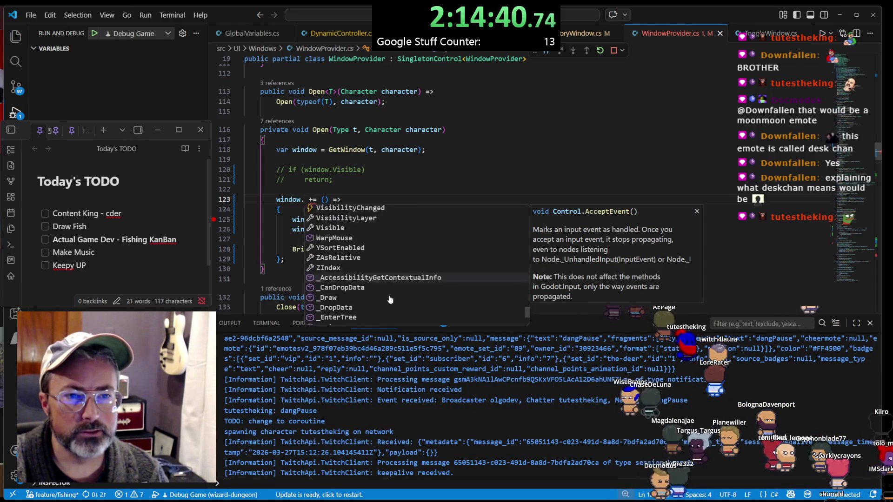
{"action": "scroll", "coordinate": [390, 300], "scroll_direction": "down", "scroll_amount": 5}
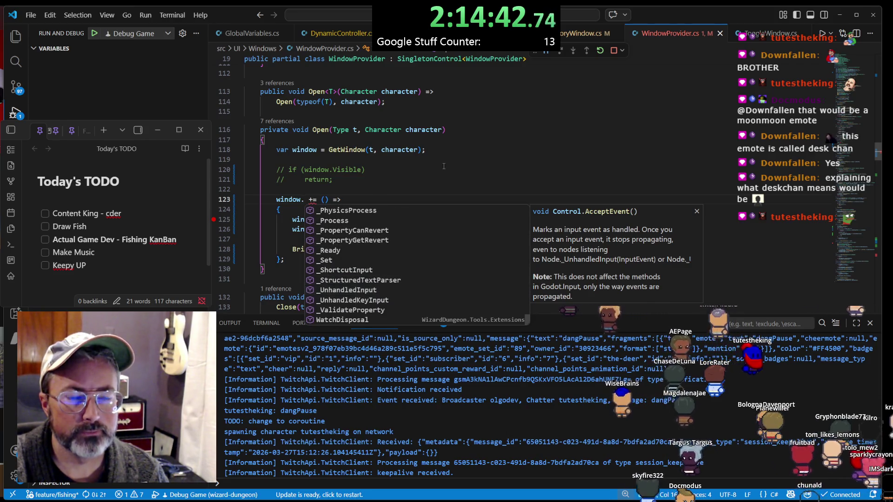
Delete the 'window. += () =>' and '{' wrapper lines plus the closing '};' from Open
{"action": "left_click", "coordinate": [444, 166]}
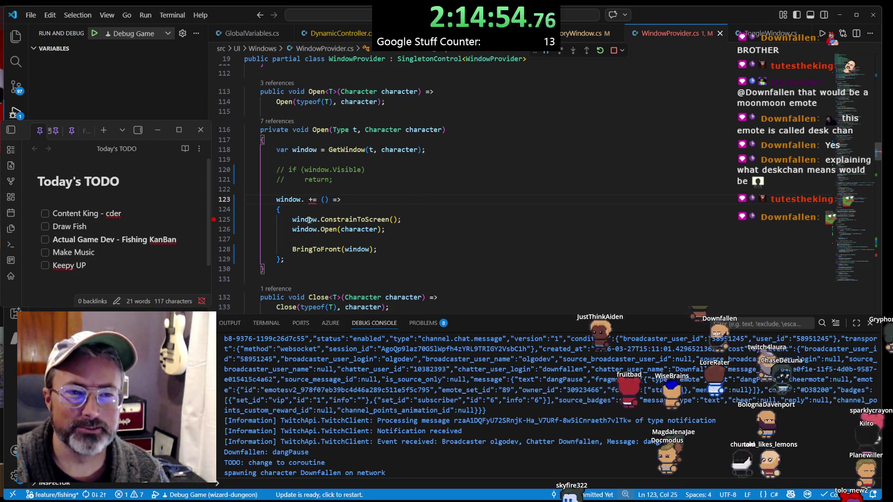
{"action": "left_click_drag", "start_coordinate": [282, 210], "coordinate": [245, 189]}
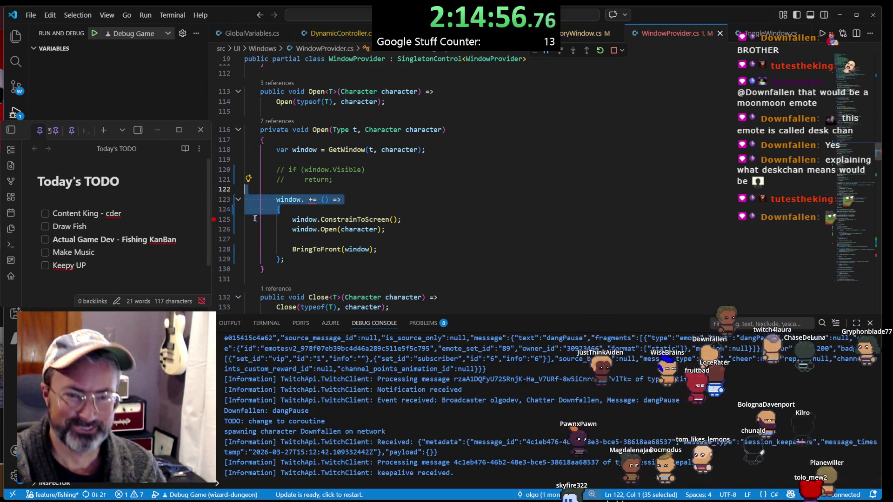
{"action": "key", "text": "Delete"}
{"action": "mouse_move", "coordinate": [409, 240]}
{"action": "left_mouse_down"}
{"action": "mouse_move", "coordinate": [410, 231]}
{"action": "mouse_move", "coordinate": [225, 204]}
{"action": "left_mouse_up"}
{"action": "key", "text": "Delete"}
Dedent the Open method's remaining calls one level and restart the debug session
{"action": "key", "text": "shift+Tab"}
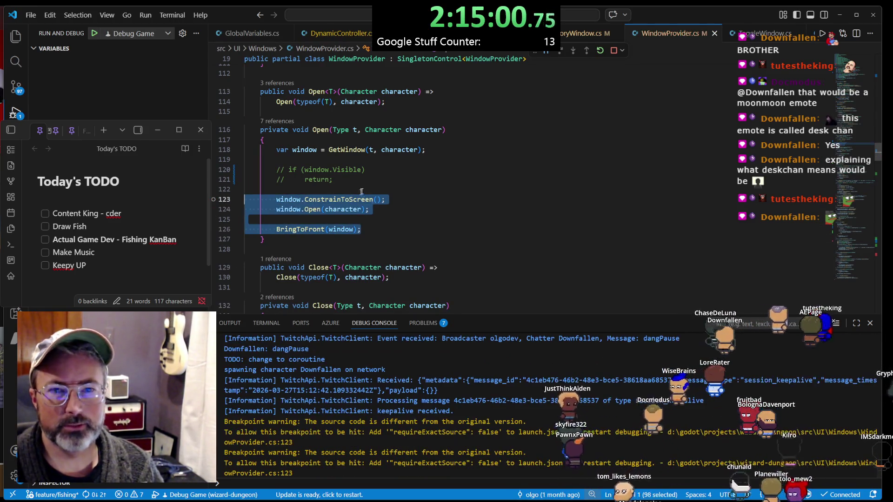
{"action": "left_click", "coordinate": [352, 178]}
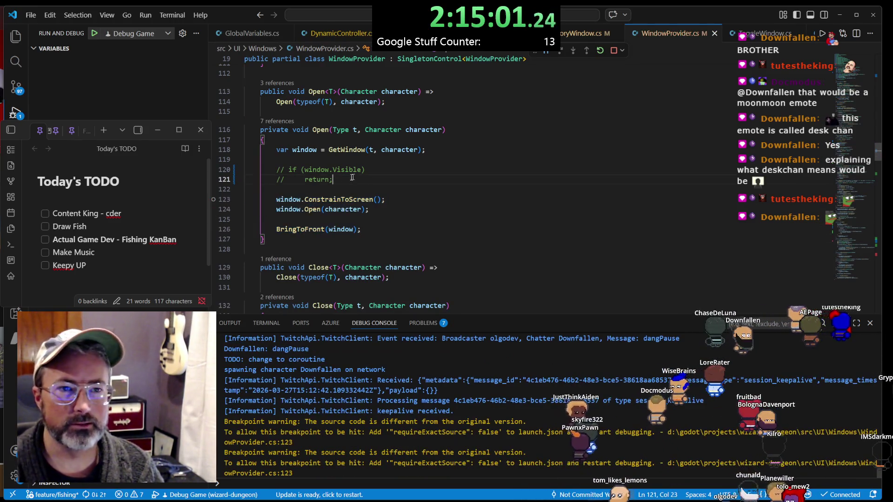
{"action": "left_click", "coordinate": [600, 51]}
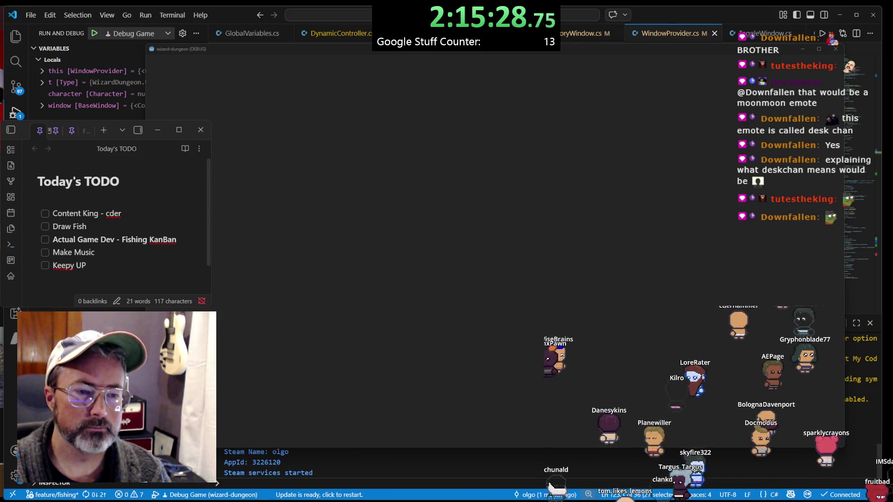
Resume past the ConstrainToScreen breakpoint and bring the Wizard Dungeon window to the front
{"action": "mouse_move", "coordinate": [496, 482]}
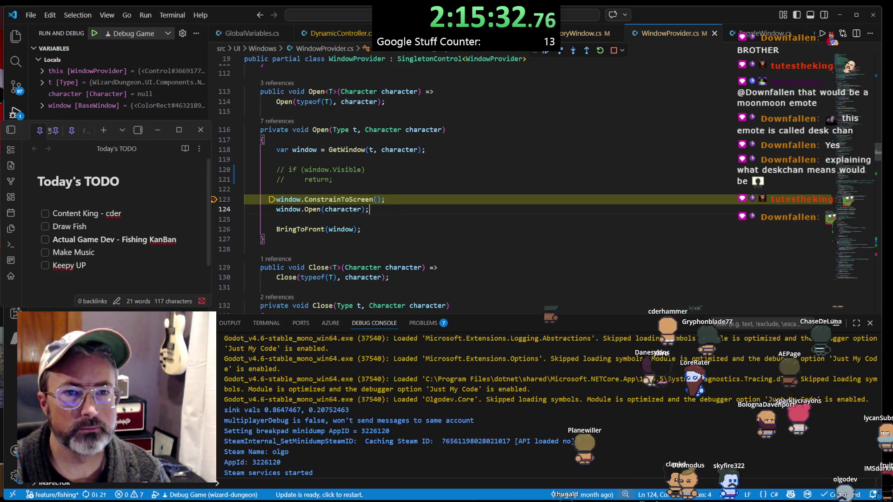
{"action": "left_click", "coordinate": [544, 52]}
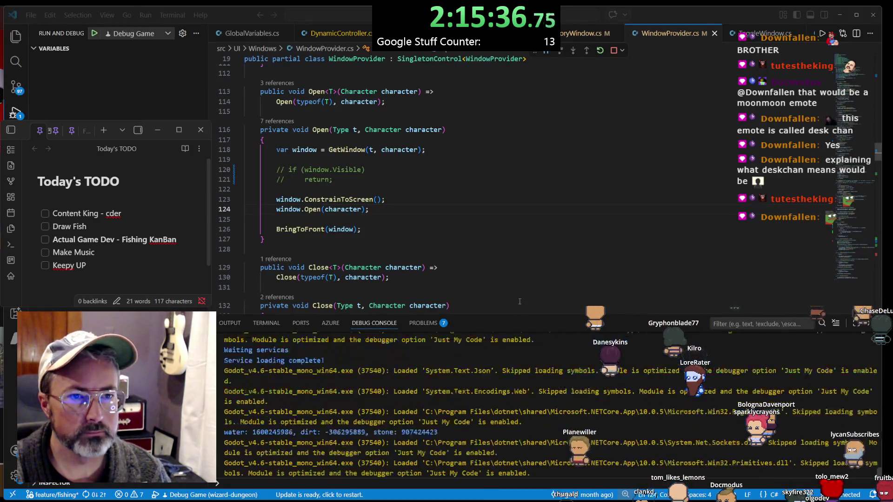
{"action": "left_click", "coordinate": [508, 479]}
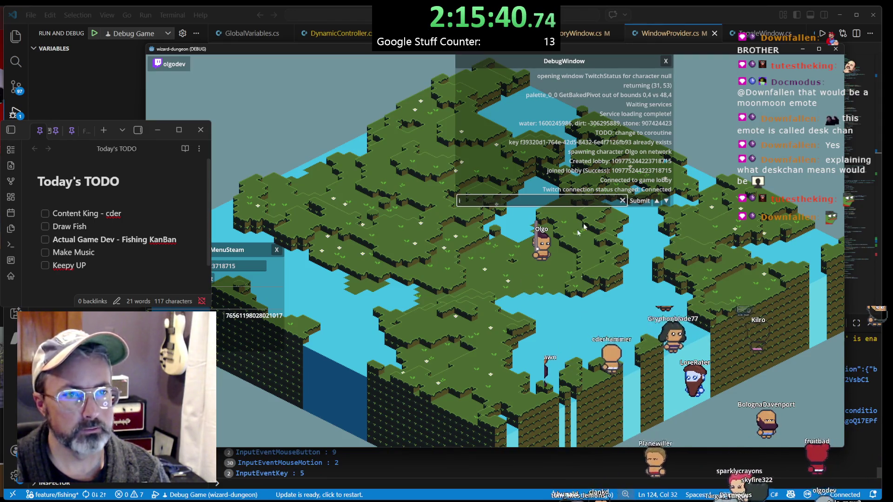
Close the game's debug window, reposition NetworkMenuSteam and CharacterWindow, and close the open game windows
{"action": "left_click", "coordinate": [666, 61]}
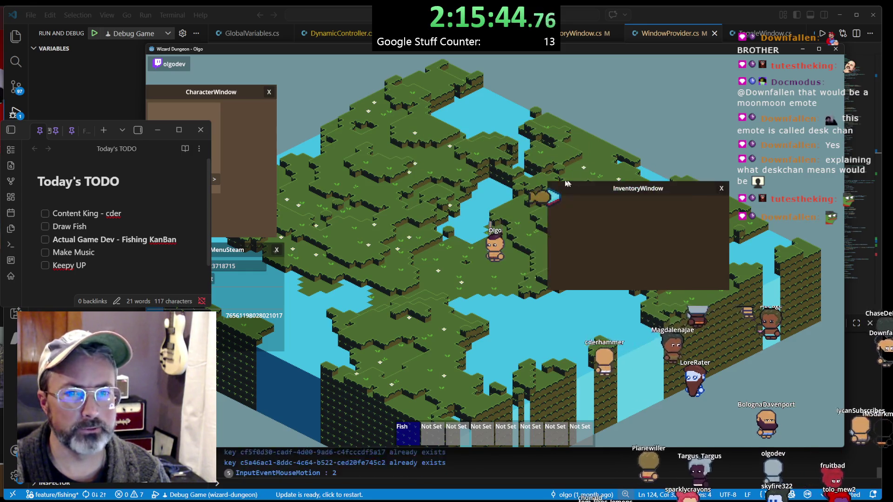
{"action": "left_click_drag", "start_coordinate": [219, 251], "coordinate": [315, 256]}
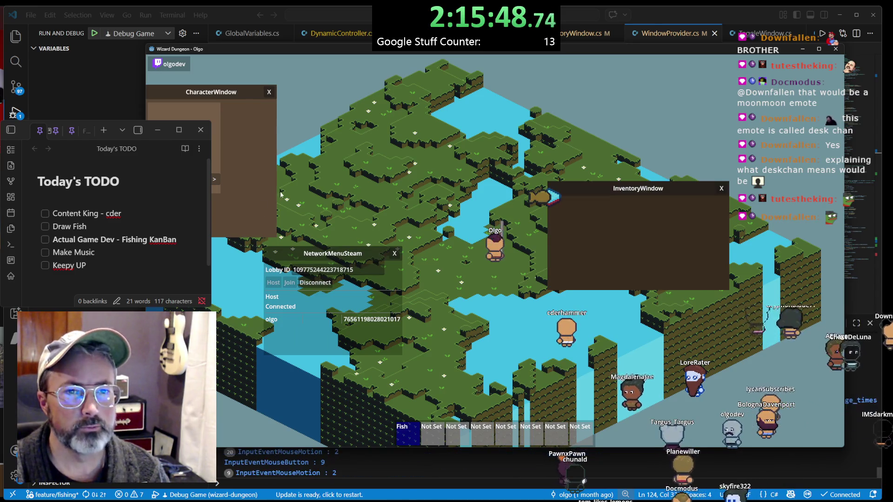
{"action": "left_click_drag", "start_coordinate": [240, 97], "coordinate": [360, 107]}
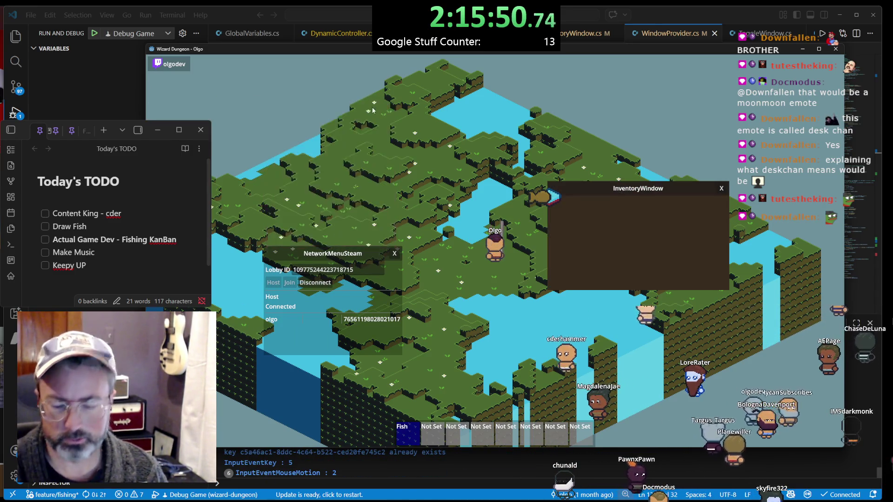
{"action": "key", "text": "i"}
{"action": "key", "text": "Escape"}
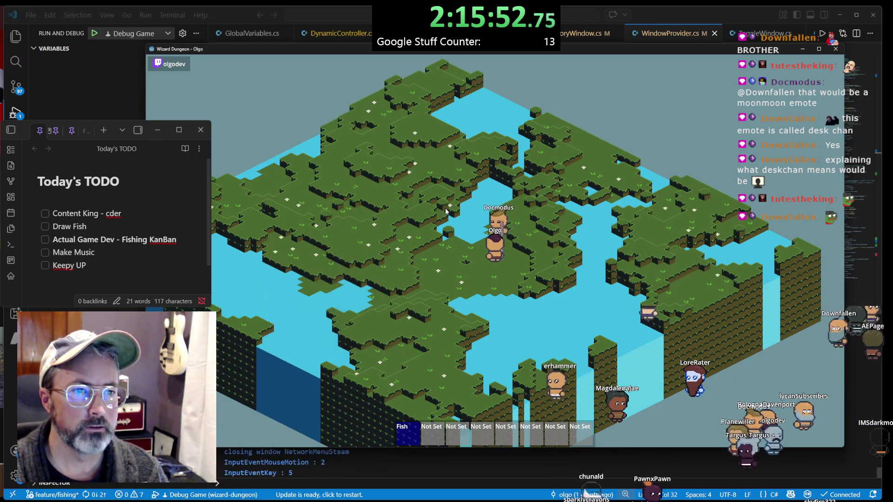
{"action": "key", "text": "Escape"}
{"action": "key", "text": "Escape"}
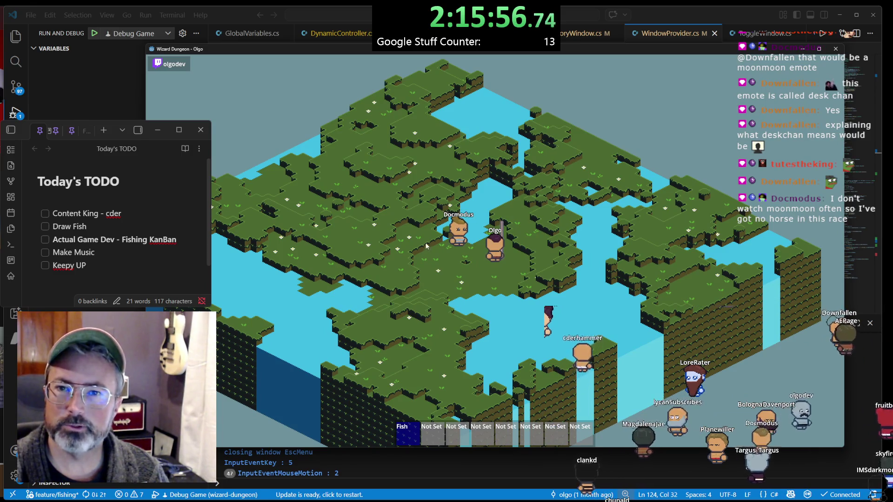
Open the inventory, reel in the fish including the golden pike, then stop the game
{"action": "key", "text": "i"}
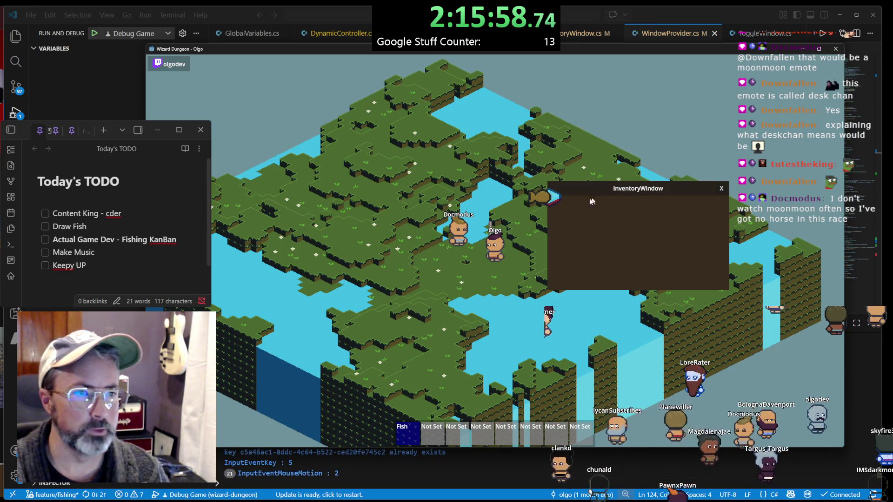
{"action": "left_click", "coordinate": [540, 199]}
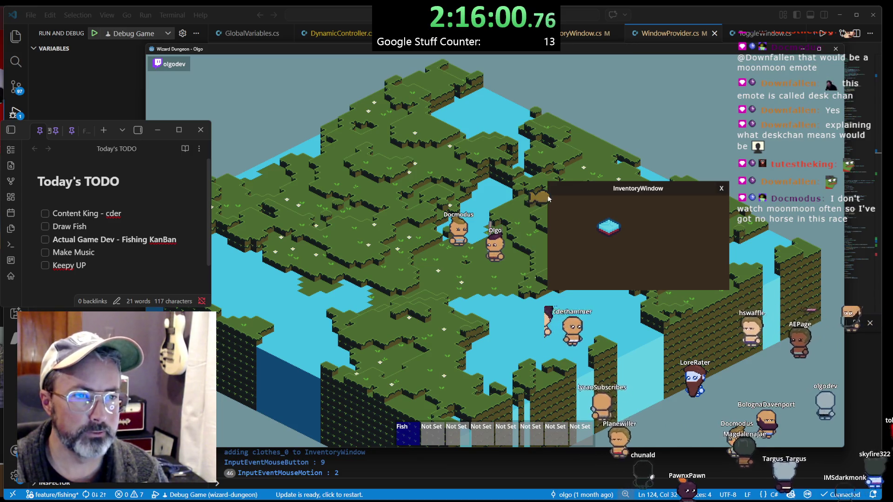
{"action": "left_click", "coordinate": [550, 199]}
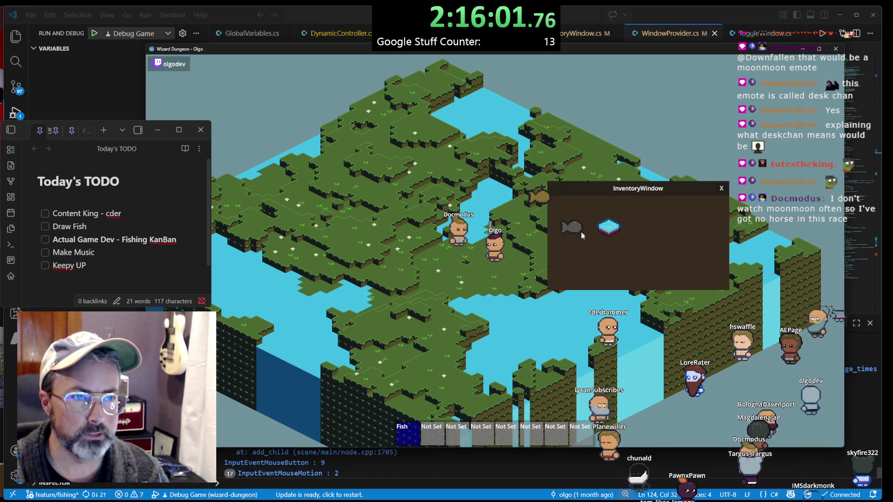
{"action": "left_click", "coordinate": [550, 200]}
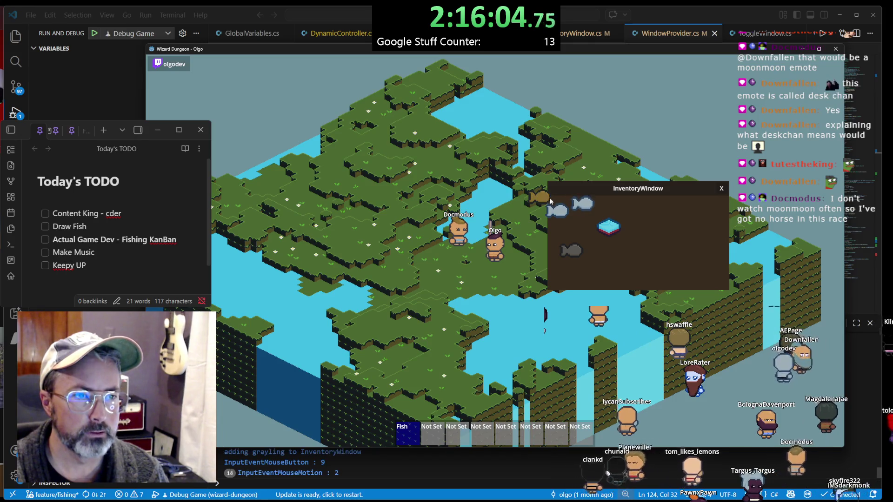
{"action": "left_click", "coordinate": [550, 200]}
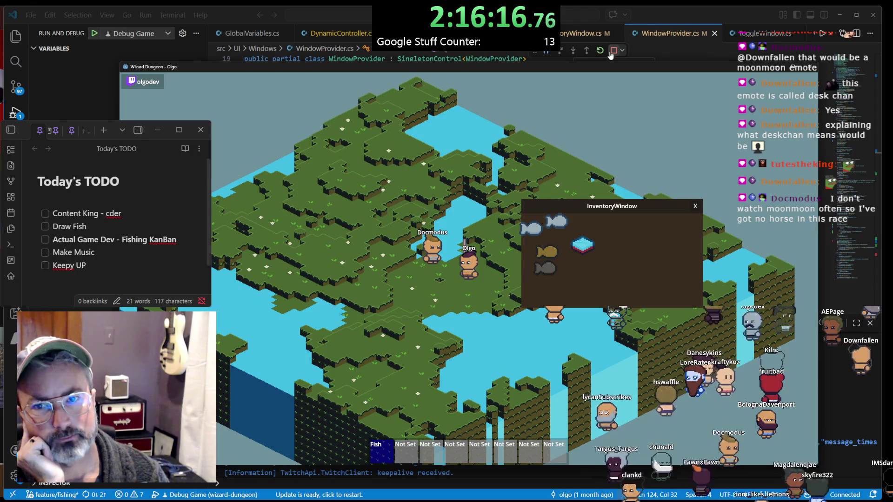
{"action": "left_click", "coordinate": [612, 51]}
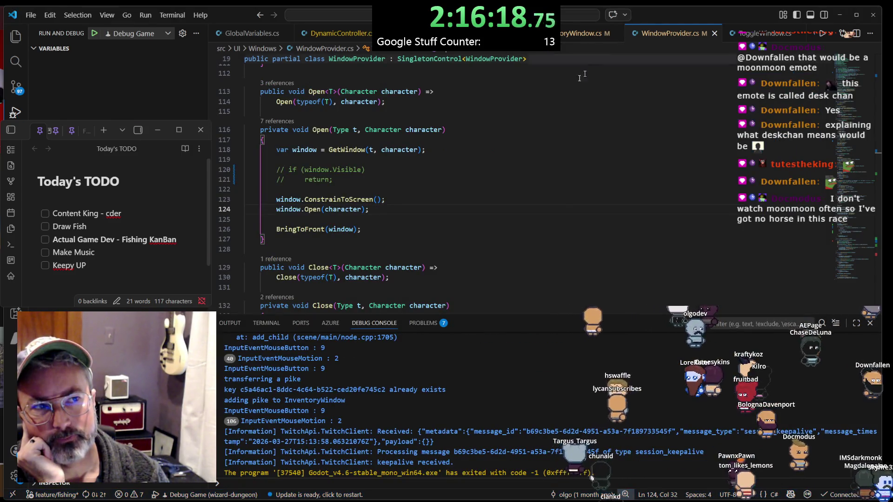
Delete the commented-out if/return visibility check from WindowProvider's Open method
{"action": "left_click_drag", "start_coordinate": [399, 182], "coordinate": [386, 164]}
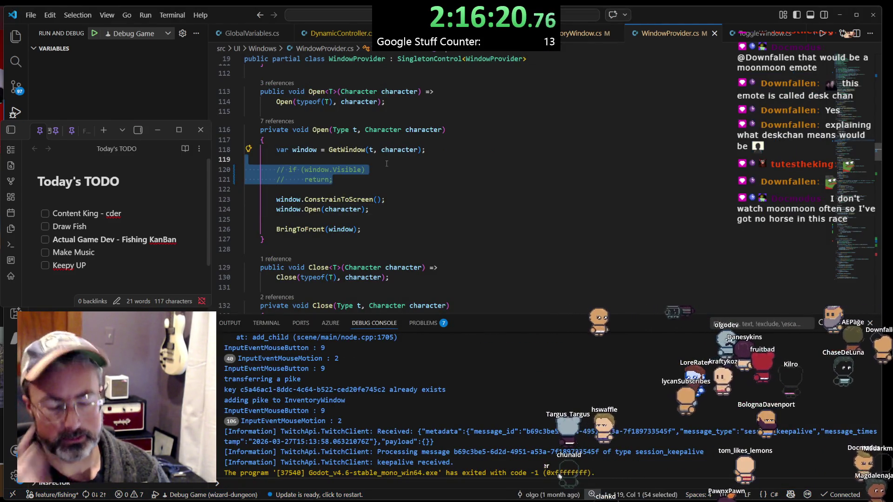
{"action": "key", "text": "Delete"}
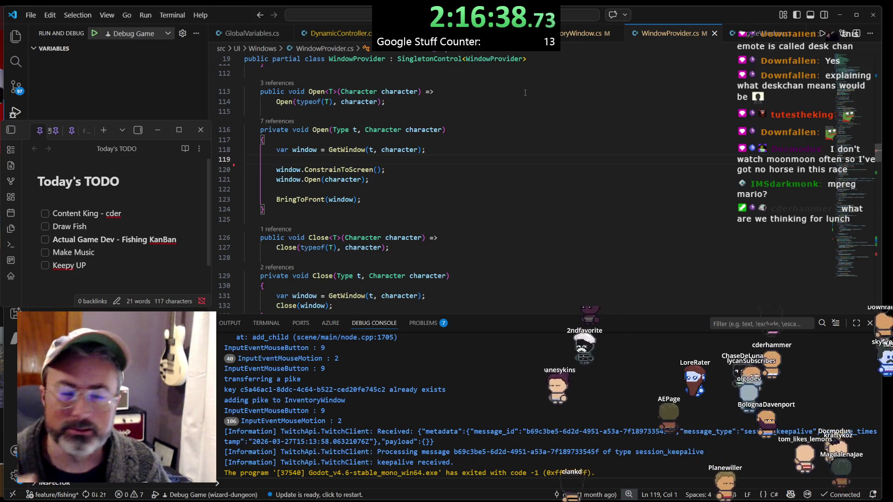
{"action": "left_click", "coordinate": [583, 33]}
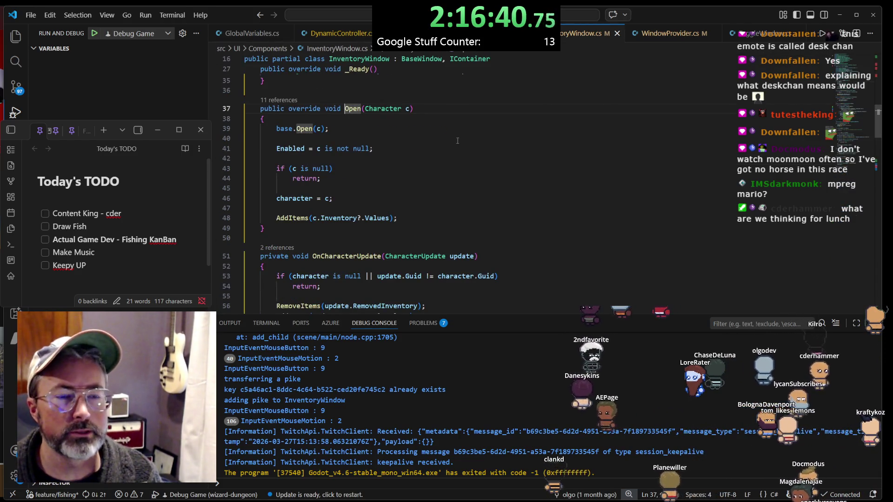
Navigate InventoryWindow.cs from Open up to its field declarations and _Ready method
{"action": "left_click", "coordinate": [442, 151]}
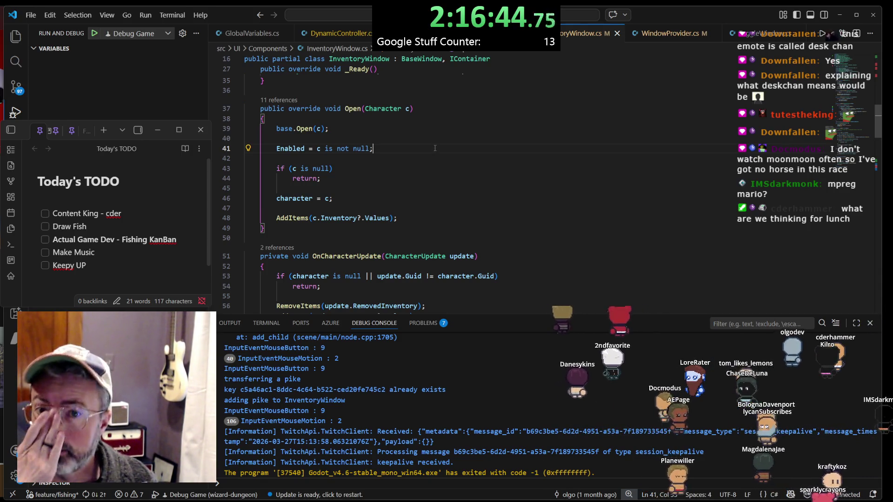
{"action": "scroll", "coordinate": [395, 172], "scroll_direction": "up", "scroll_amount": 2}
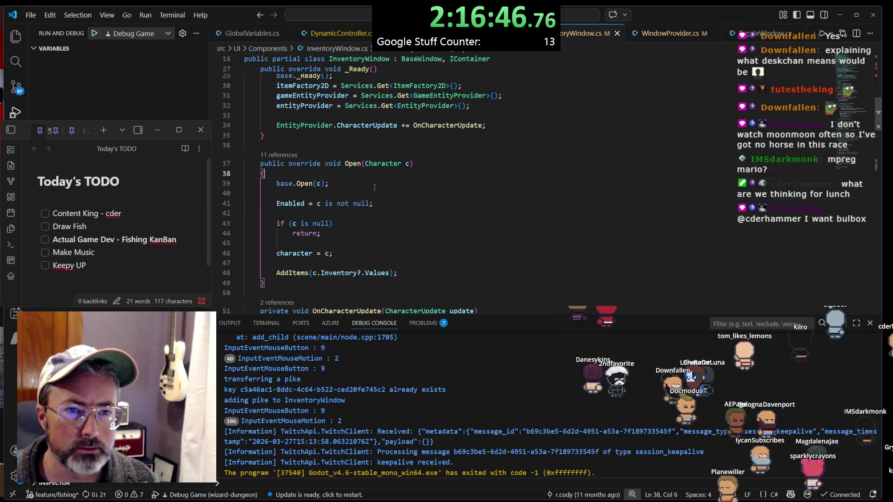
{"action": "left_click", "coordinate": [375, 187]}
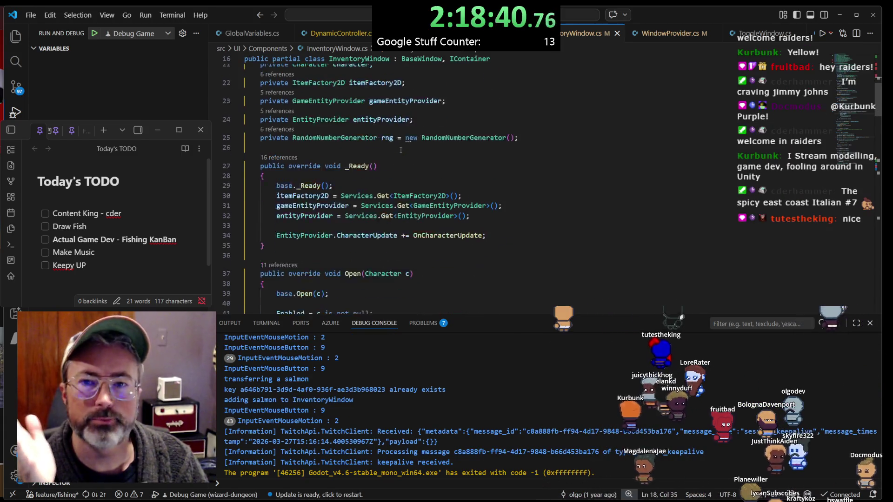
Add 'ItemSpace.Resized += OnItemSpaceResized;' in _Ready and generate the handler via Quick Fix
{"action": "scroll", "coordinate": [409, 242], "scroll_direction": "down", "scroll_amount": 3}
{"action": "scroll", "coordinate": [410, 242], "scroll_direction": "up", "scroll_amount": 3}
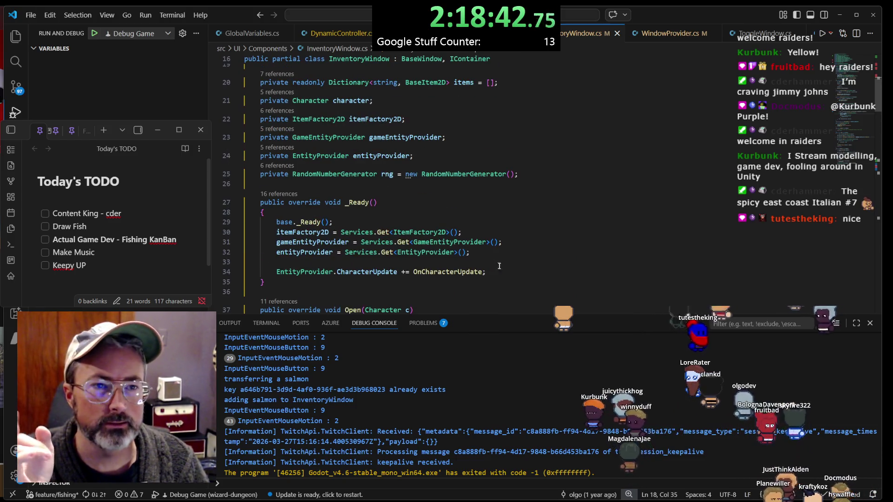
{"action": "scroll", "coordinate": [504, 270], "scroll_direction": "down", "scroll_amount": 1}
{"action": "key", "text": "Return"}
{"action": "key", "text": "Return"}
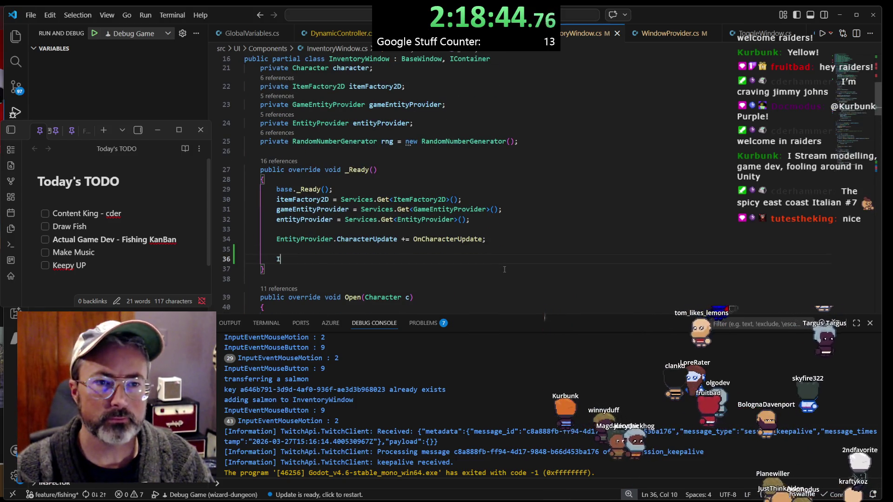
{"action": "type", "text": "ItemSpace.Re"}
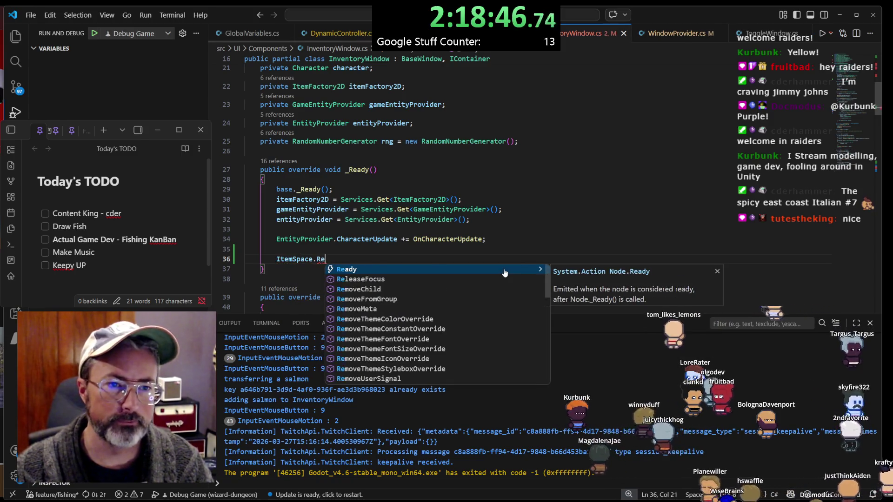
{"action": "type", "text": "sized "}
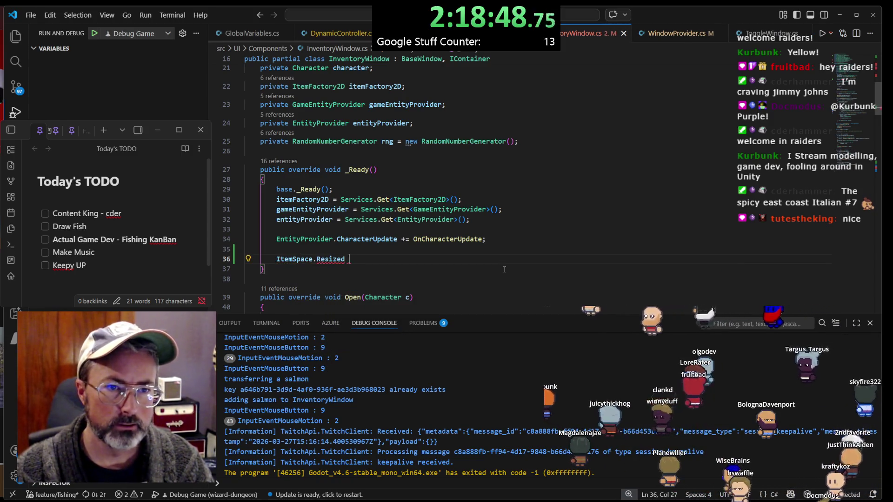
{"action": "type", "text": "OnInte"}
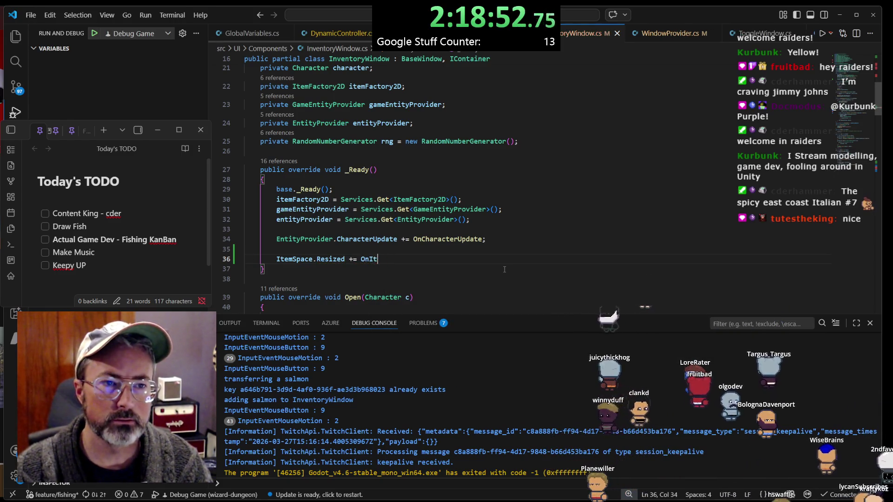
{"action": "type", "text": "ceResized;"}
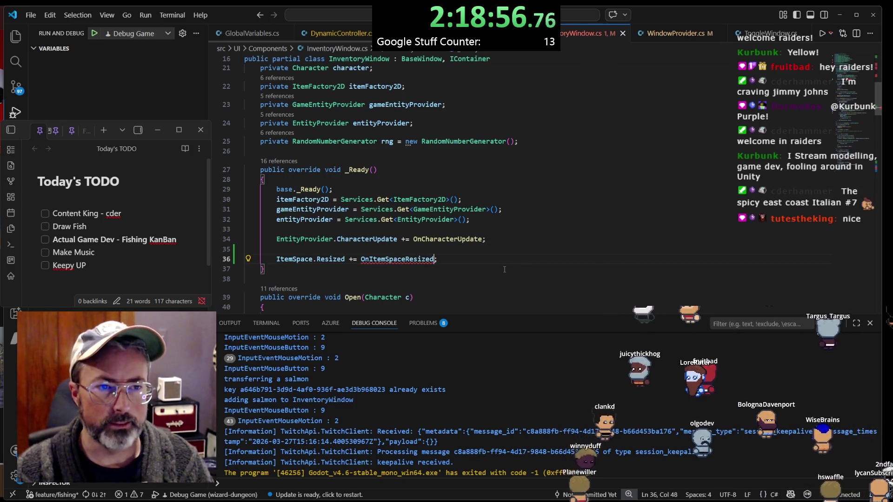
{"action": "key", "text": "ctrl+period"}
{"action": "key", "text": "Return"}
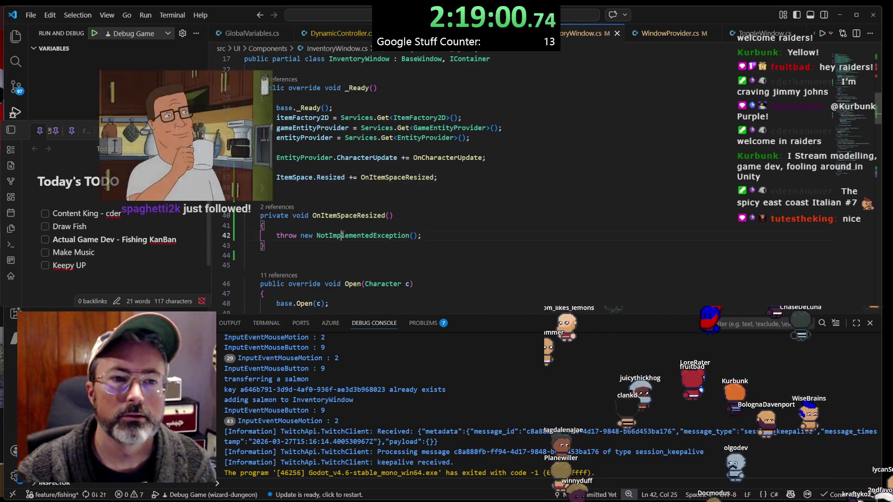
Remove the NotImplementedException throw from OnItemSpaceResized and the extra blank line before Open
{"action": "left_click", "coordinate": [454, 236]}
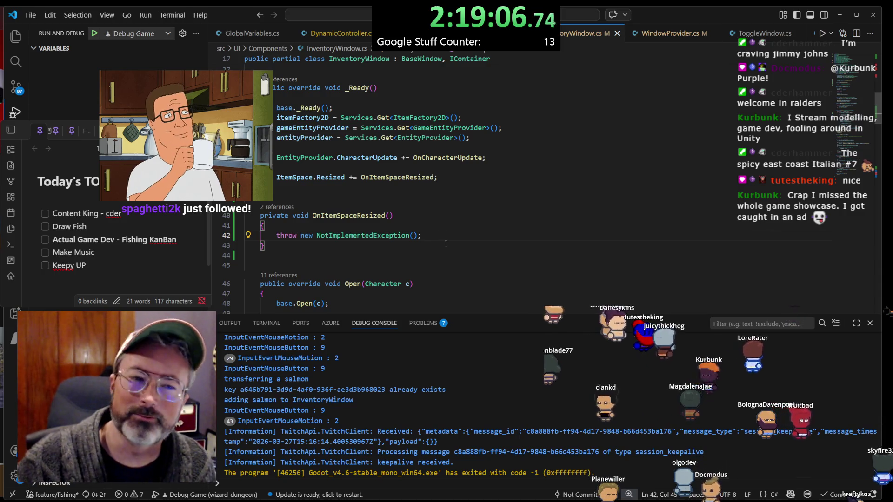
{"action": "key", "text": "shift+Up"}
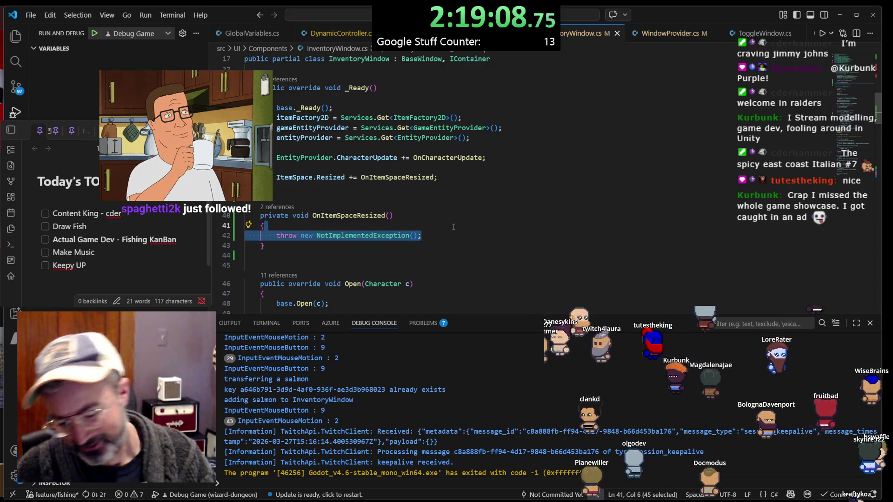
{"action": "key", "text": "Return"}
{"action": "scroll", "coordinate": [304, 198], "scroll_direction": "down", "scroll_amount": 3}
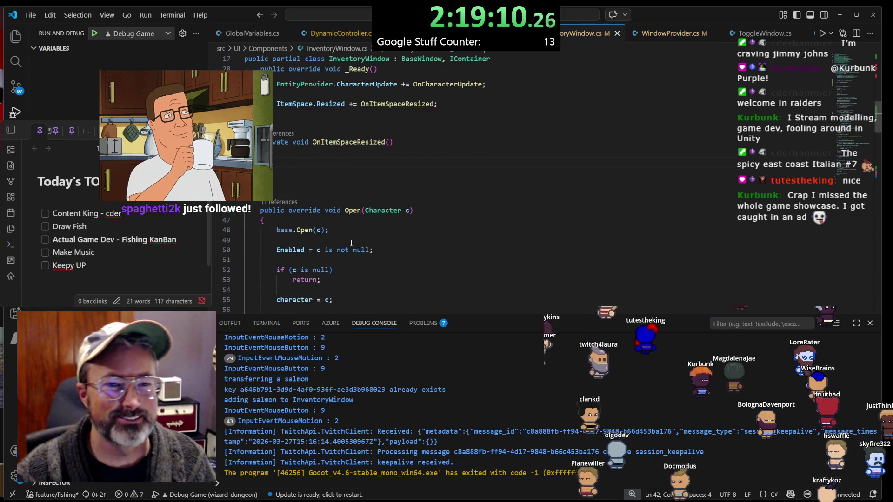
{"action": "left_click", "coordinate": [300, 194]}
{"action": "key", "text": "BackSpace"}
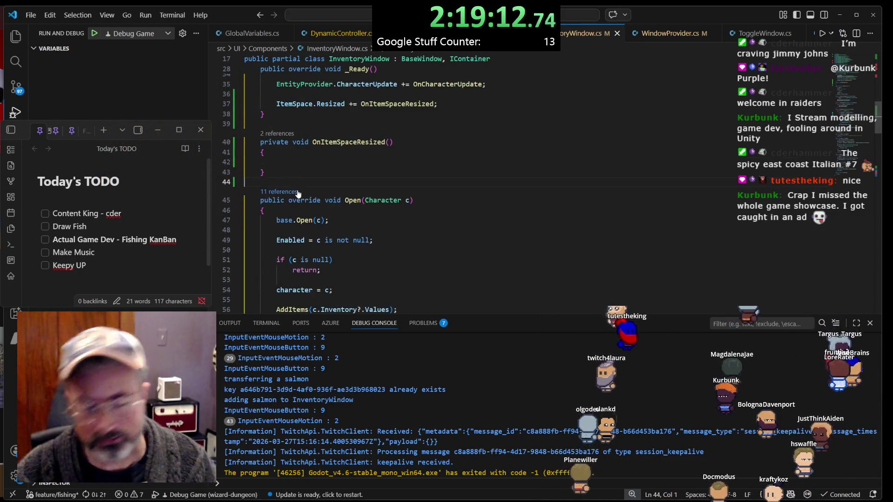
Review the Open override's base.Open and AddItems calls and its signature
{"action": "left_click", "coordinate": [370, 221]}
{"action": "scroll", "coordinate": [370, 222], "scroll_direction": "down", "scroll_amount": 2}
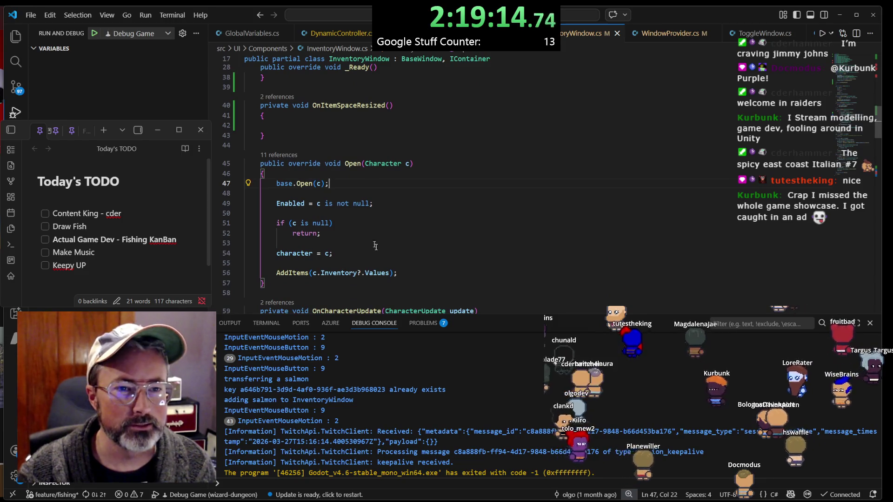
{"action": "left_click", "coordinate": [400, 273]}
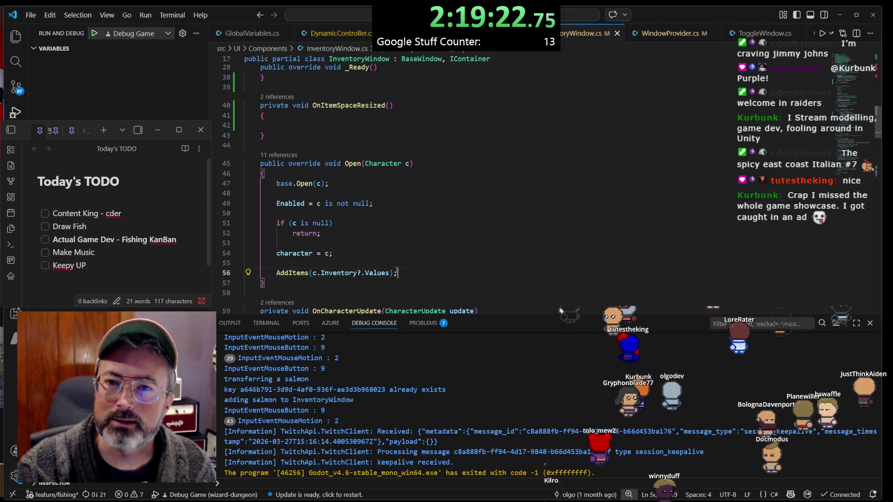
{"action": "left_click", "coordinate": [441, 167]}
{"action": "scroll", "coordinate": [428, 186], "scroll_direction": "up", "scroll_amount": 2}
{"action": "scroll", "coordinate": [422, 197], "scroll_direction": "down", "scroll_amount": 2}
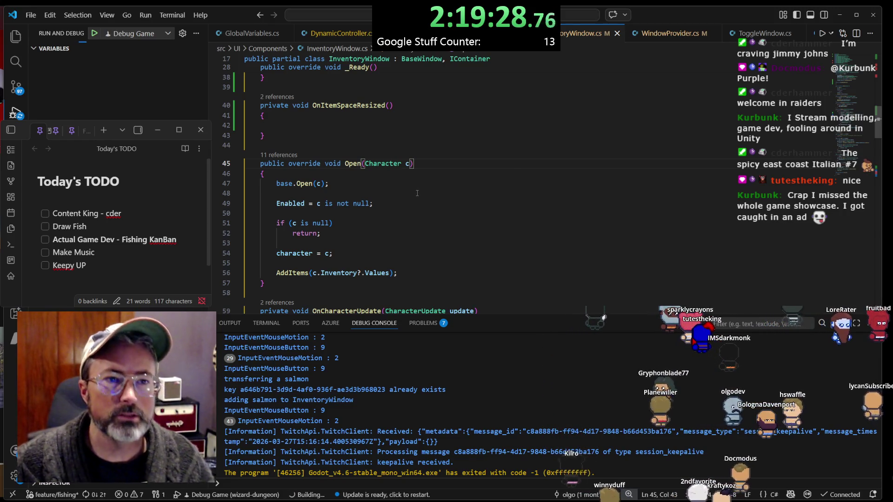
Start debugging, move NetworkMenuSteam aside, and close the game's DebugWindow panel
{"action": "scroll", "coordinate": [415, 192], "scroll_direction": "up", "scroll_amount": 4}
{"action": "left_click", "coordinate": [378, 178]}
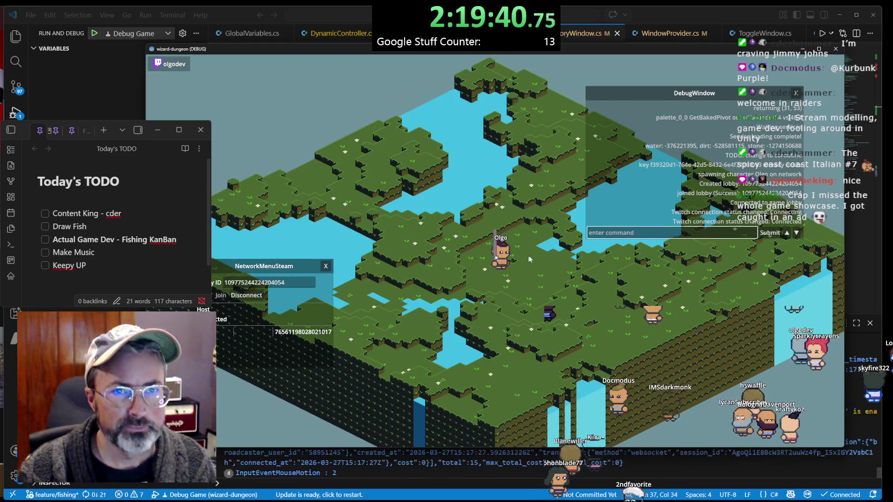
{"action": "mouse_move", "coordinate": [277, 266]}
{"action": "left_mouse_down"}
{"action": "mouse_move", "coordinate": [269, 259]}
{"action": "mouse_move", "coordinate": [329, 239]}
{"action": "mouse_move", "coordinate": [260, 284]}
{"action": "left_mouse_up"}
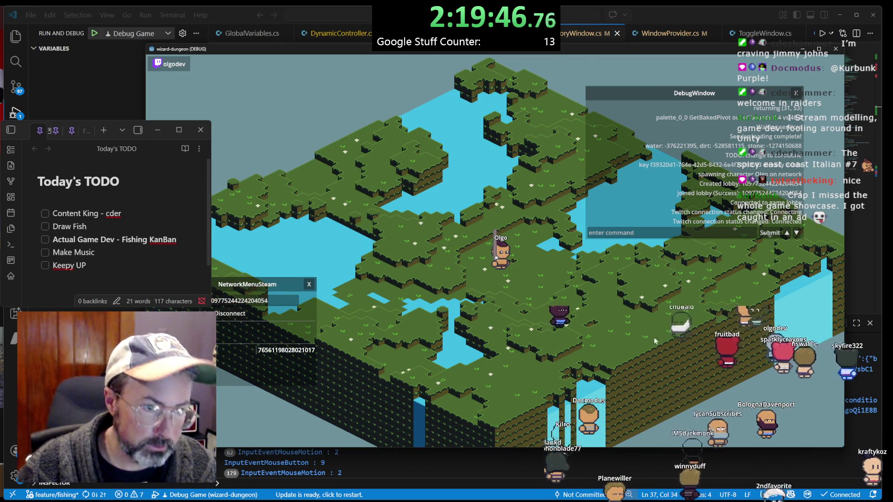
{"action": "left_click_drag", "start_coordinate": [758, 93], "coordinate": [804, 68]}
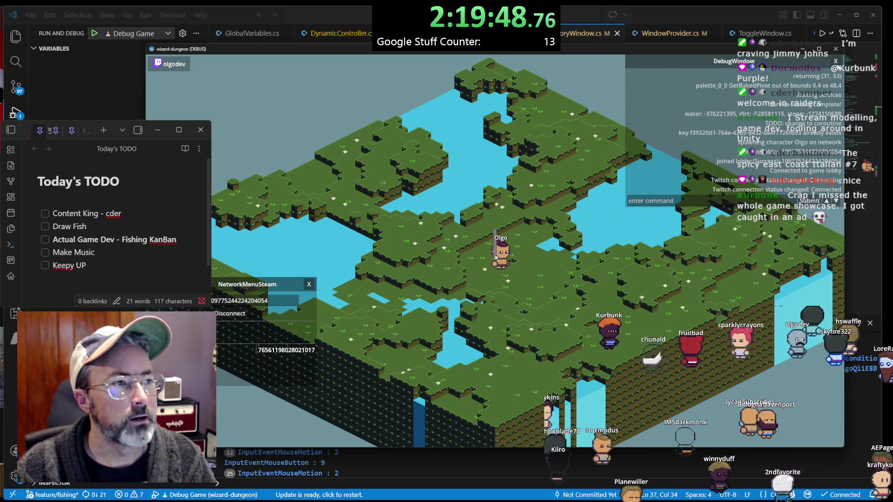
{"action": "left_click", "coordinate": [836, 61]}
Walk Olgo to a spot, toggle the character panel, and zoom in on the characters
{"action": "left_click", "coordinate": [519, 269]}
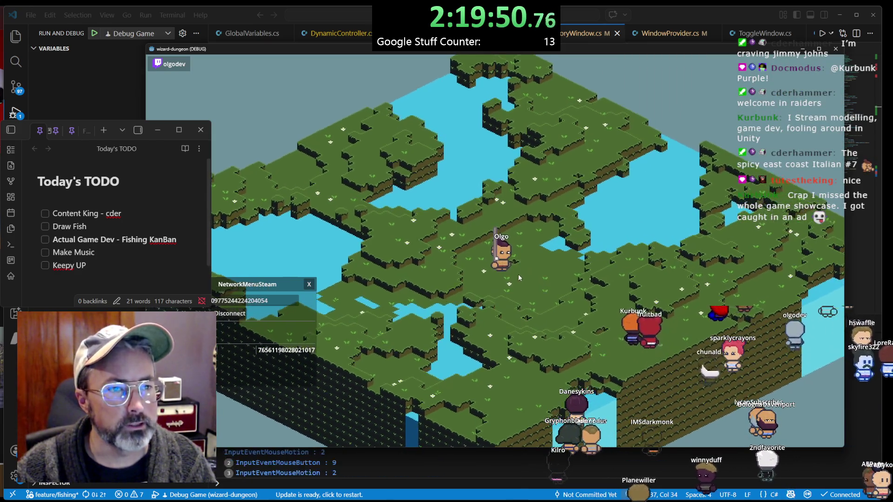
{"action": "key", "text": "c"}
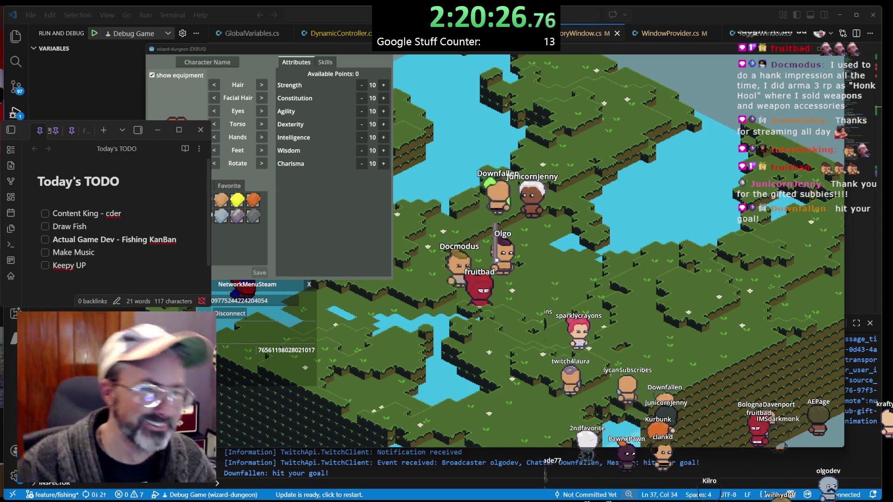
{"action": "key", "text": "Escape"}
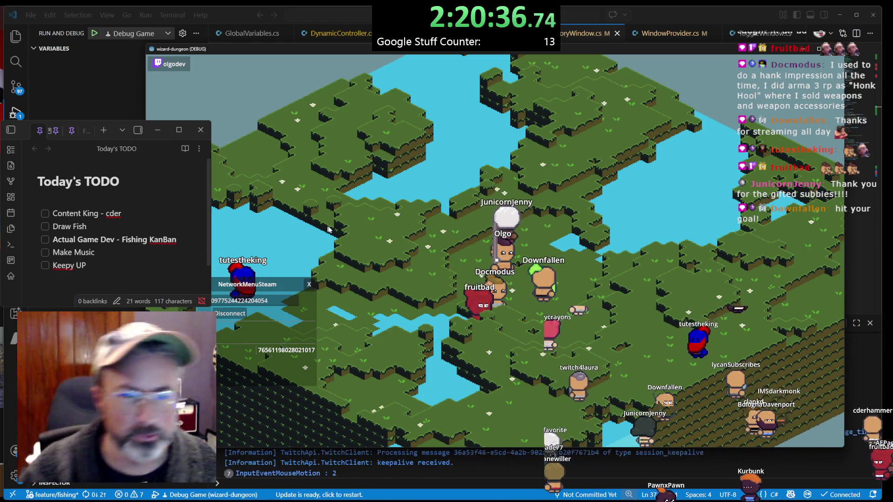
{"action": "scroll", "coordinate": [379, 229], "scroll_direction": "up", "scroll_amount": 2}
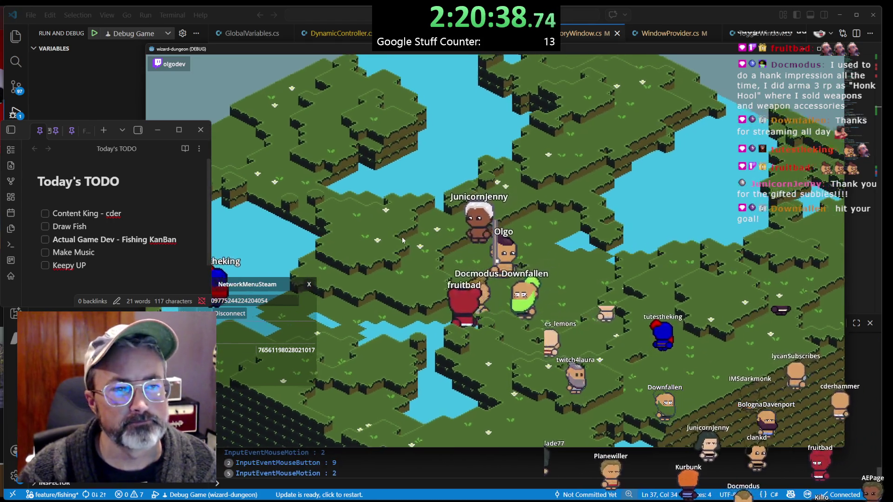